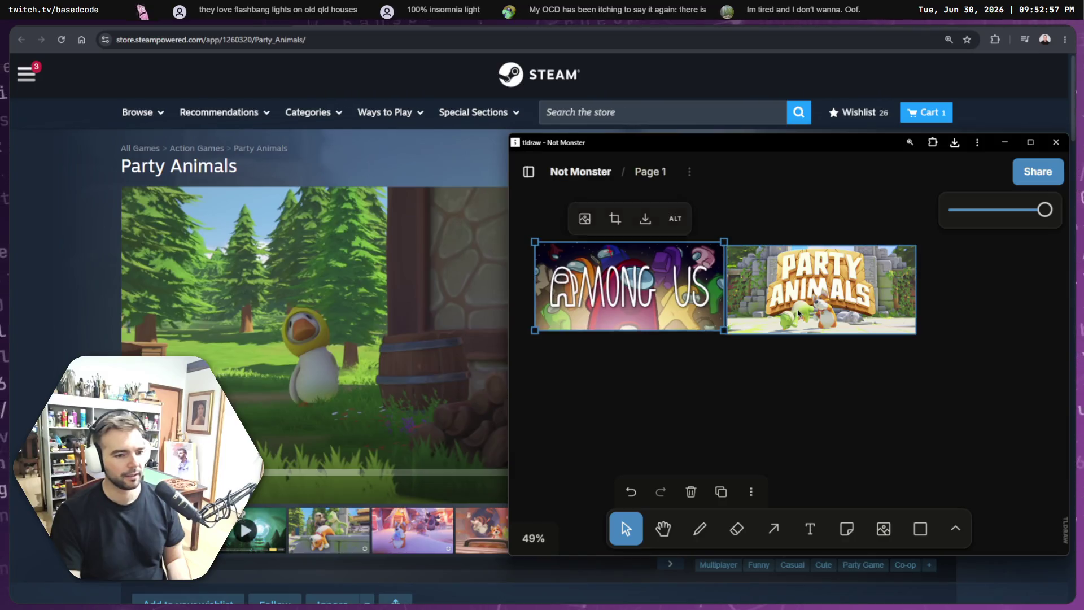
Step: Nudge the Among Us capsule slightly left and down, next to Party Animals
{"action": "left_click", "coordinate": [821, 289]}
{"action": "left_click", "coordinate": [678, 305]}
{"action": "left_click", "coordinate": [822, 289]}
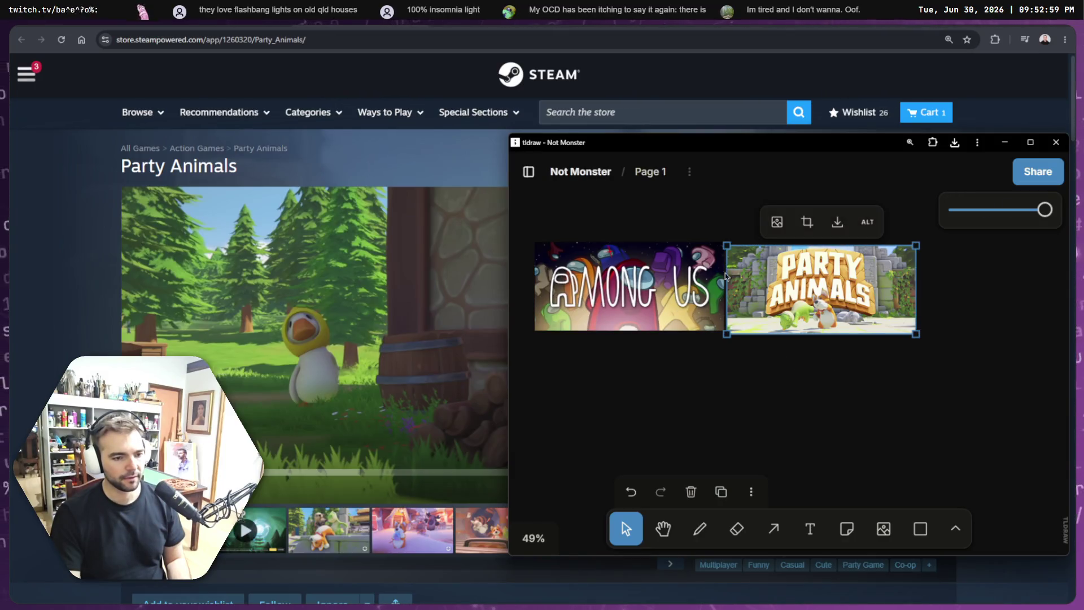
{"action": "left_click", "coordinate": [650, 288]}
{"action": "left_click", "coordinate": [764, 254]}
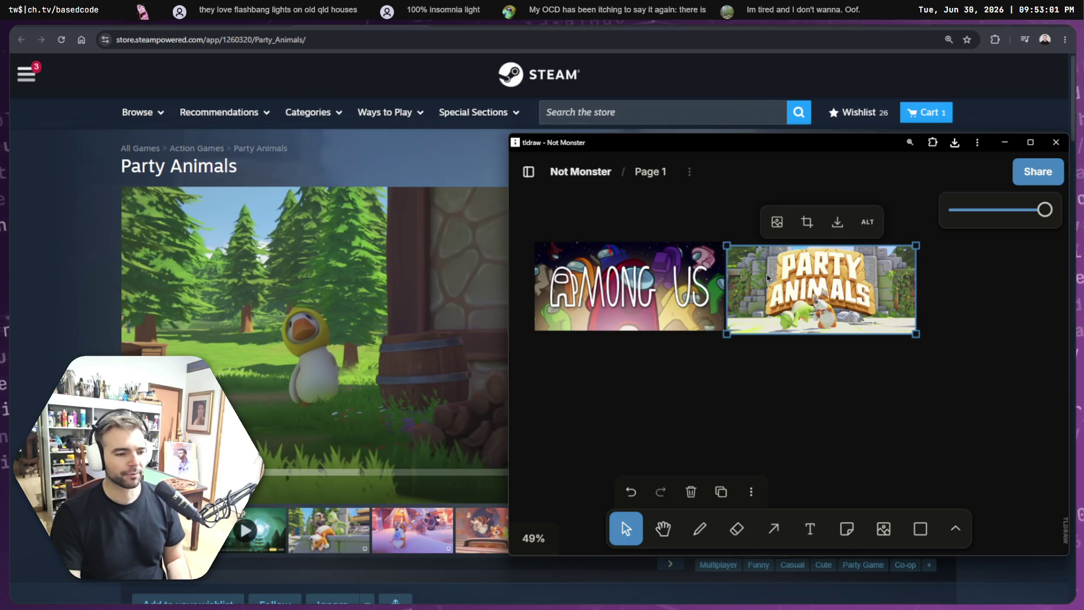
{"action": "left_click", "coordinate": [649, 299]}
{"action": "left_click_drag", "start_coordinate": [649, 299], "coordinate": [646, 302]}
Step: Minimize the tldraw board and scroll through the Party Animals Steam store page
{"action": "left_click", "coordinate": [1005, 143]}
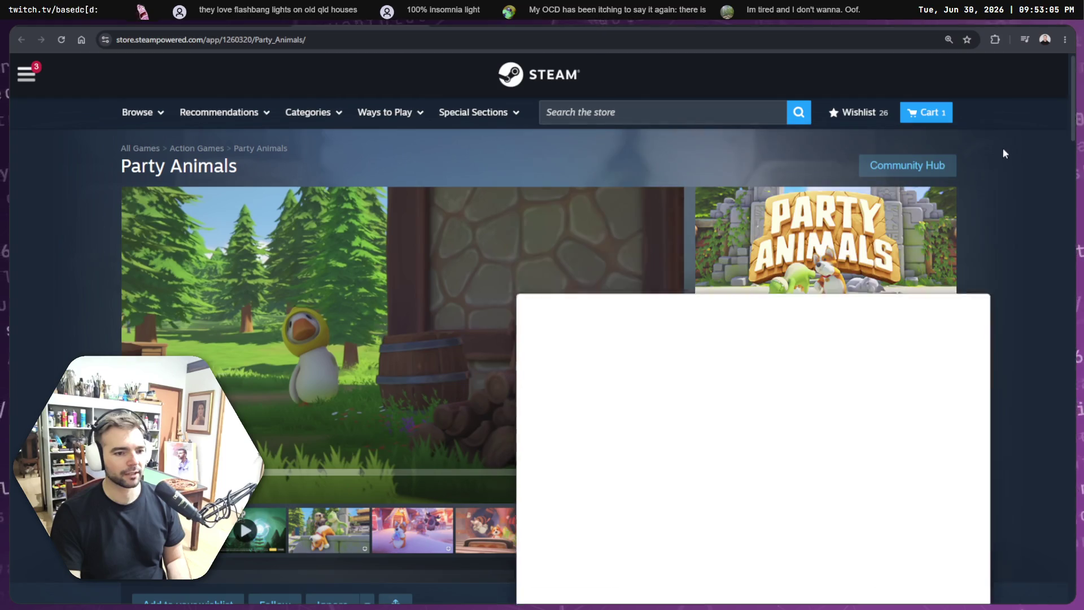
{"action": "scroll", "coordinate": [990, 300], "scroll_direction": "down", "scroll_amount": 8}
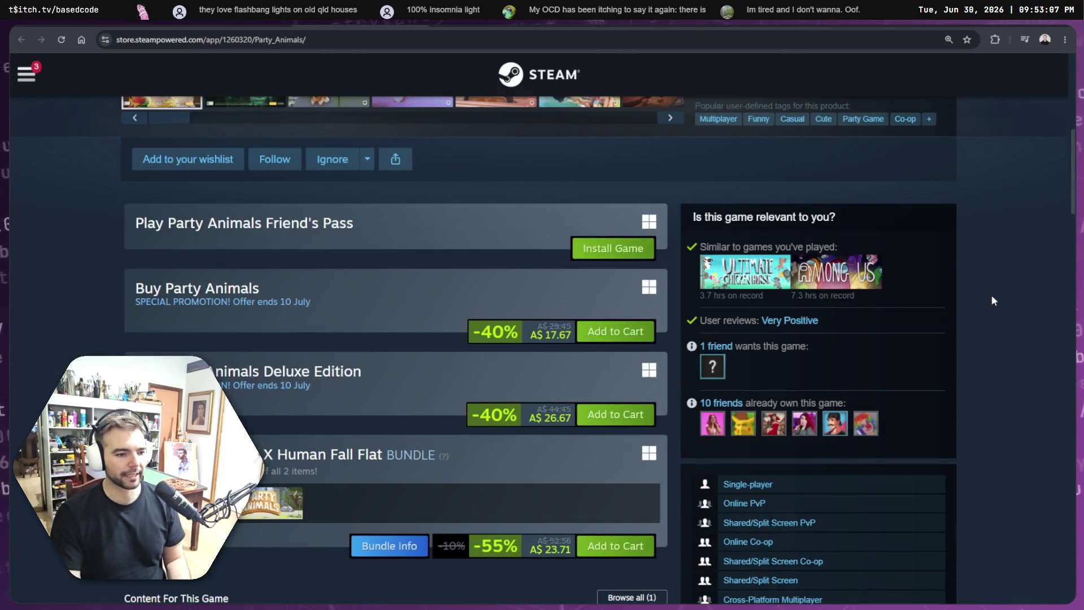
{"action": "scroll", "coordinate": [991, 294], "scroll_direction": "down", "scroll_amount": 10}
{"action": "scroll", "coordinate": [993, 276], "scroll_direction": "down", "scroll_amount": 5}
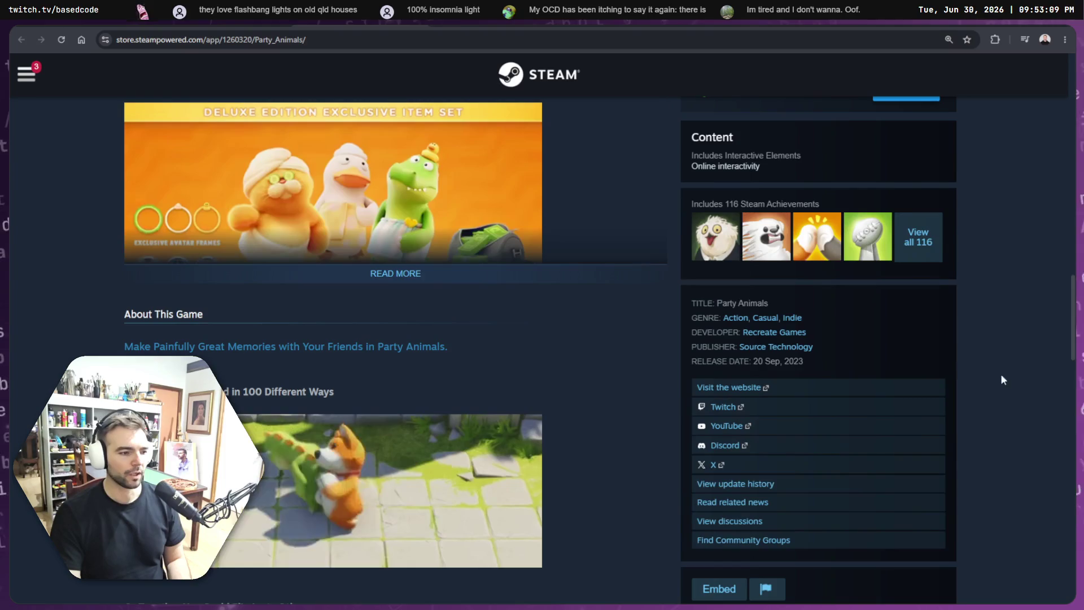
{"action": "scroll", "coordinate": [1002, 276], "scroll_direction": "up", "scroll_amount": 20}
{"action": "scroll", "coordinate": [963, 287], "scroll_direction": "down", "scroll_amount": 3}
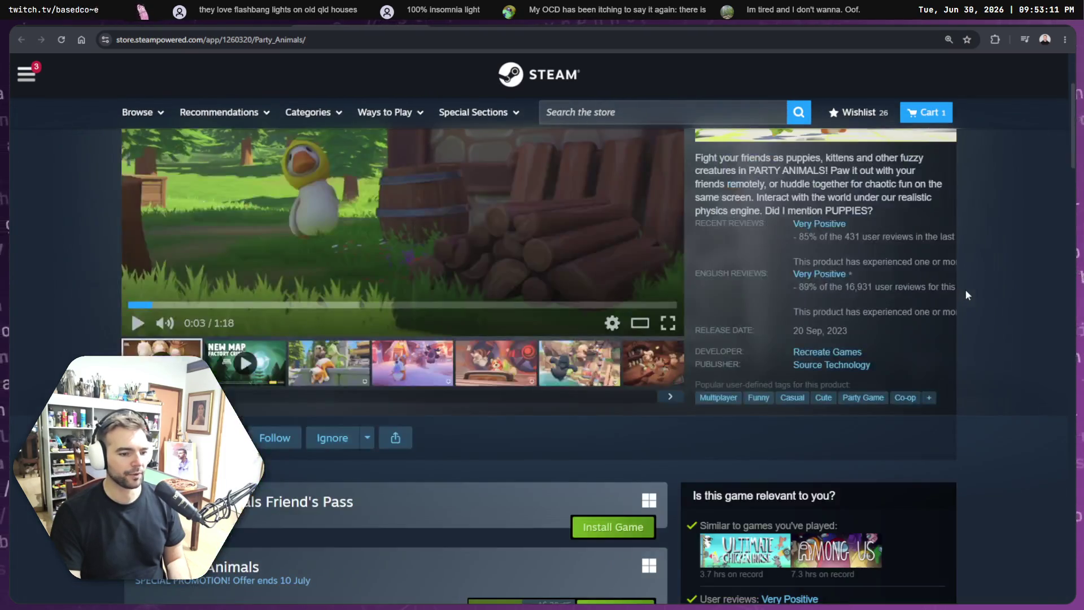
Step: Go back to the Social Deduction category and browse its Popular Titles carousel
{"action": "key", "text": "alt+Left"}
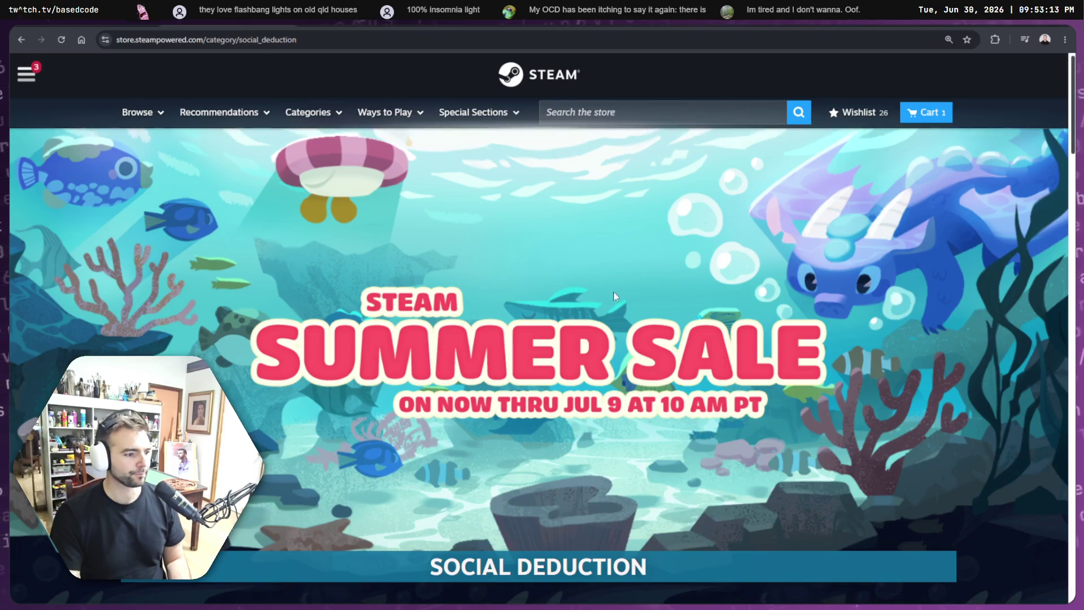
{"action": "scroll", "coordinate": [625, 298], "scroll_direction": "down", "scroll_amount": 7}
{"action": "scroll", "coordinate": [680, 287], "scroll_direction": "up", "scroll_amount": 7}
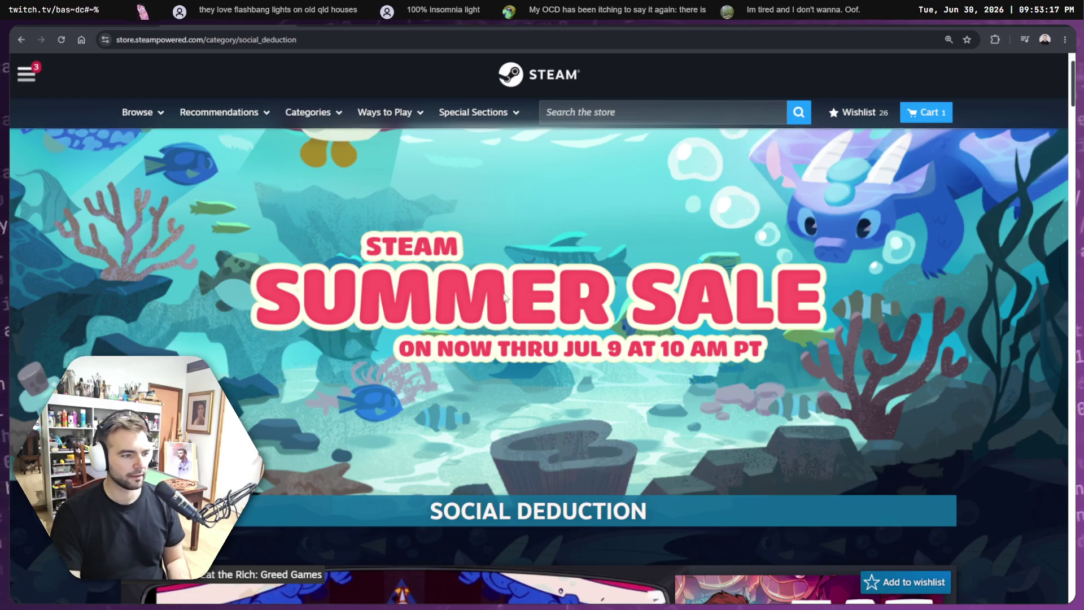
{"action": "scroll", "coordinate": [523, 282], "scroll_direction": "down", "scroll_amount": 10}
{"action": "scroll", "coordinate": [526, 283], "scroll_direction": "down", "scroll_amount": 10}
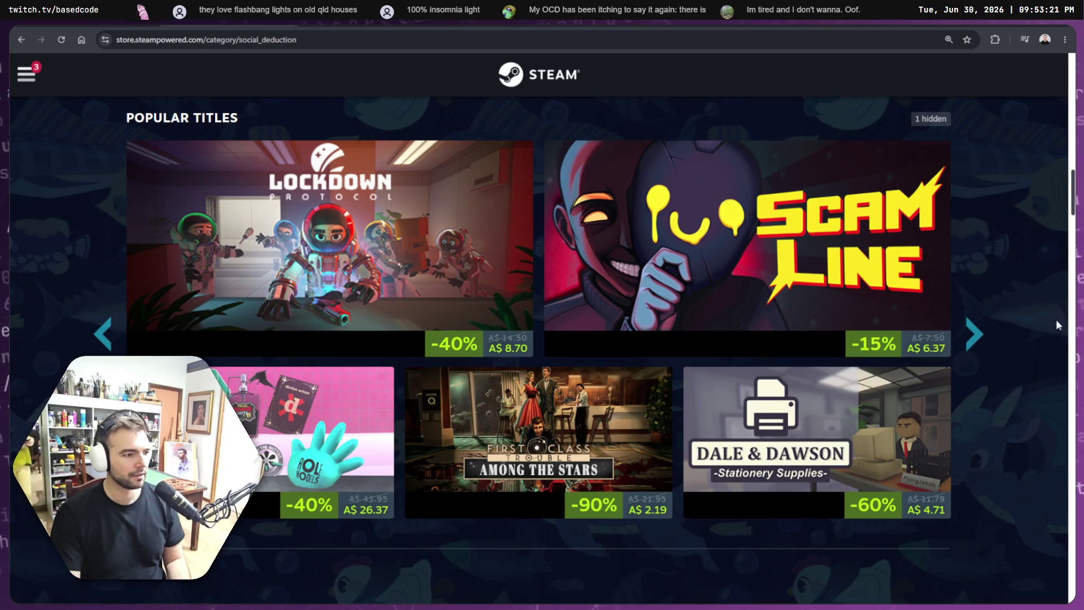
{"action": "mouse_move", "coordinate": [327, 228]}
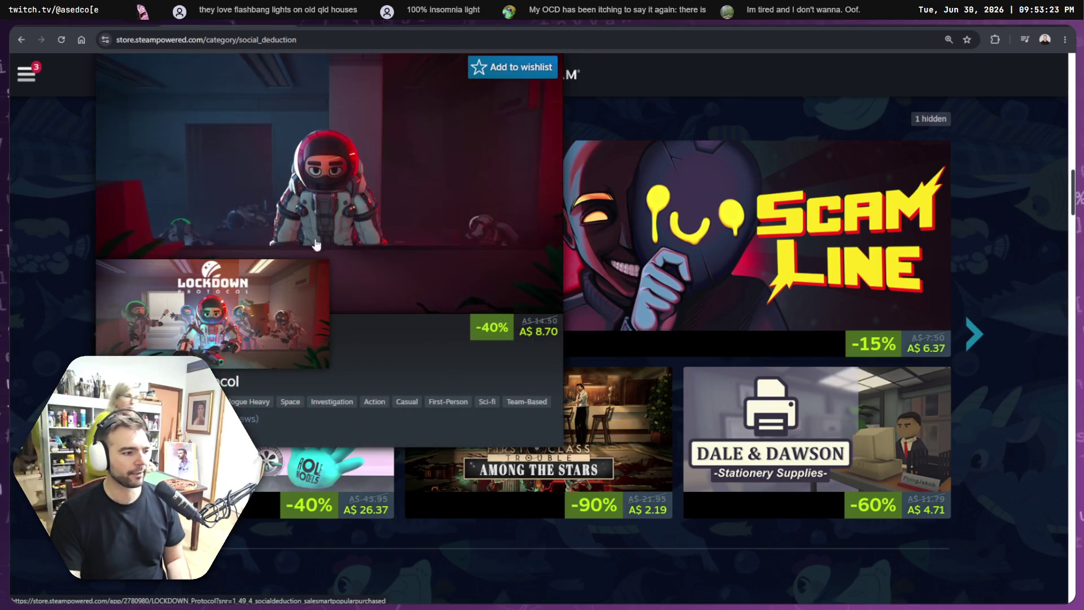
{"action": "mouse_move", "coordinate": [200, 299]}
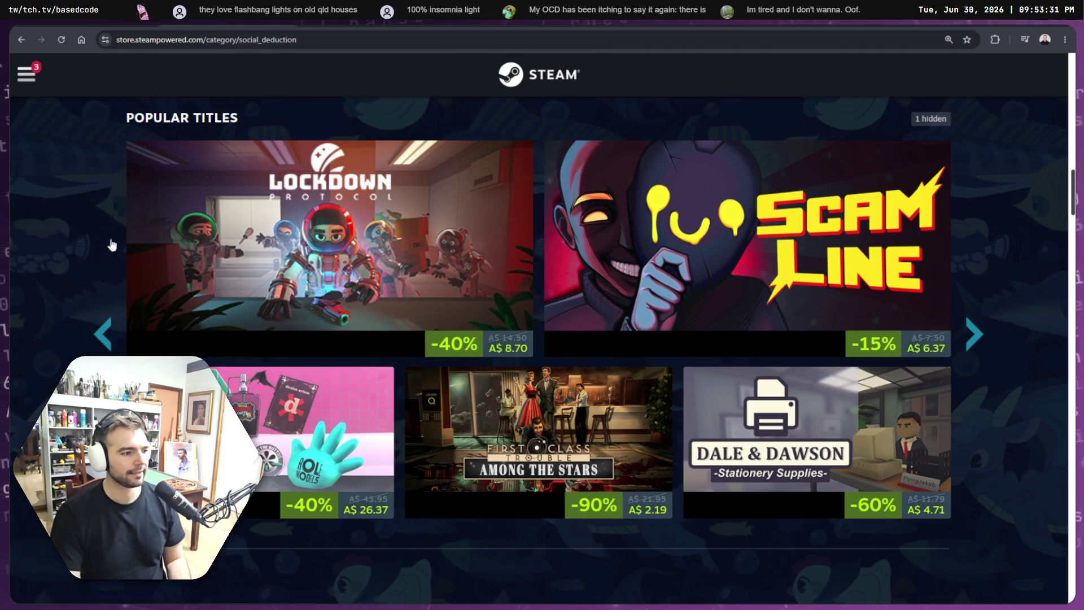
{"action": "mouse_move", "coordinate": [293, 148]}
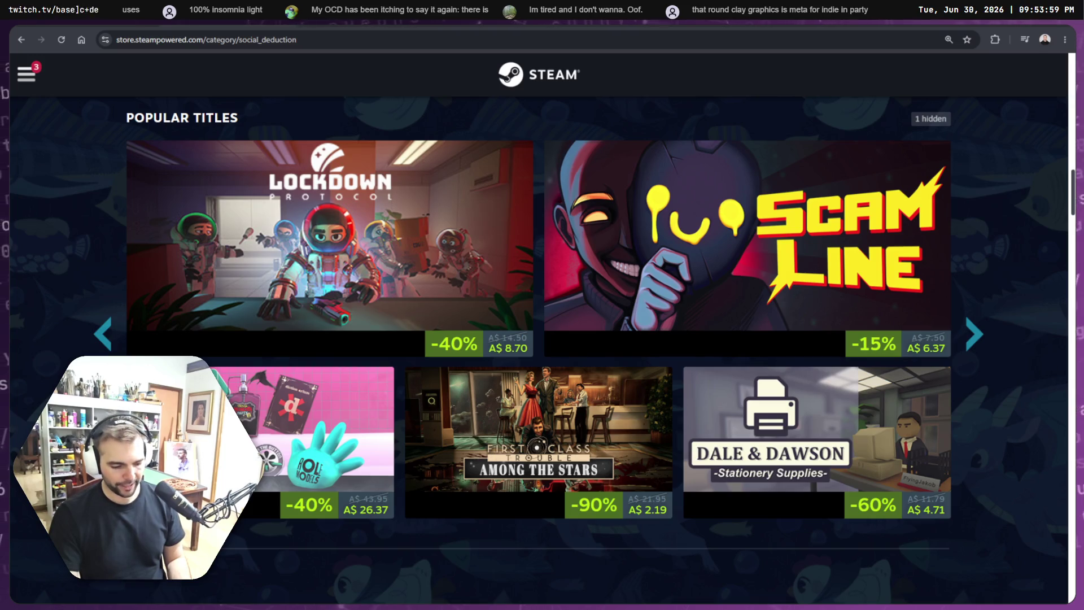
Step: Copy the LOCKDOWN Protocol capsule image from its Steam store page
{"action": "key", "text": "alt+Tab"}
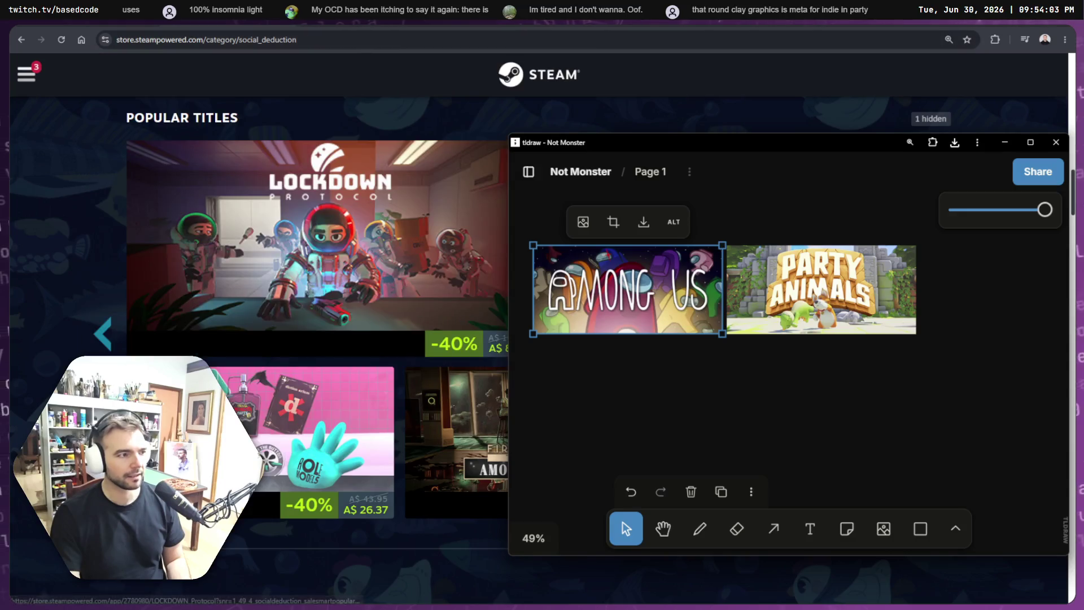
{"action": "left_click", "coordinate": [316, 254]}
{"action": "right_click", "coordinate": [771, 224]}
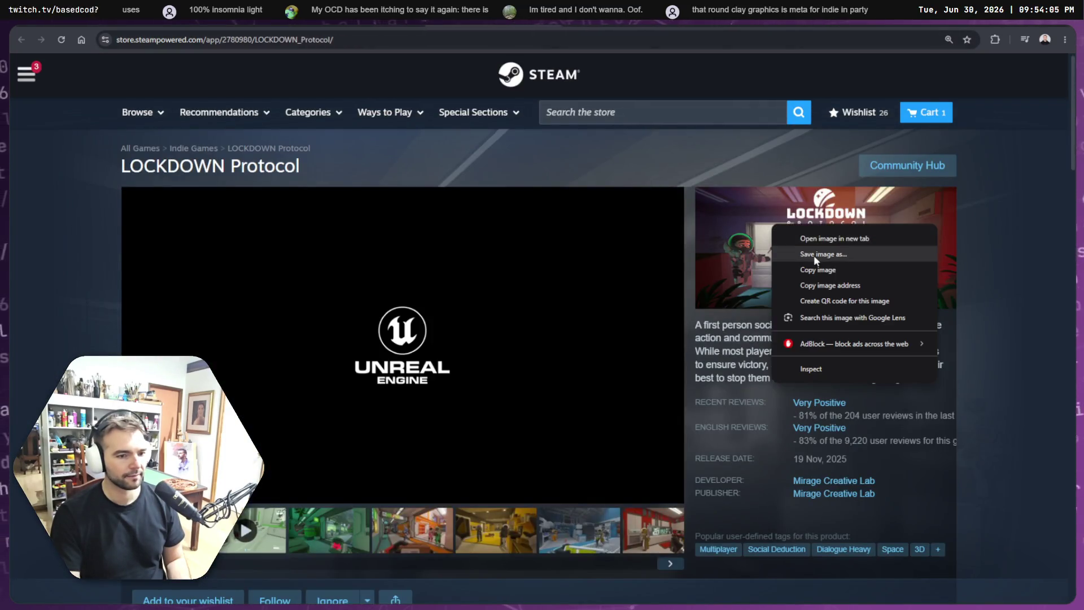
{"action": "left_click", "coordinate": [818, 269]}
{"action": "key", "text": "alt+Left"}
{"action": "key", "text": "alt+Left"}
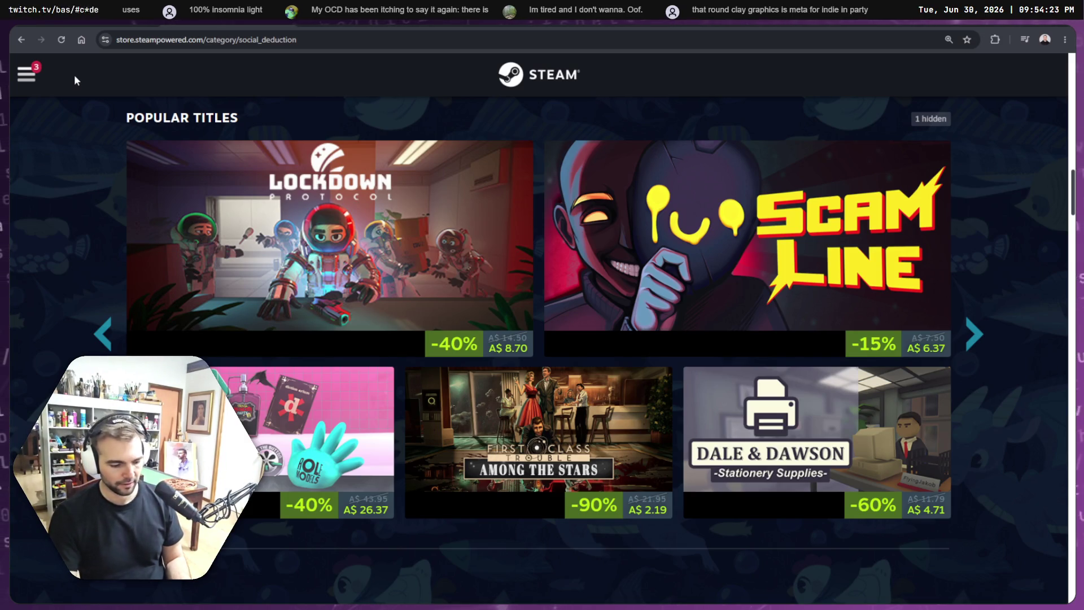
Step: Paste the Lockdown capsule onto the board and place it under Among Us
{"action": "key", "text": "alt+Tab"}
{"action": "left_click", "coordinate": [741, 372]}
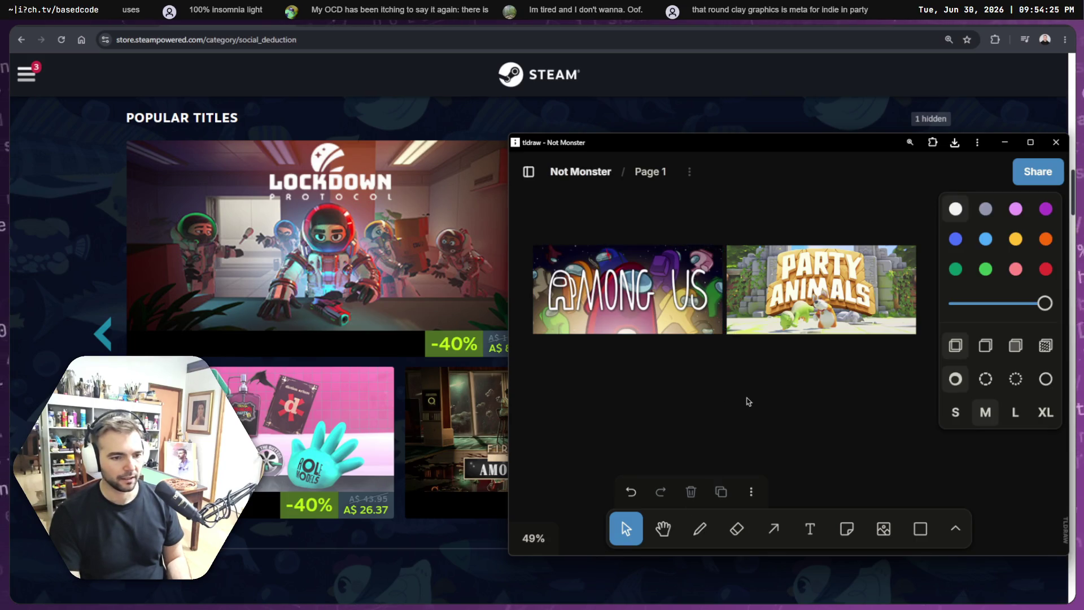
{"action": "key", "text": "ctrl+v"}
{"action": "mouse_move", "coordinate": [824, 314]}
{"action": "left_mouse_down"}
{"action": "mouse_move", "coordinate": [641, 393]}
{"action": "mouse_move", "coordinate": [675, 388]}
{"action": "left_mouse_up"}
{"action": "left_click", "coordinate": [879, 302]}
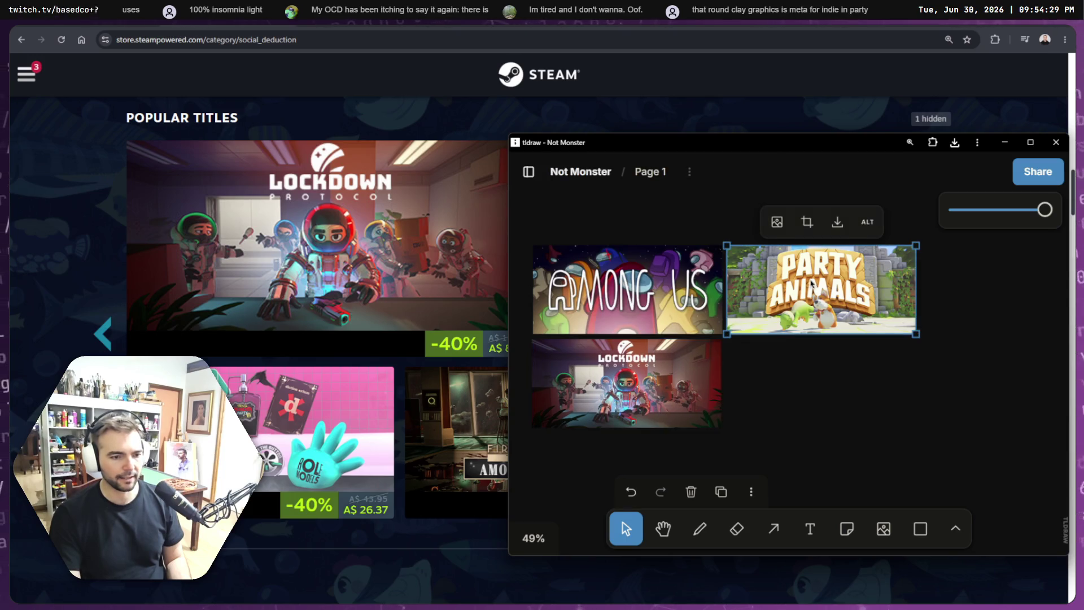
{"action": "scroll", "coordinate": [880, 302], "scroll_direction": "up", "scroll_amount": 5}
{"action": "scroll", "coordinate": [917, 301], "scroll_direction": "down", "scroll_amount": 1}
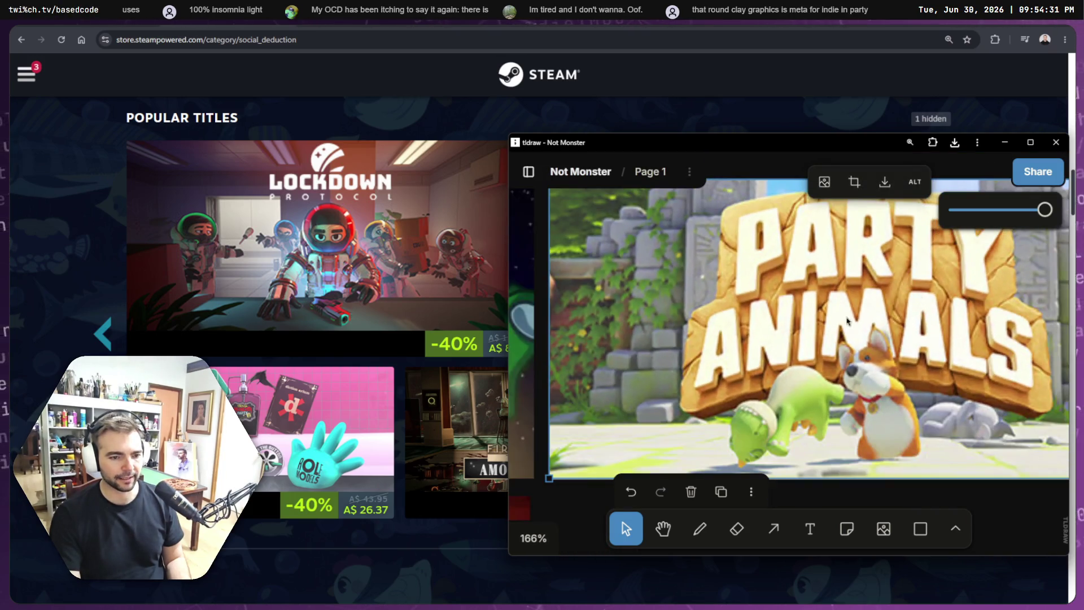
{"action": "scroll", "coordinate": [847, 320], "scroll_direction": "right", "scroll_amount": 3}
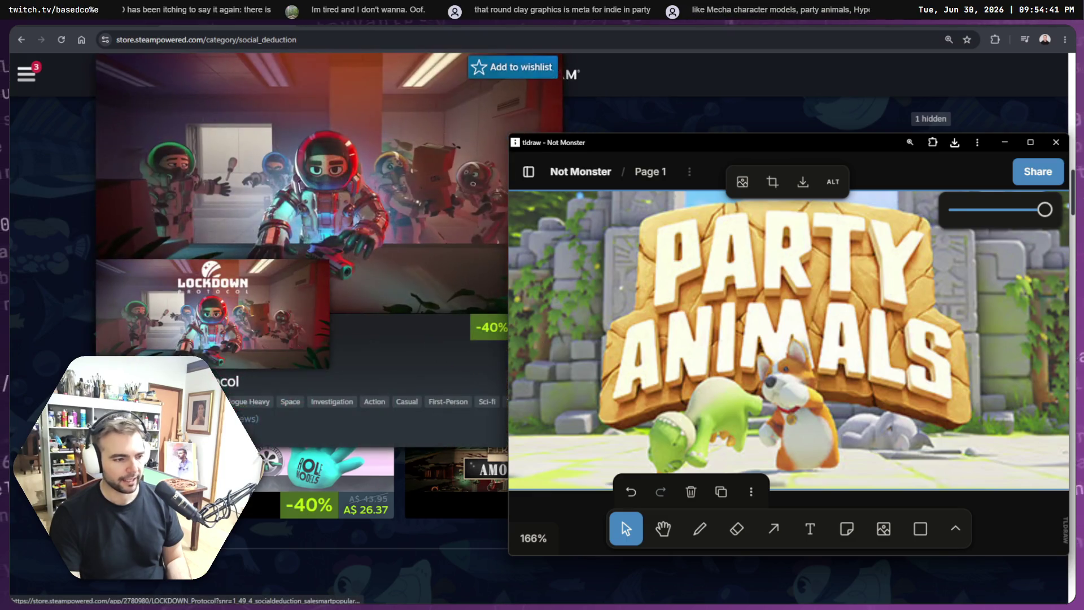
Step: Scroll down the Social Deduction page and copy the Among Us 3D VR capsule image
{"action": "key", "text": "alt+Tab"}
{"action": "scroll", "coordinate": [541, 339], "scroll_direction": "down", "scroll_amount": 10}
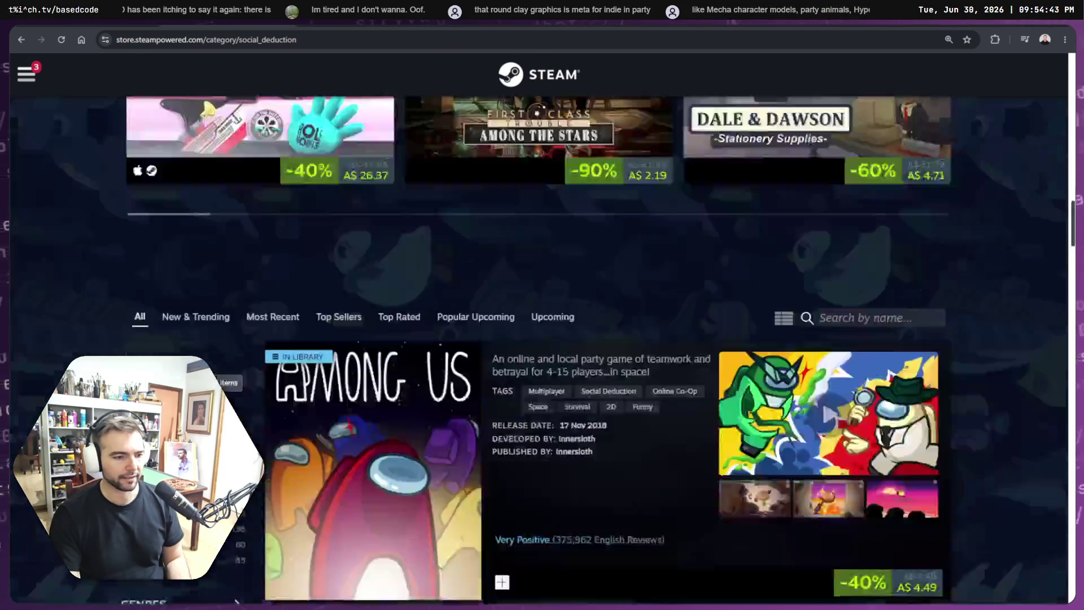
{"action": "scroll", "coordinate": [542, 339], "scroll_direction": "down", "scroll_amount": 5}
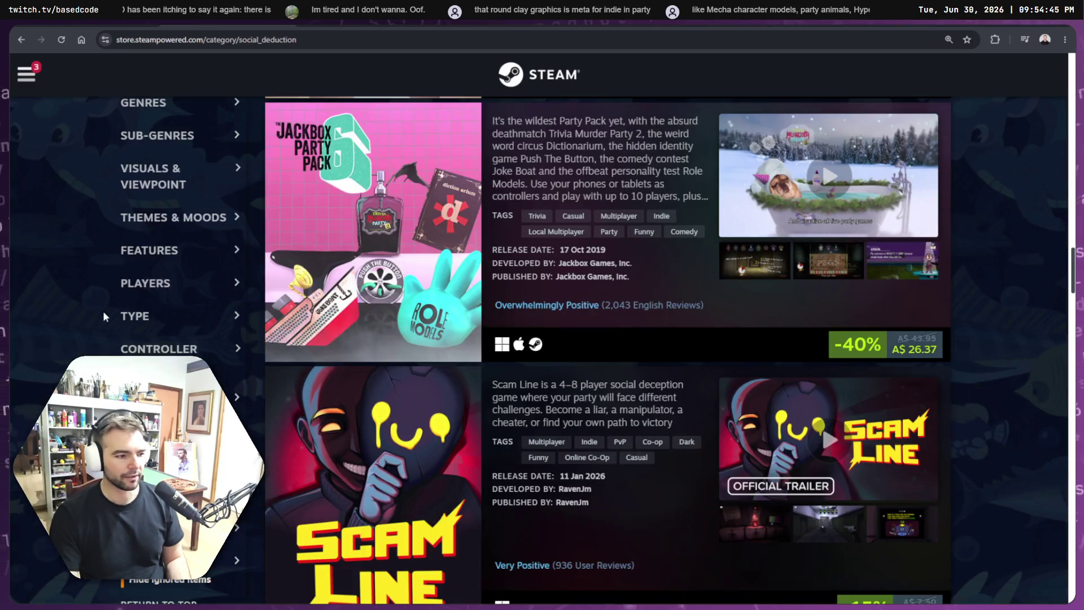
{"action": "scroll", "coordinate": [110, 304], "scroll_direction": "down", "scroll_amount": 3}
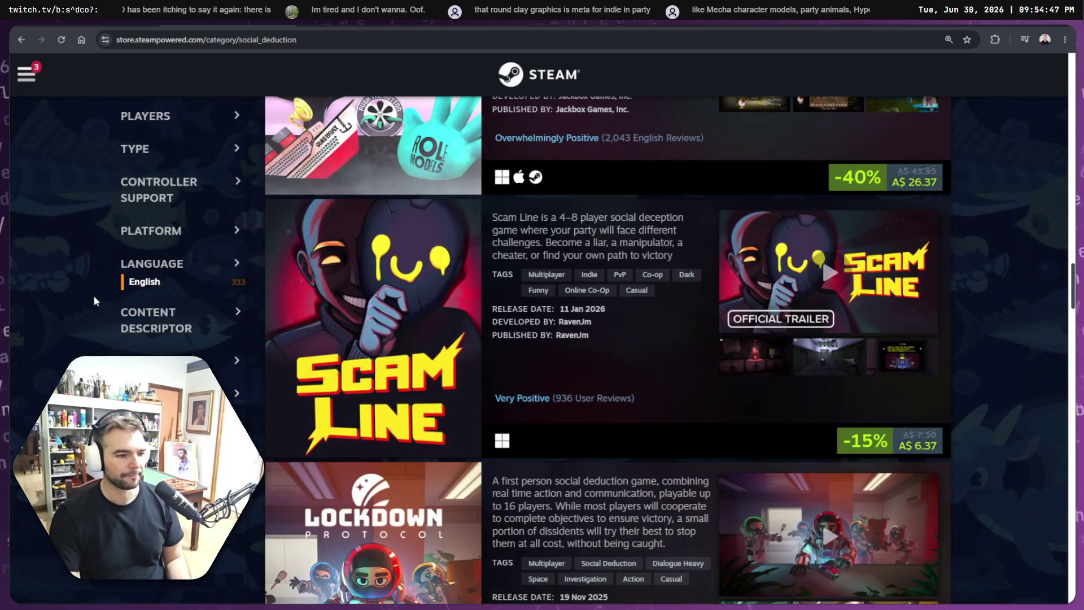
{"action": "scroll", "coordinate": [93, 296], "scroll_direction": "down", "scroll_amount": 5}
{"action": "scroll", "coordinate": [94, 299], "scroll_direction": "down", "scroll_amount": 5}
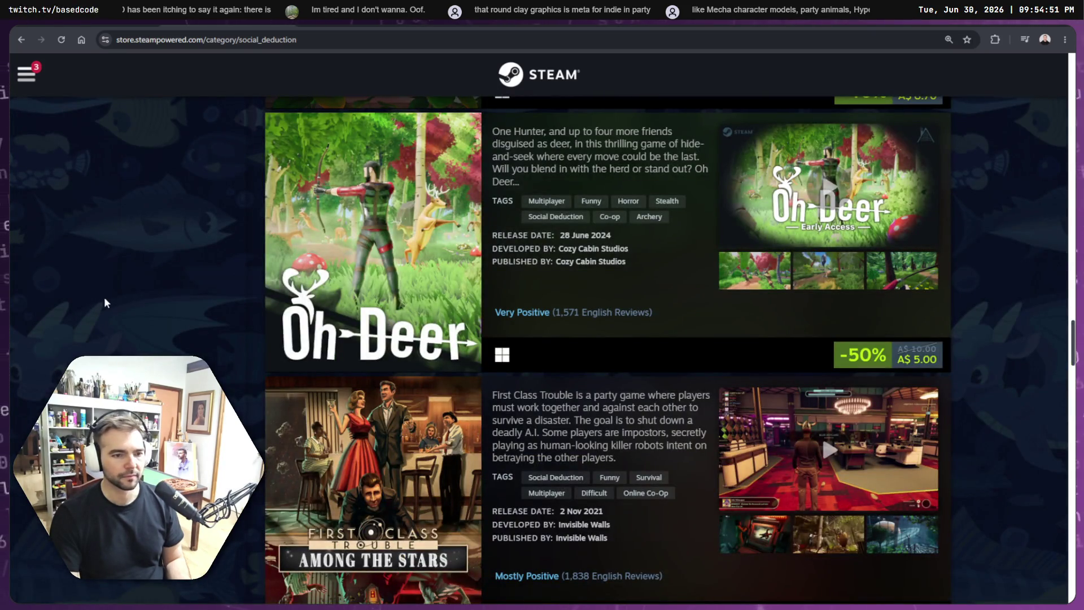
{"action": "scroll", "coordinate": [483, 139], "scroll_direction": "down", "scroll_amount": 4}
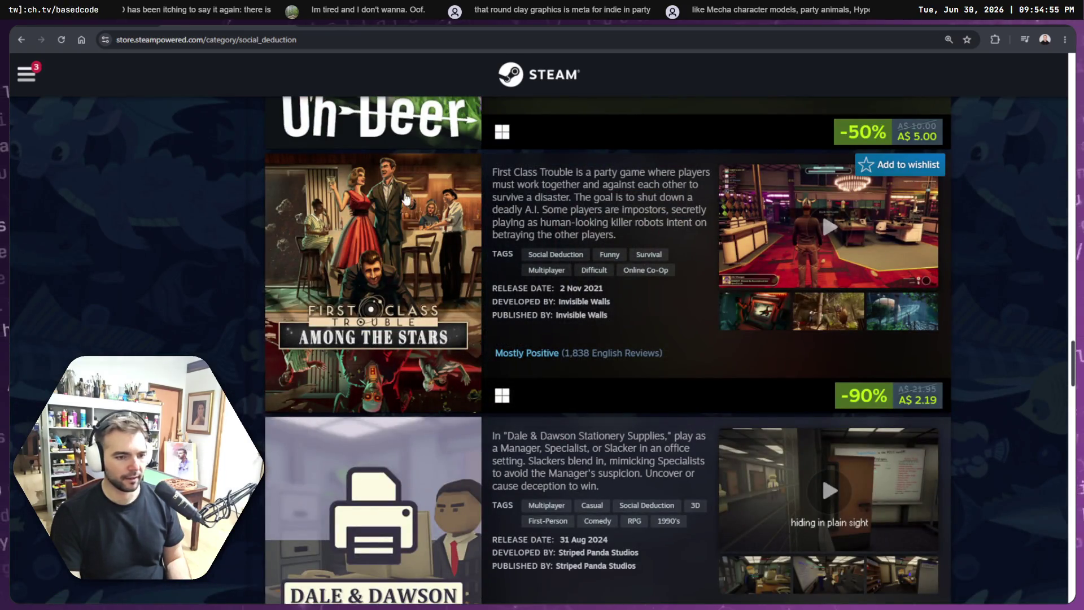
{"action": "scroll", "coordinate": [364, 254], "scroll_direction": "down", "scroll_amount": 7}
{"action": "scroll", "coordinate": [364, 138], "scroll_direction": "down", "scroll_amount": 4}
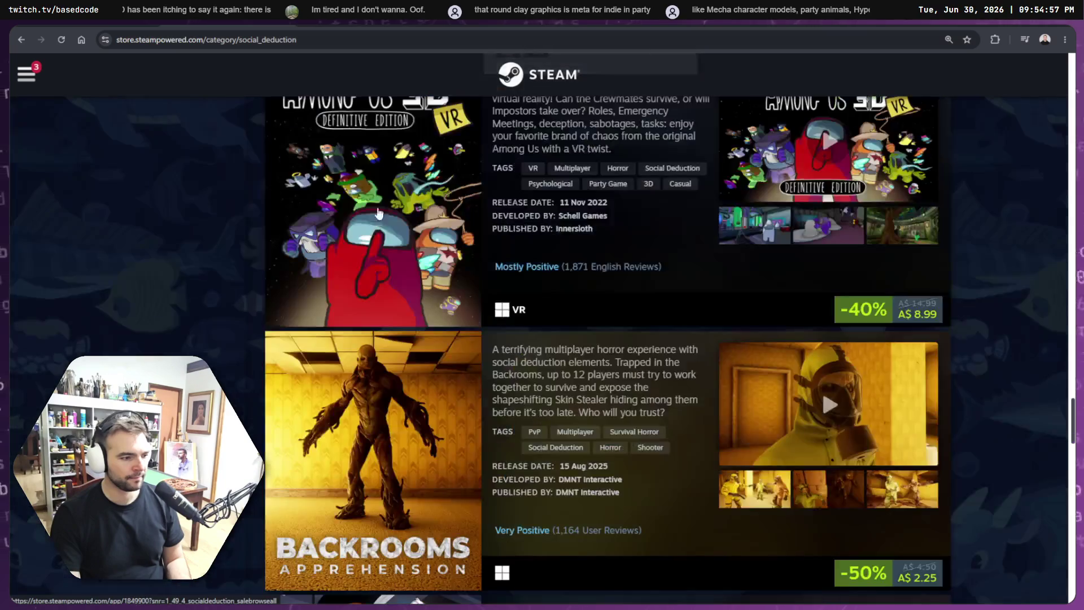
{"action": "scroll", "coordinate": [389, 315], "scroll_direction": "up", "scroll_amount": 2}
{"action": "right_click", "coordinate": [389, 315]}
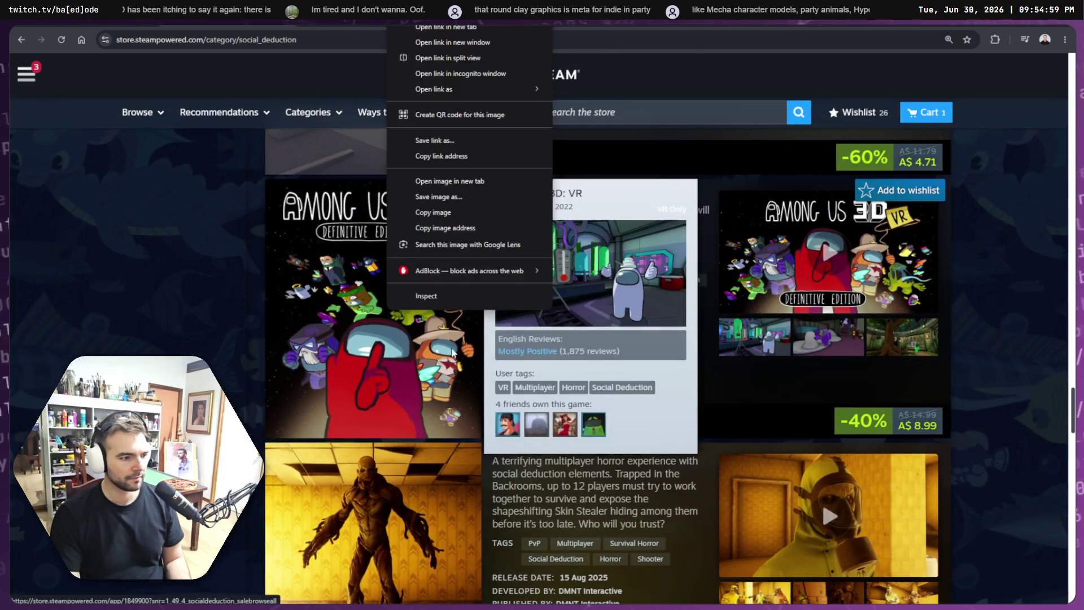
{"action": "left_click", "coordinate": [449, 213]}
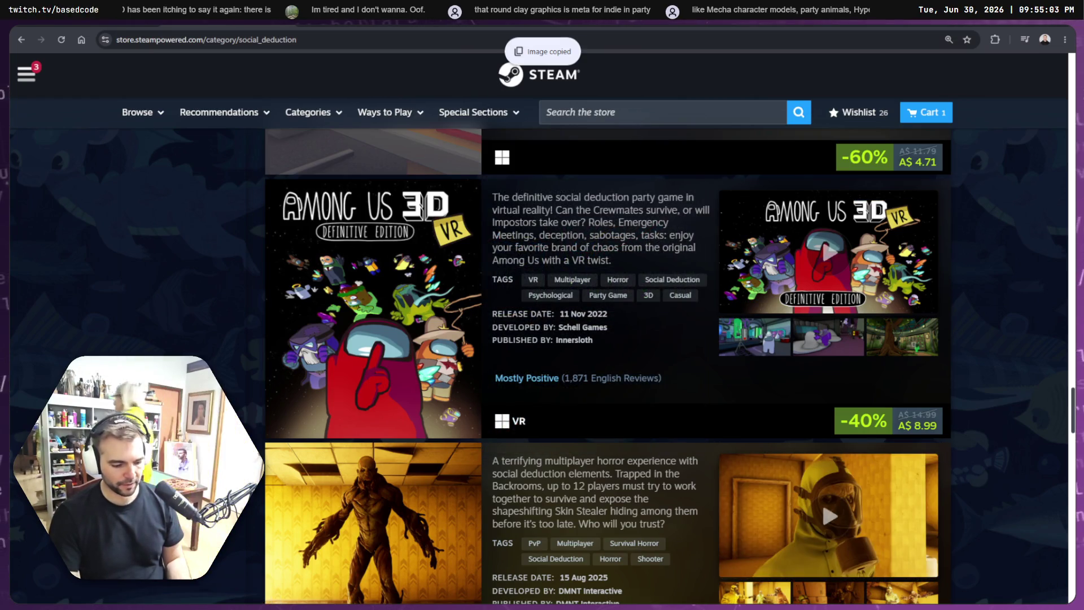
Step: Paste Among Us 3D onto the board, to the right of the other images
{"action": "key", "text": "alt+Tab"}
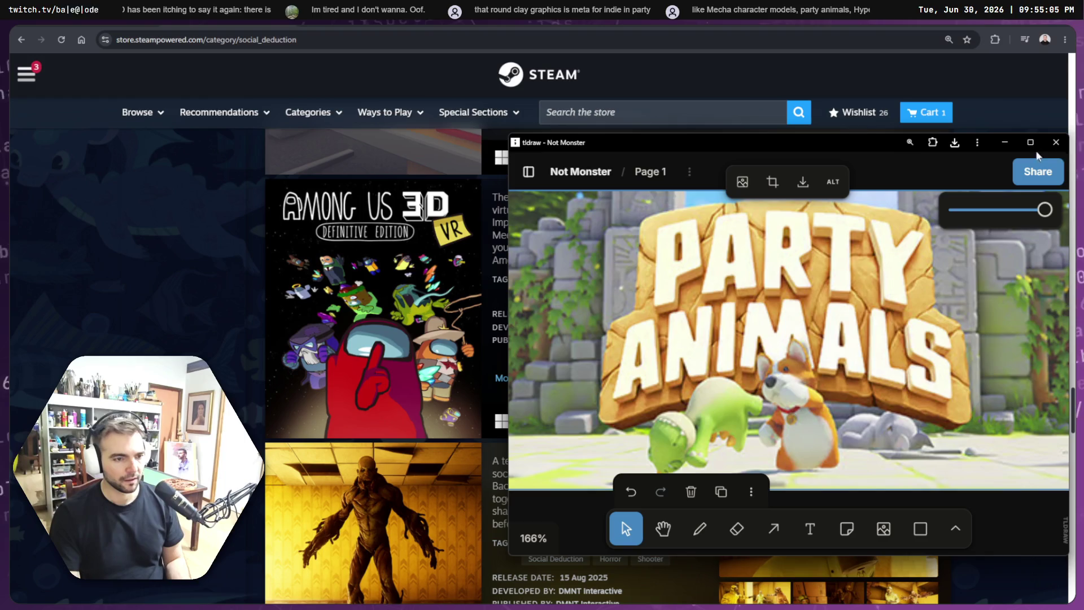
{"action": "scroll", "coordinate": [685, 293], "scroll_direction": "down", "scroll_amount": 10}
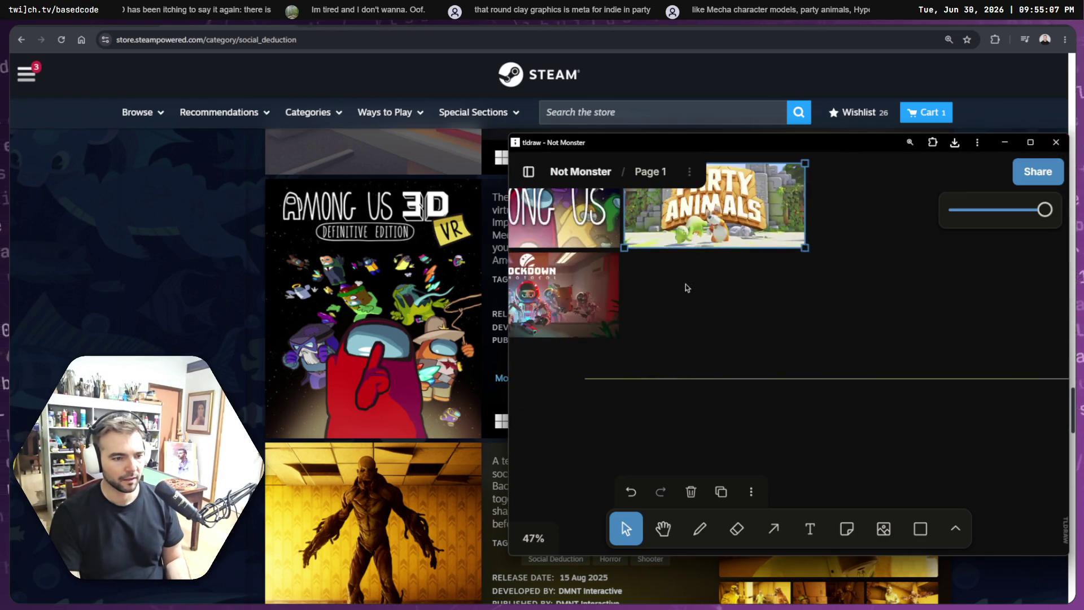
{"action": "left_click", "coordinate": [700, 298]}
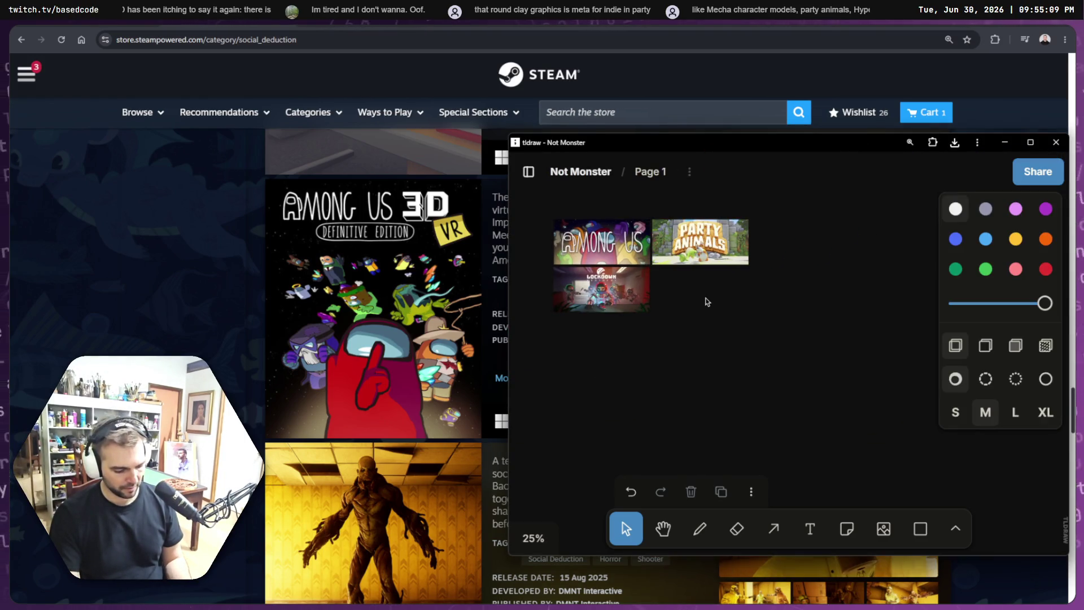
{"action": "key", "text": "ctrl+v"}
{"action": "mouse_move", "coordinate": [802, 338]}
{"action": "left_mouse_down"}
{"action": "mouse_move", "coordinate": [587, 287]}
{"action": "mouse_move", "coordinate": [722, 308]}
{"action": "mouse_move", "coordinate": [803, 398]}
{"action": "left_mouse_up"}
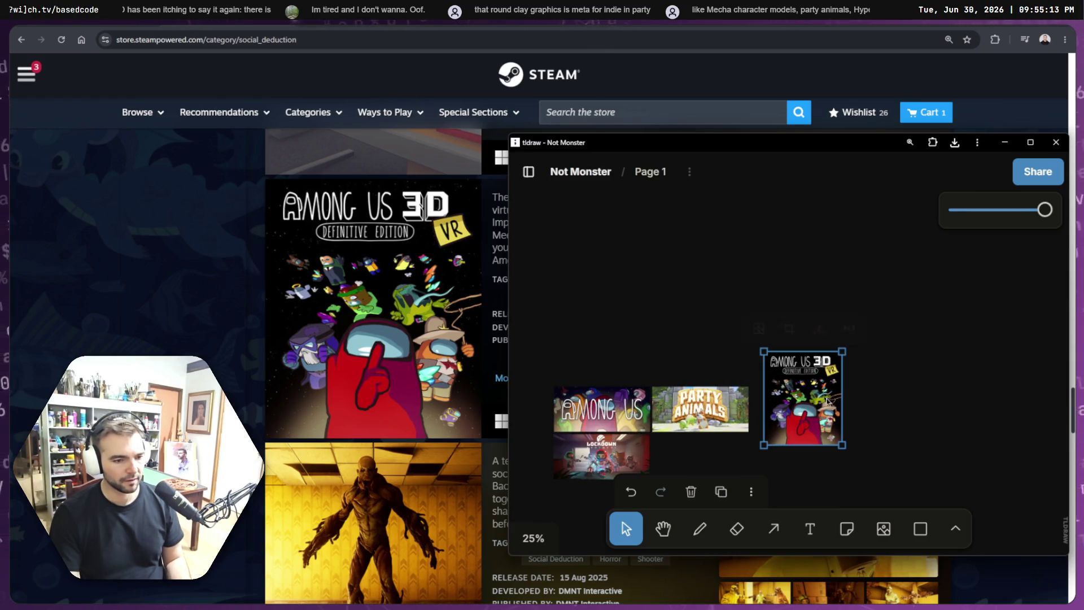
Step: Scroll the Social Deduction list and load more games with Show more
{"action": "left_click", "coordinate": [208, 303]}
{"action": "scroll", "coordinate": [192, 301], "scroll_direction": "down", "scroll_amount": 6}
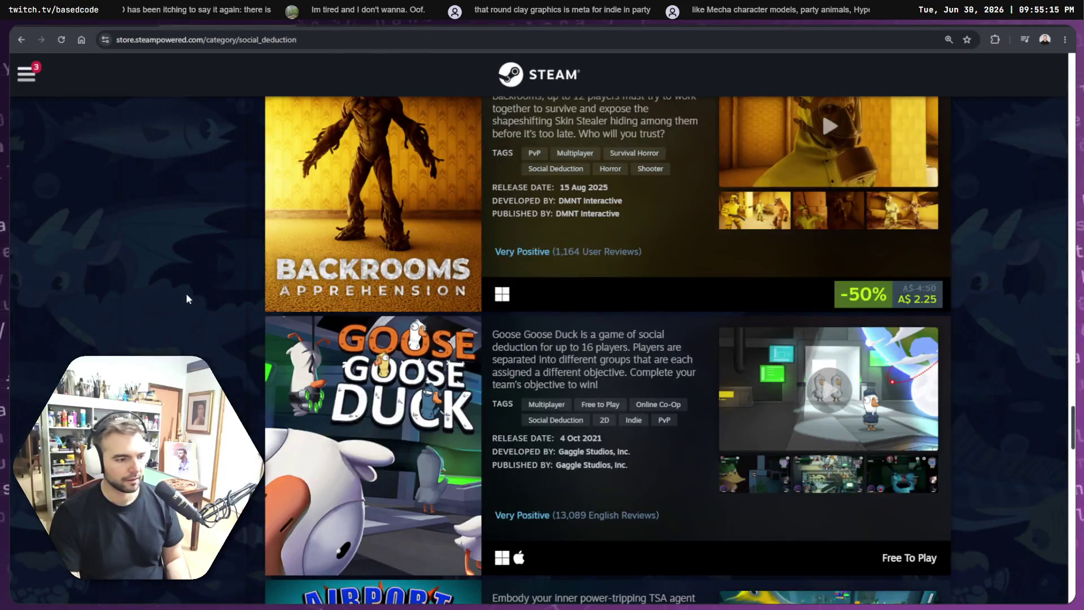
{"action": "scroll", "coordinate": [185, 292], "scroll_direction": "down", "scroll_amount": 1}
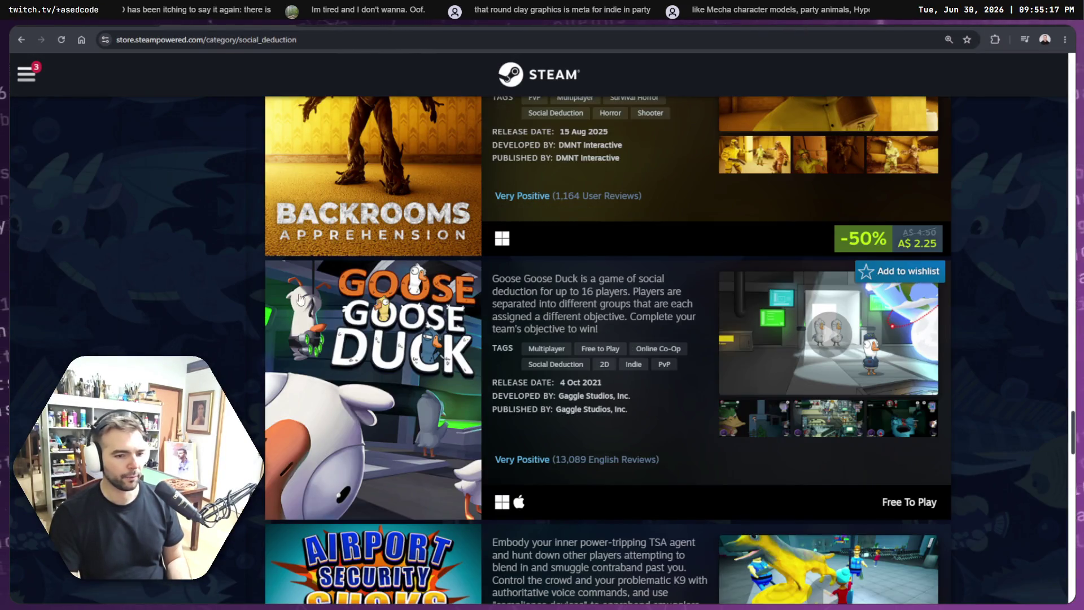
{"action": "mouse_move", "coordinate": [350, 299]}
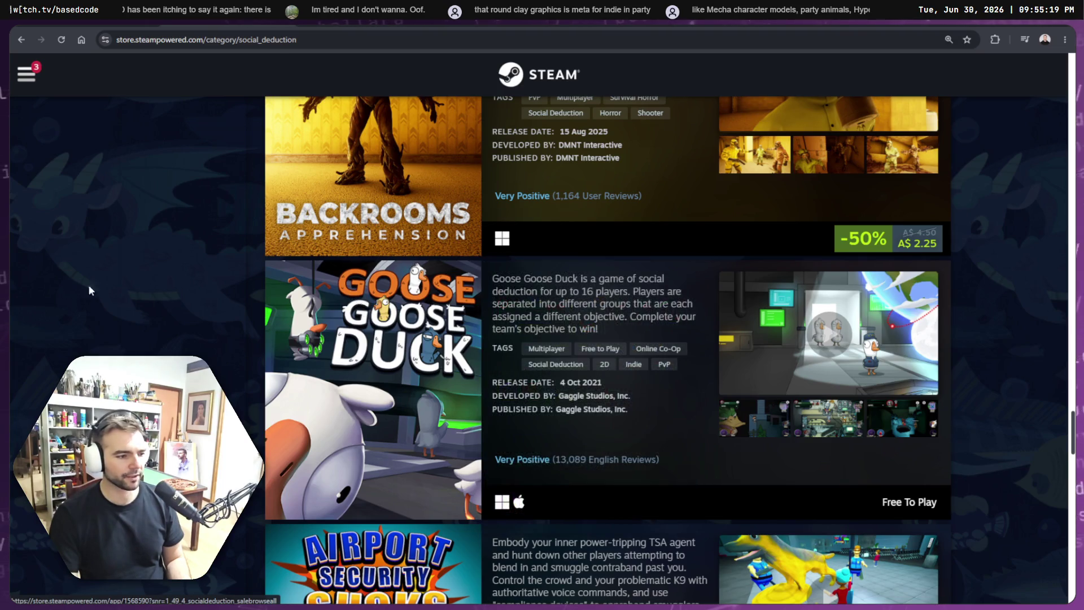
{"action": "scroll", "coordinate": [165, 285], "scroll_direction": "down", "scroll_amount": 3}
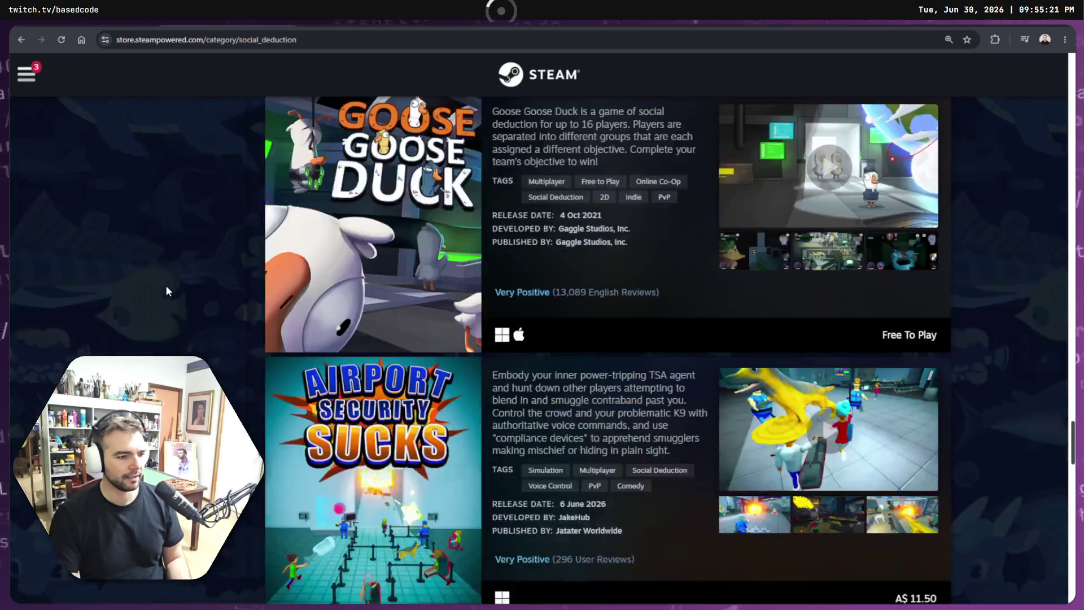
{"action": "mouse_move", "coordinate": [390, 261]}
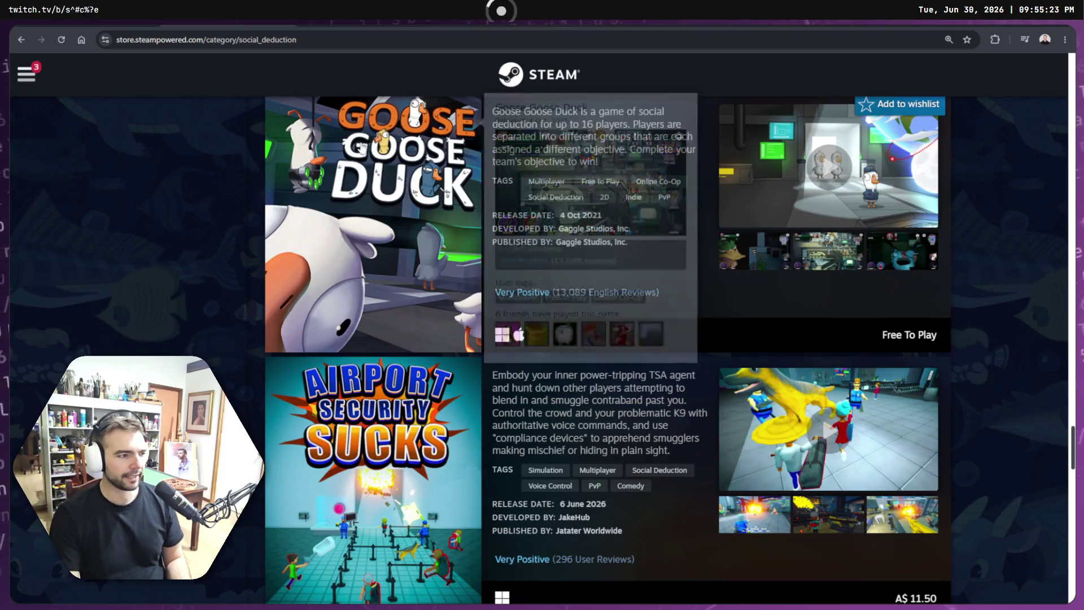
{"action": "scroll", "coordinate": [180, 252], "scroll_direction": "down", "scroll_amount": 7}
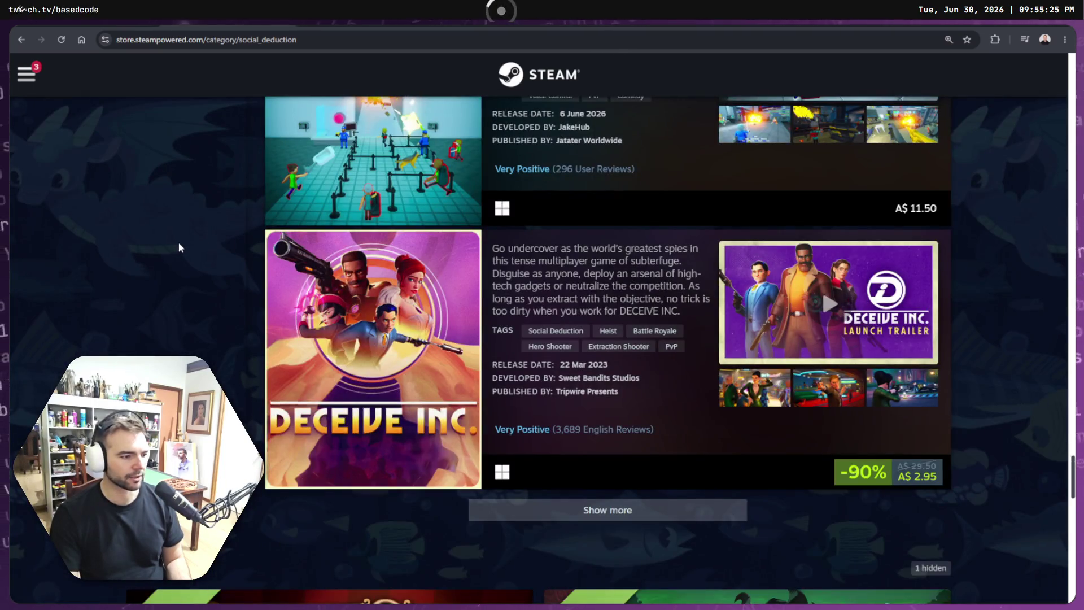
{"action": "scroll", "coordinate": [179, 248], "scroll_direction": "down", "scroll_amount": 8}
{"action": "scroll", "coordinate": [639, 215], "scroll_direction": "up", "scroll_amount": 4}
{"action": "left_click", "coordinate": [585, 289]}
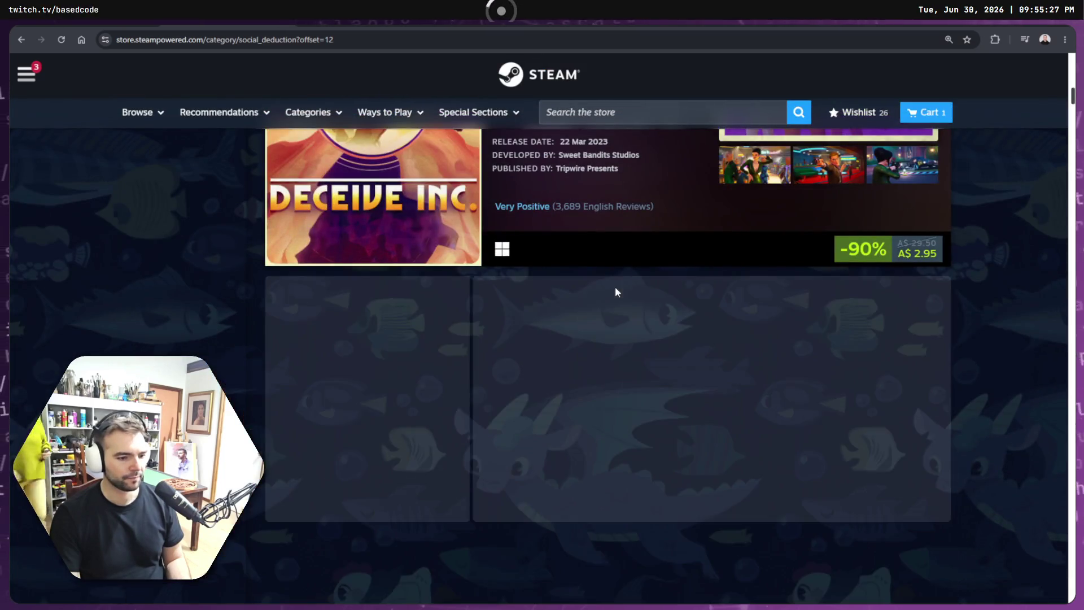
Step: Find the It Has My Face capsule in the list and copy its image
{"action": "scroll", "coordinate": [233, 254], "scroll_direction": "down", "scroll_amount": 2}
{"action": "scroll", "coordinate": [164, 215], "scroll_direction": "up", "scroll_amount": 1}
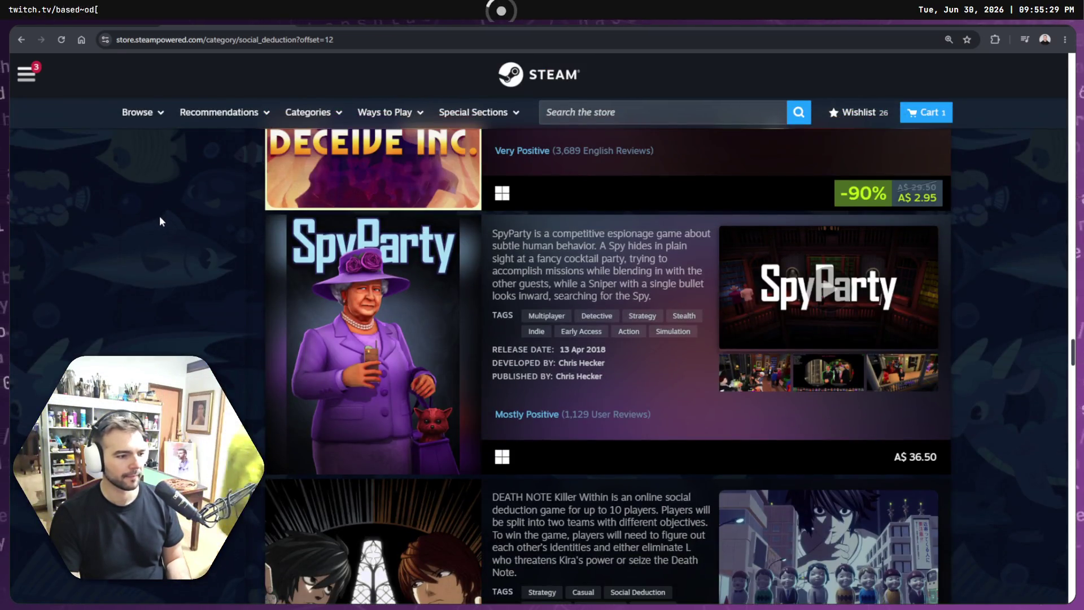
{"action": "scroll", "coordinate": [161, 216], "scroll_direction": "down", "scroll_amount": 8}
{"action": "scroll", "coordinate": [154, 209], "scroll_direction": "up", "scroll_amount": 1}
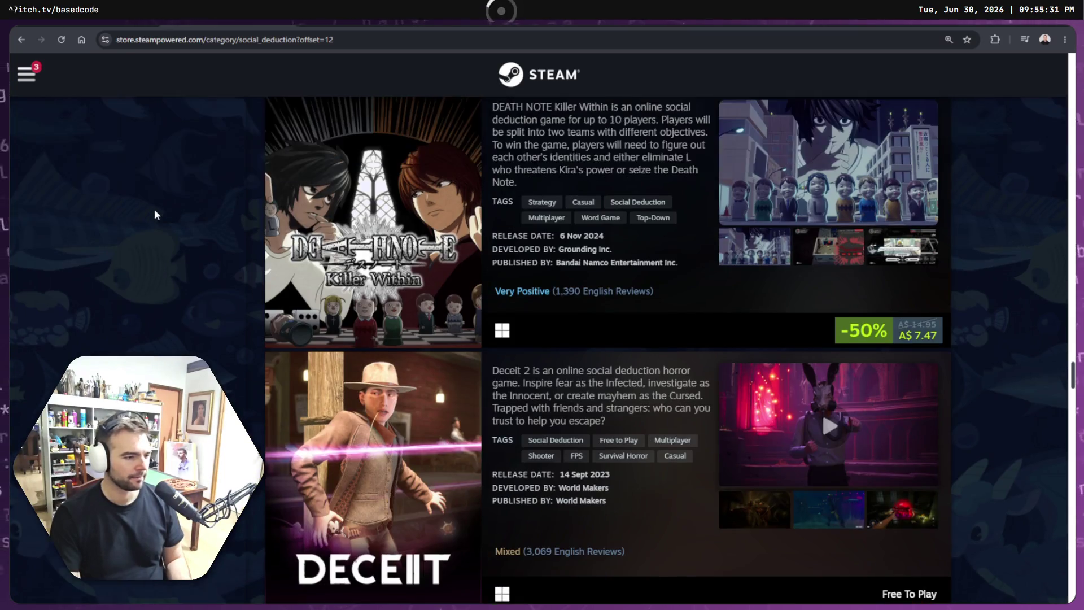
{"action": "scroll", "coordinate": [160, 207], "scroll_direction": "down", "scroll_amount": 7}
{"action": "scroll", "coordinate": [160, 203], "scroll_direction": "down", "scroll_amount": 7}
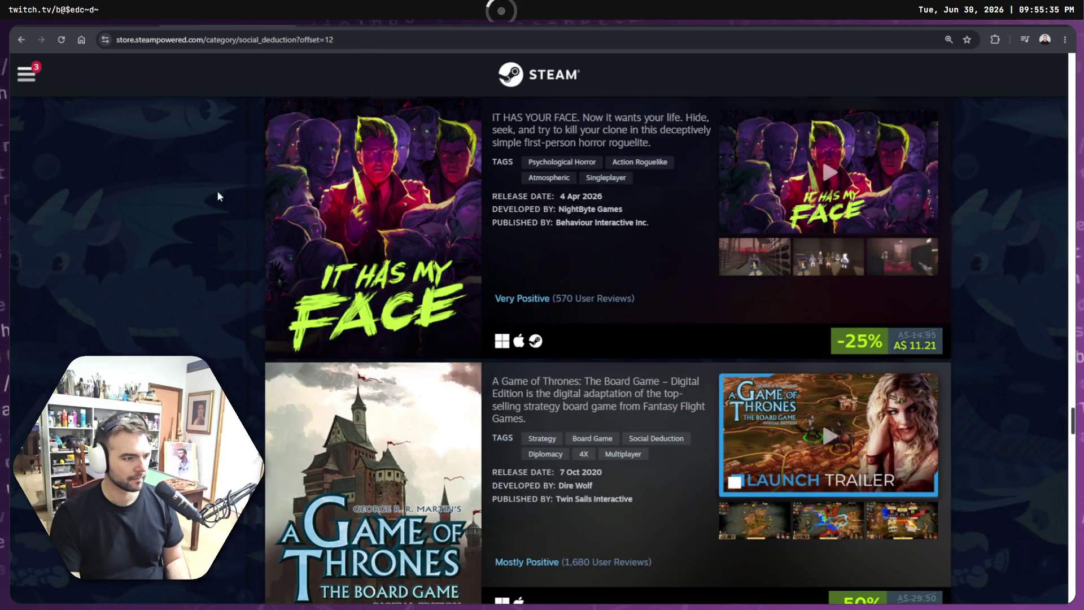
{"action": "scroll", "coordinate": [217, 190], "scroll_direction": "up", "scroll_amount": 1}
{"action": "mouse_move", "coordinate": [381, 256]}
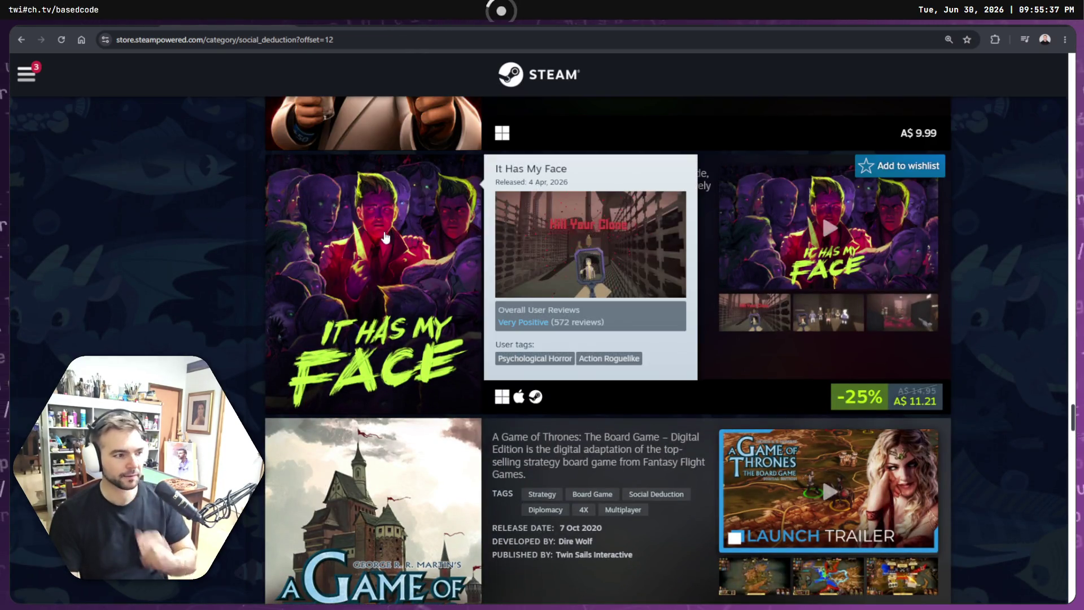
{"action": "right_click", "coordinate": [382, 231]}
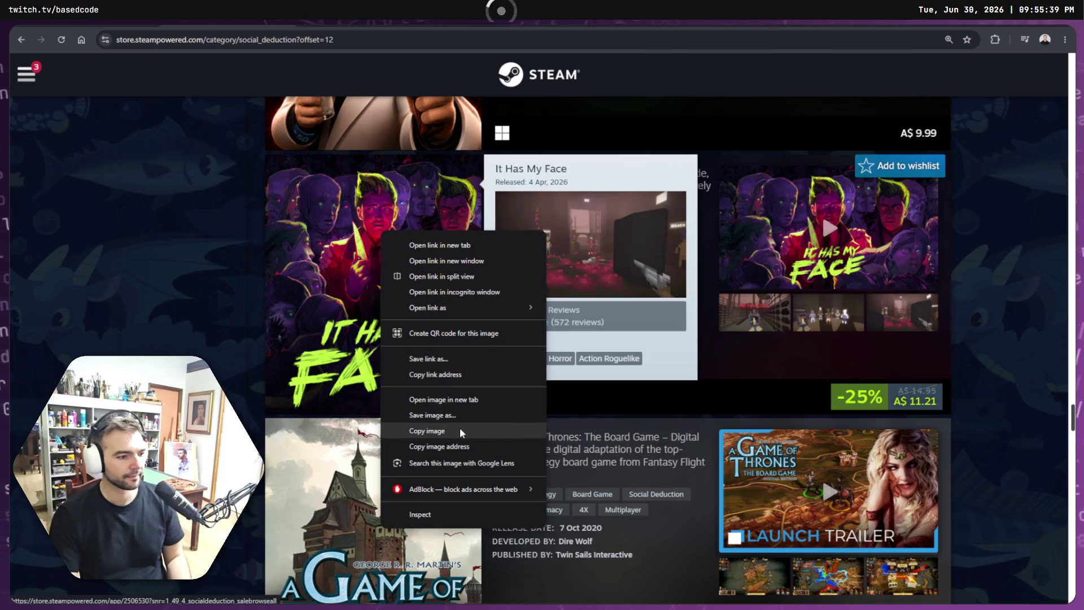
{"action": "left_click", "coordinate": [428, 431]}
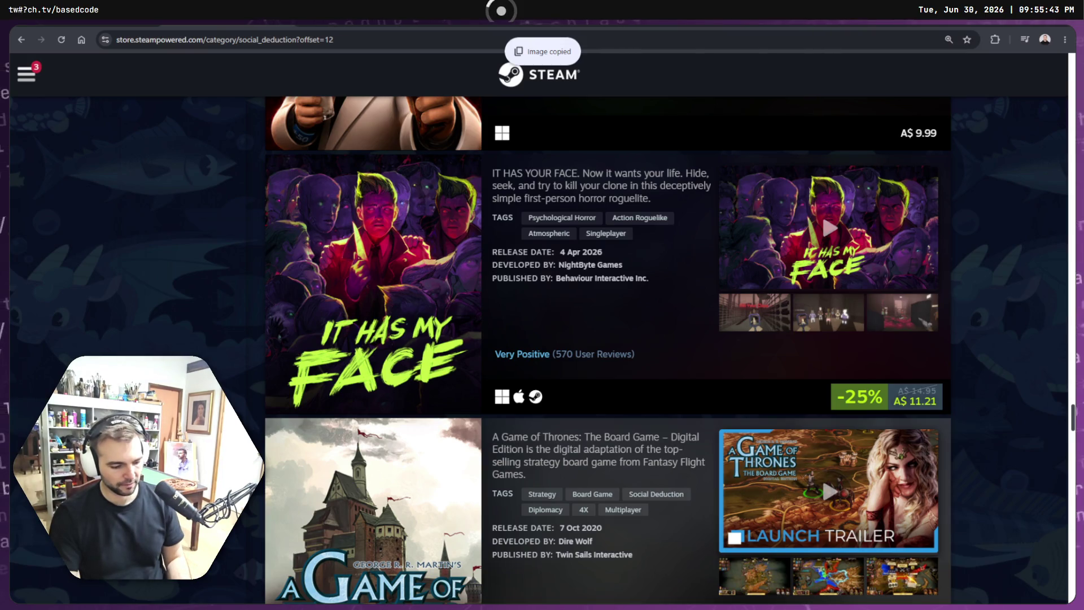
Step: Paste It Has My Face right of Among Us 3D, then return to the Steam list
{"action": "key", "text": "alt+Tab"}
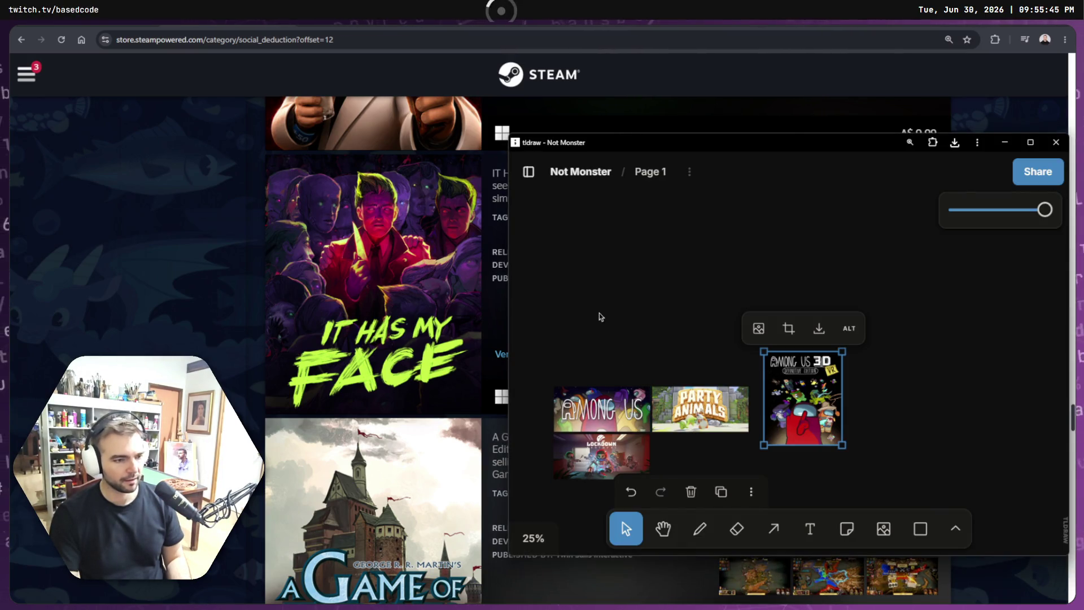
{"action": "left_click", "coordinate": [604, 311]}
{"action": "key", "text": "ctrl+v"}
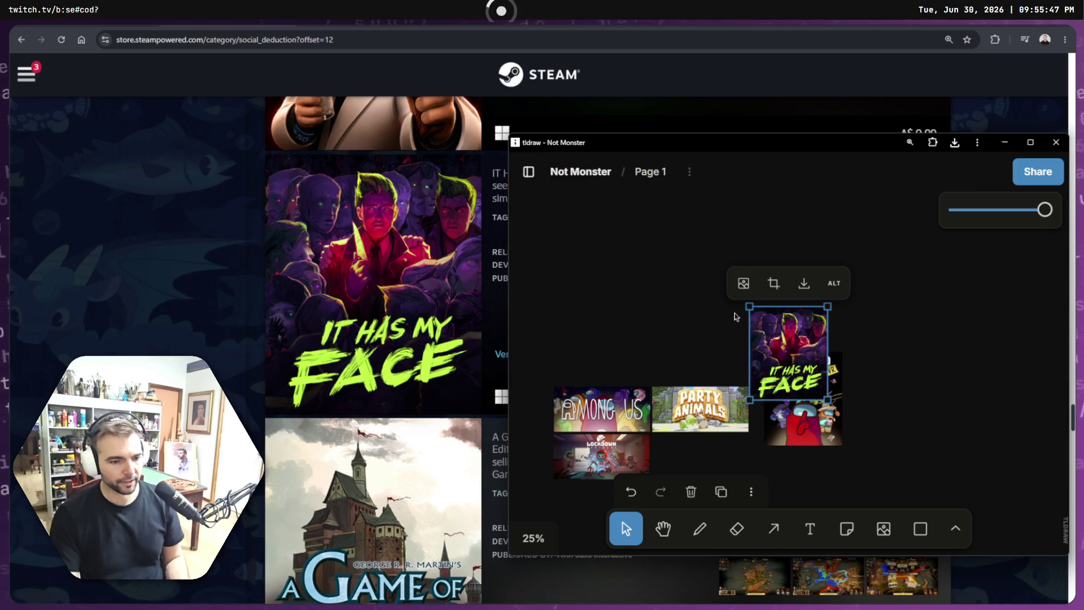
{"action": "mouse_move", "coordinate": [792, 323]}
{"action": "left_mouse_down"}
{"action": "mouse_move", "coordinate": [872, 388]}
{"action": "mouse_move", "coordinate": [901, 384]}
{"action": "mouse_move", "coordinate": [885, 375]}
{"action": "left_mouse_up"}
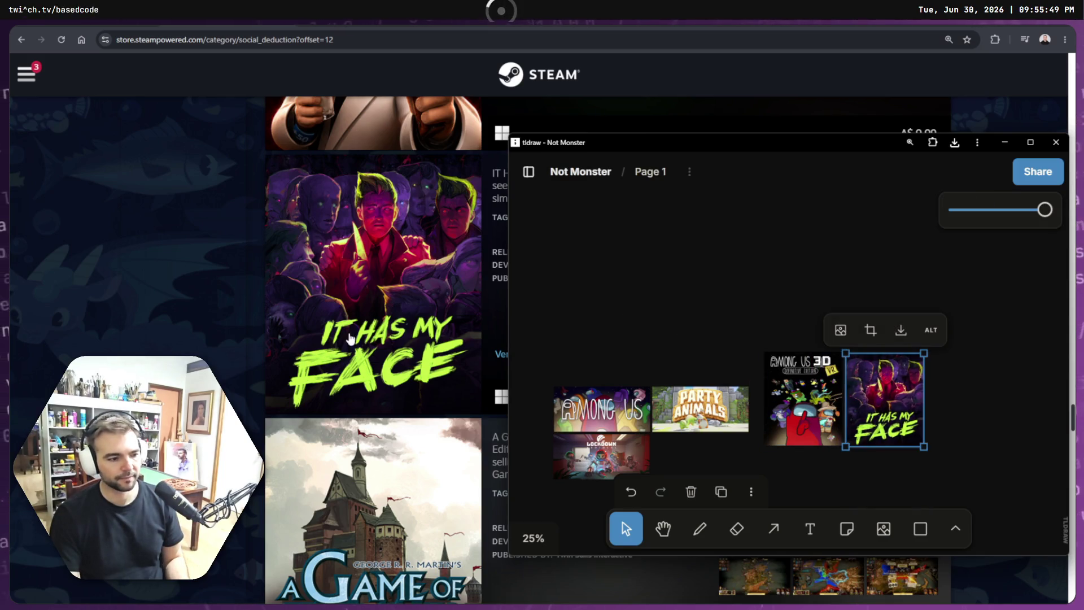
{"action": "left_click", "coordinate": [243, 325]}
{"action": "scroll", "coordinate": [240, 326], "scroll_direction": "down", "scroll_amount": 7}
Step: Copy the Werewolf Party capsule and paste it on the board beside It Has My Face
{"action": "scroll", "coordinate": [238, 327], "scroll_direction": "down", "scroll_amount": 7}
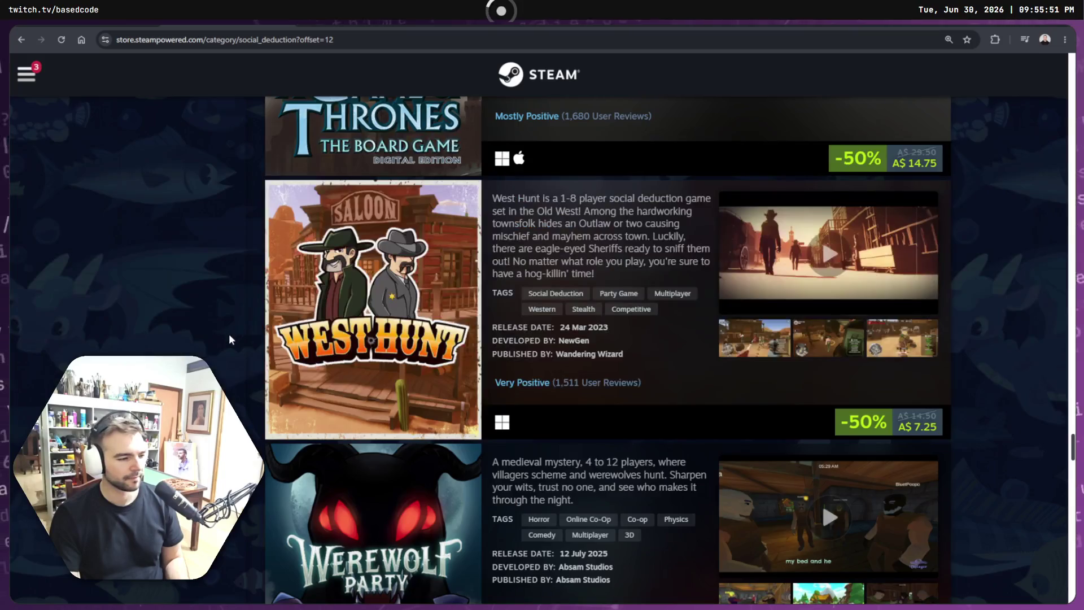
{"action": "scroll", "coordinate": [239, 324], "scroll_direction": "up", "scroll_amount": 1}
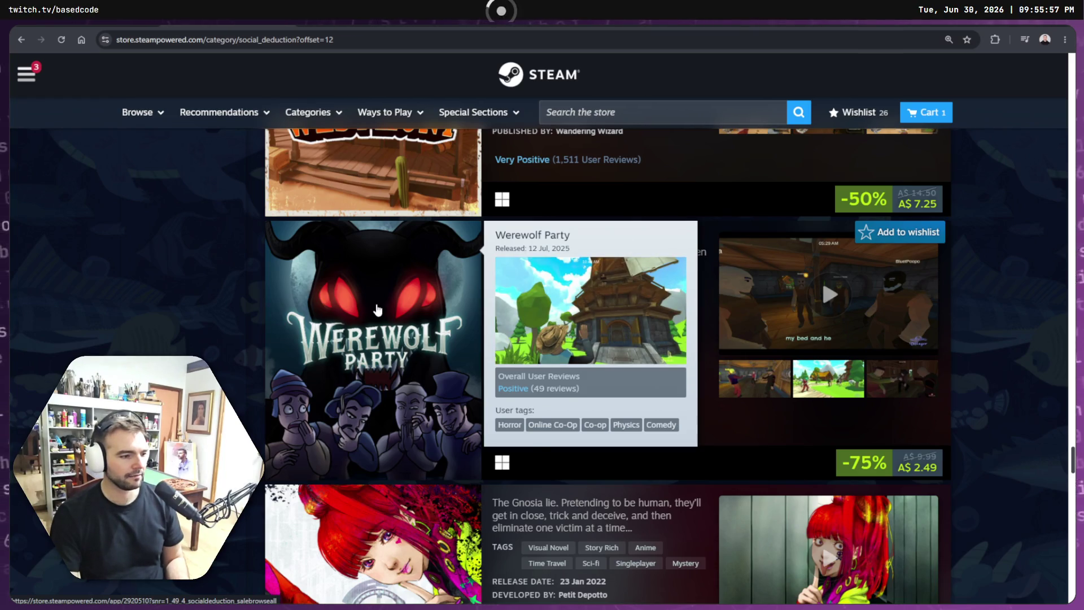
{"action": "right_click", "coordinate": [378, 309]}
{"action": "left_click", "coordinate": [445, 508]}
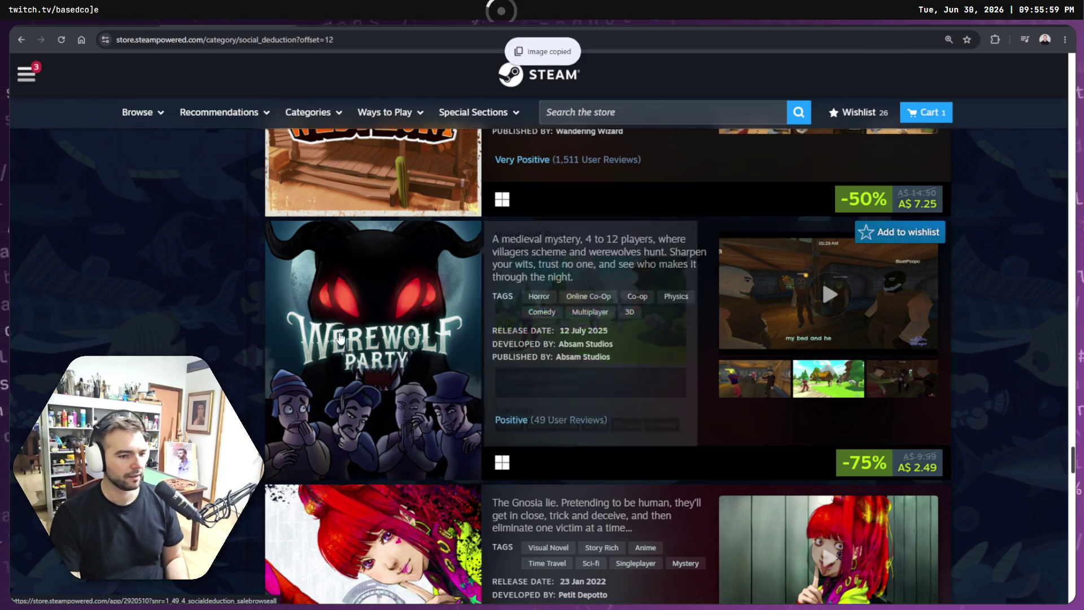
{"action": "left_click", "coordinate": [340, 337]}
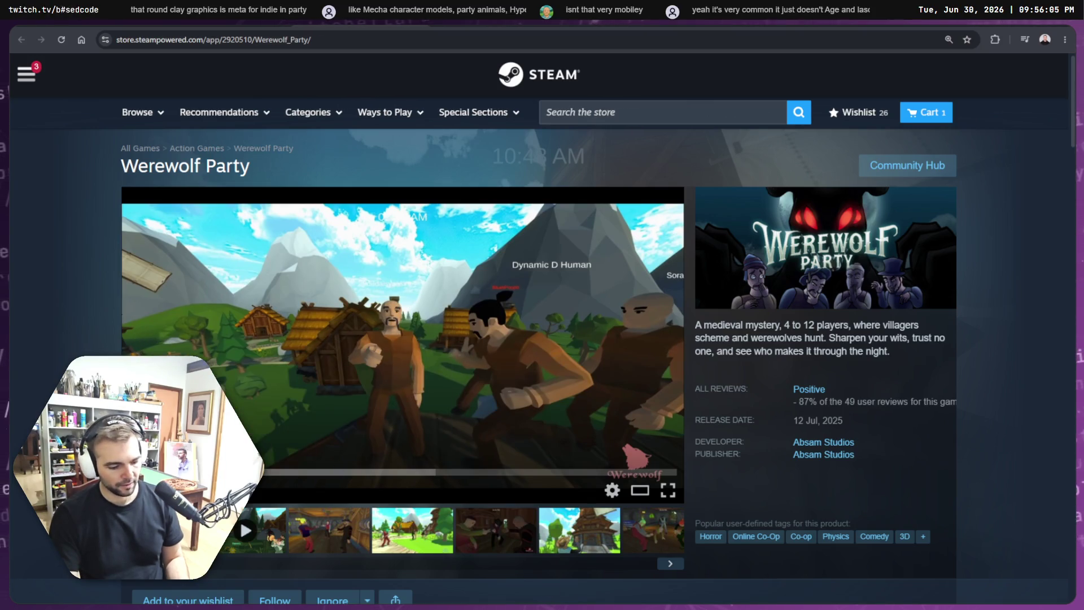
{"action": "key", "text": "alt+Tab"}
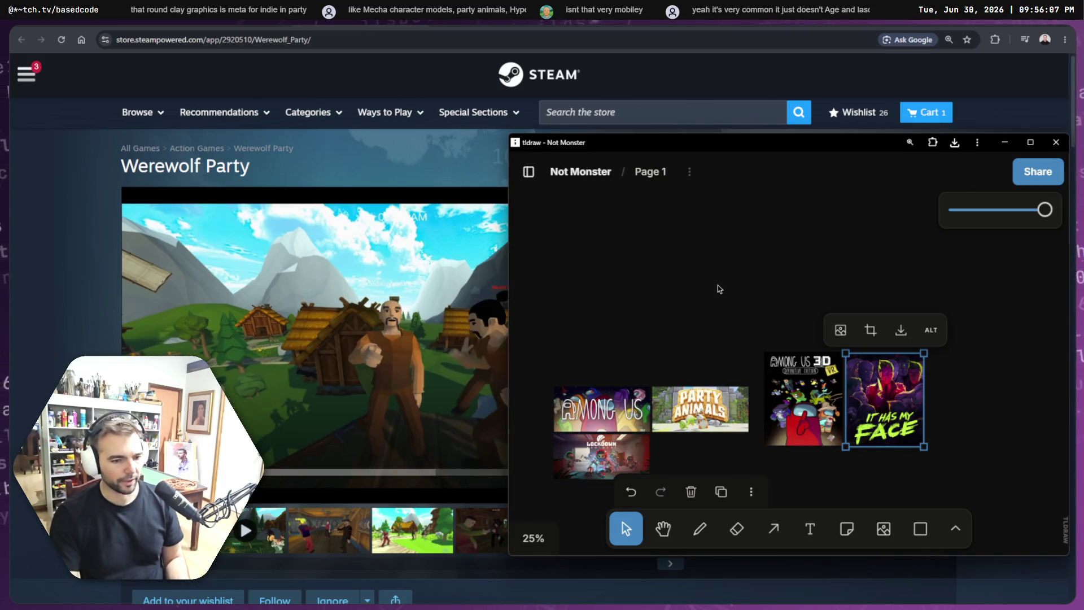
{"action": "key", "text": "ctrl+v"}
{"action": "mouse_move", "coordinate": [781, 349]}
{"action": "left_mouse_down"}
{"action": "mouse_move", "coordinate": [1014, 408]}
{"action": "mouse_move", "coordinate": [954, 405]}
{"action": "mouse_move", "coordinate": [959, 399]}
{"action": "left_mouse_up"}
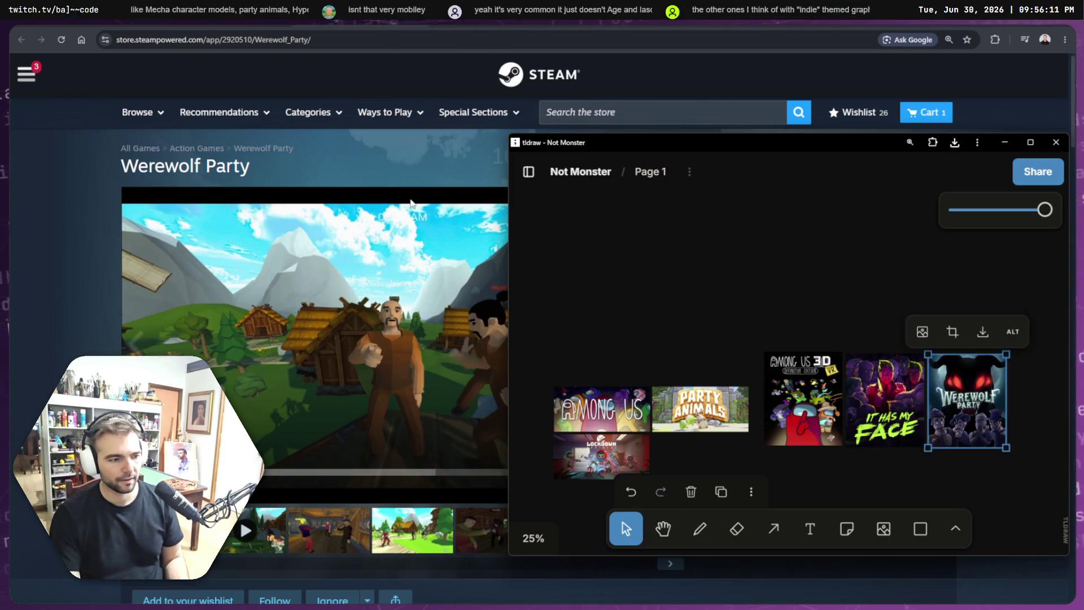
Step: Copy the Werewolf Party capsule again from its store page and paste a second copy
{"action": "key", "text": "alt+Tab"}
{"action": "right_click", "coordinate": [819, 268]}
{"action": "left_click", "coordinate": [873, 310]}
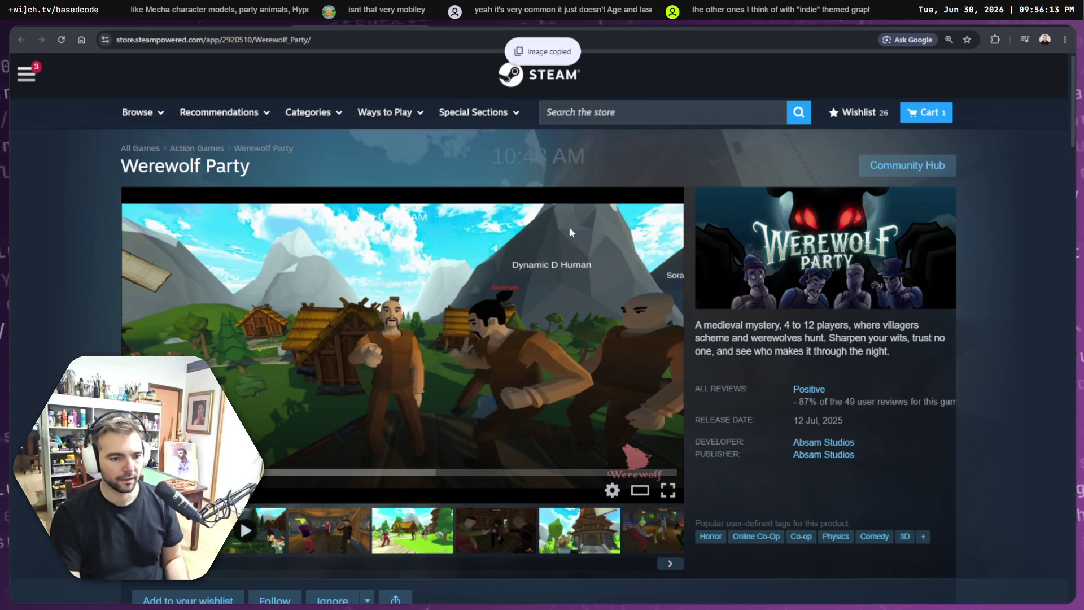
{"action": "key", "text": "alt+Tab"}
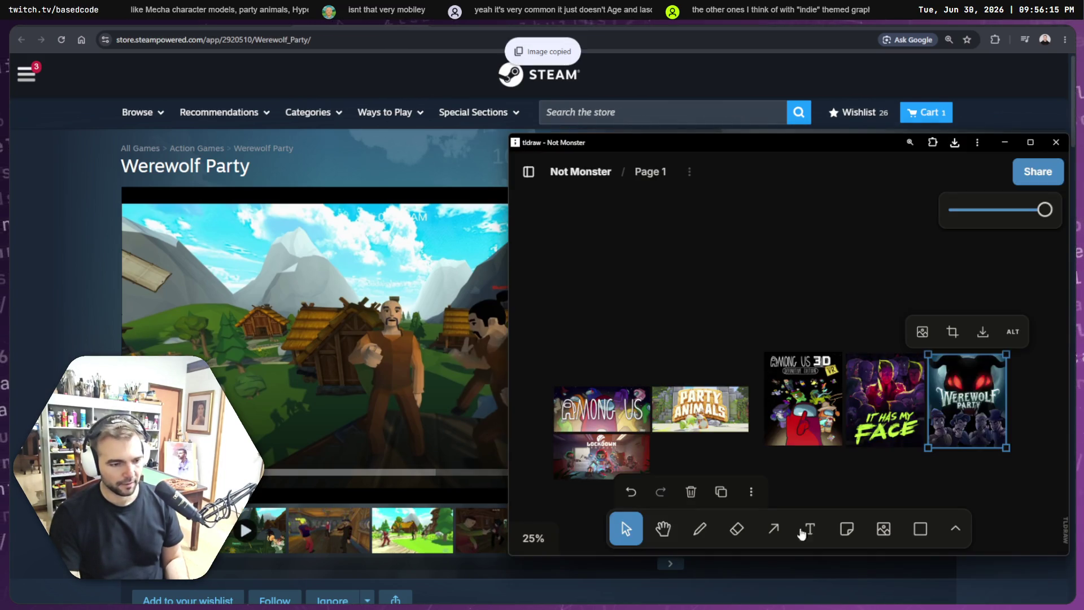
{"action": "left_click", "coordinate": [733, 286]}
{"action": "key", "text": "ctrl+v"}
Step: Move the second Werewolf Party capsule below Party Animals, beside Lockdown
{"action": "mouse_move", "coordinate": [789, 362]}
{"action": "left_mouse_down"}
{"action": "mouse_move", "coordinate": [926, 323]}
{"action": "mouse_move", "coordinate": [678, 367]}
{"action": "mouse_move", "coordinate": [700, 462]}
{"action": "left_mouse_up"}
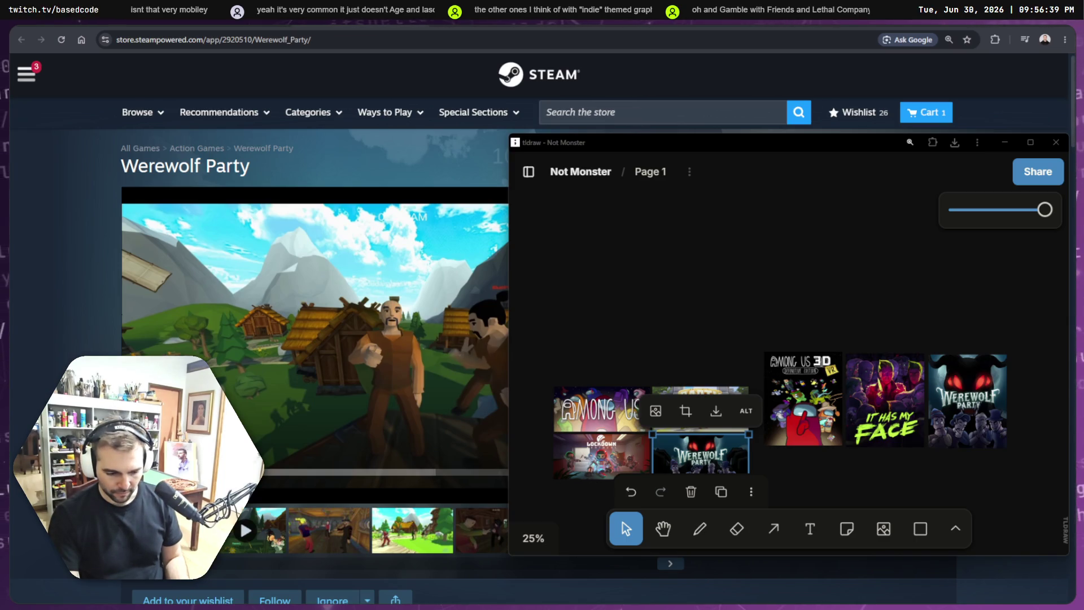
{"action": "left_click", "coordinate": [723, 281]}
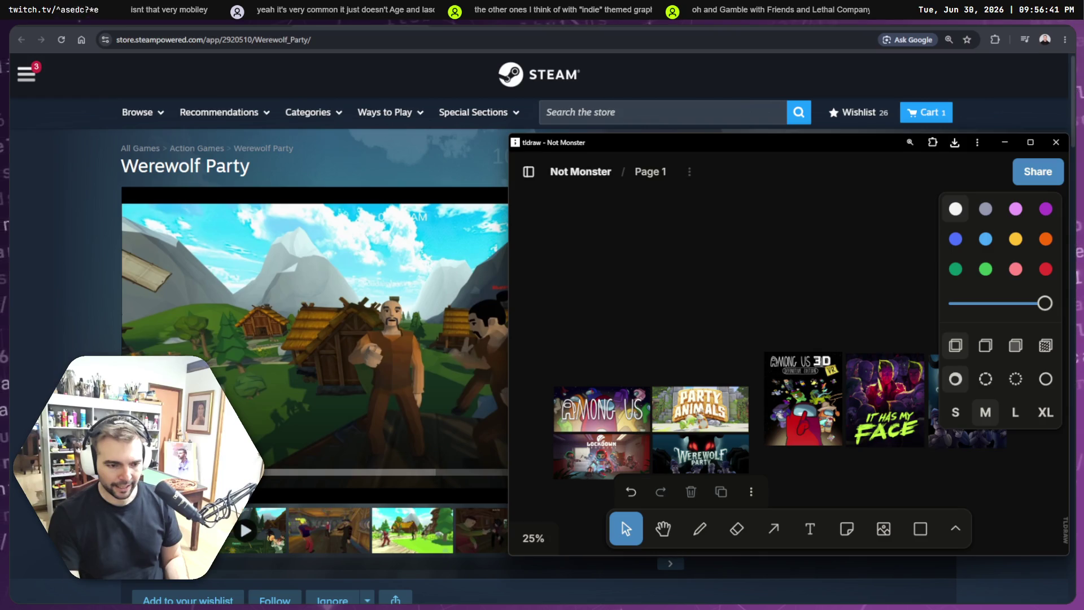
{"action": "scroll", "coordinate": [884, 406], "scroll_direction": "up", "scroll_amount": 5}
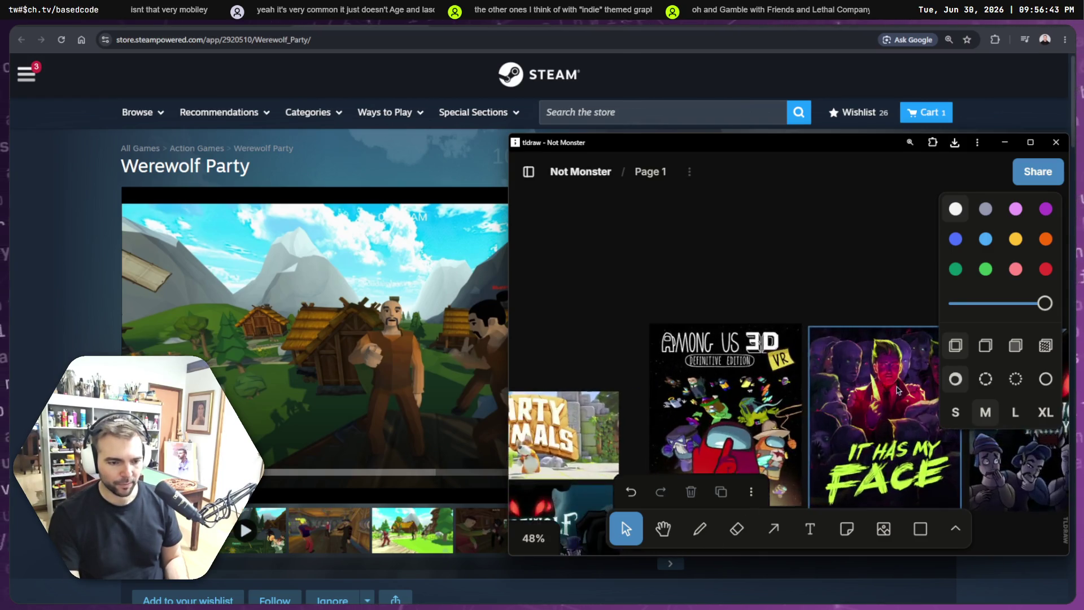
{"action": "scroll", "coordinate": [884, 406], "scroll_direction": "down", "scroll_amount": 3}
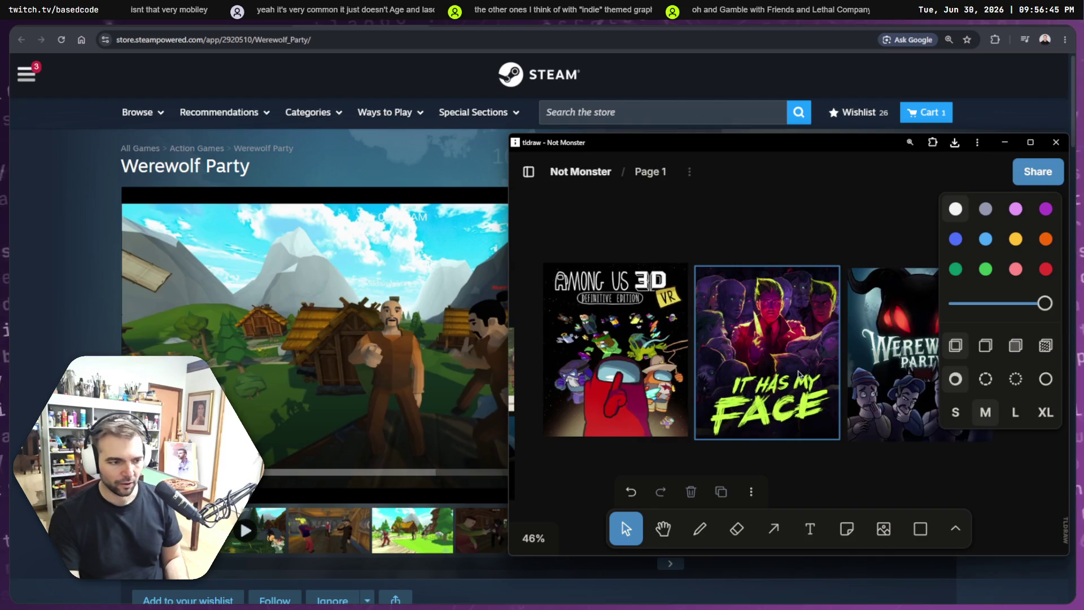
{"action": "scroll", "coordinate": [798, 375], "scroll_direction": "down", "scroll_amount": 2}
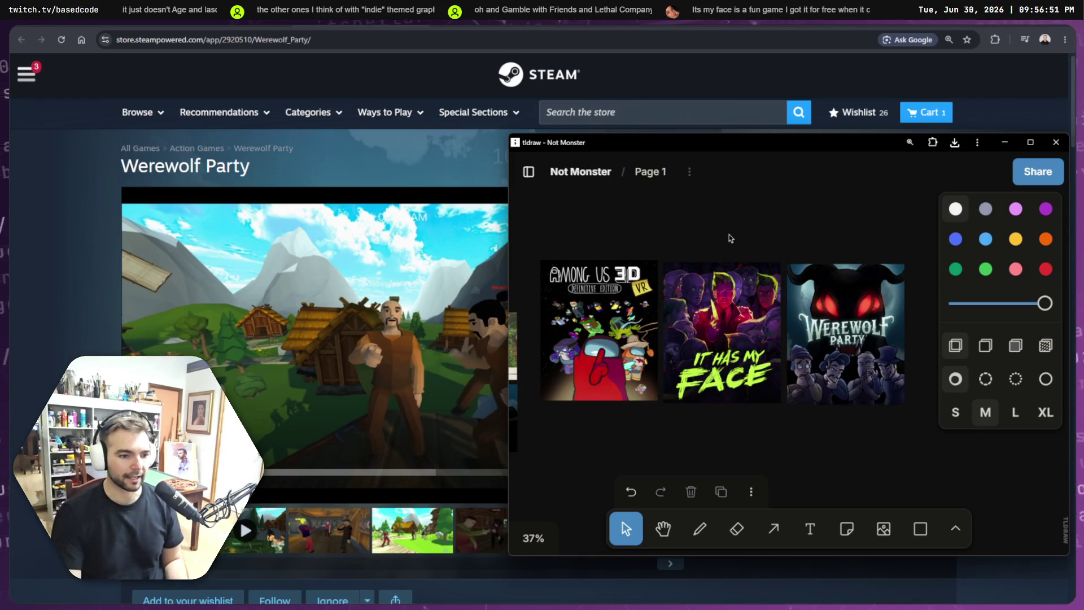
{"action": "scroll", "coordinate": [684, 304], "scroll_direction": "left", "scroll_amount": 5}
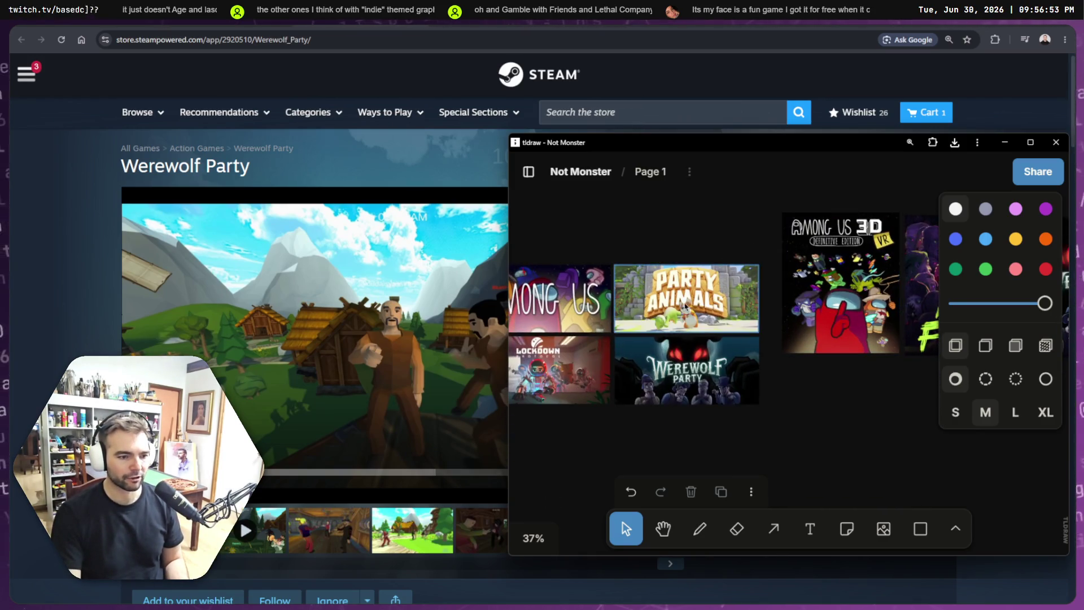
{"action": "scroll", "coordinate": [685, 305], "scroll_direction": "down", "scroll_amount": 5}
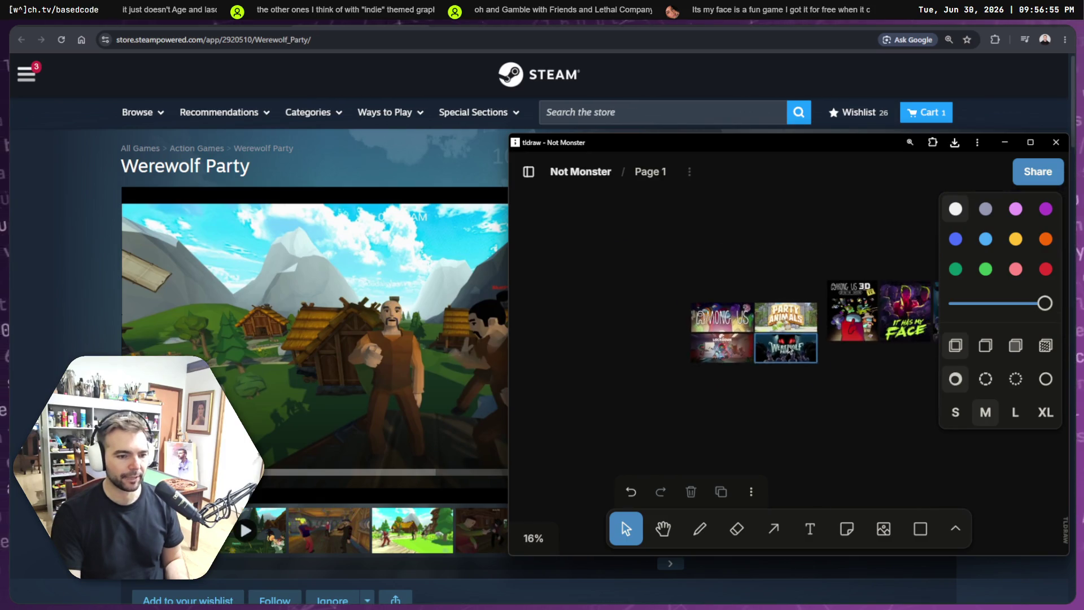
{"action": "scroll", "coordinate": [788, 349], "scroll_direction": "down", "scroll_amount": 8}
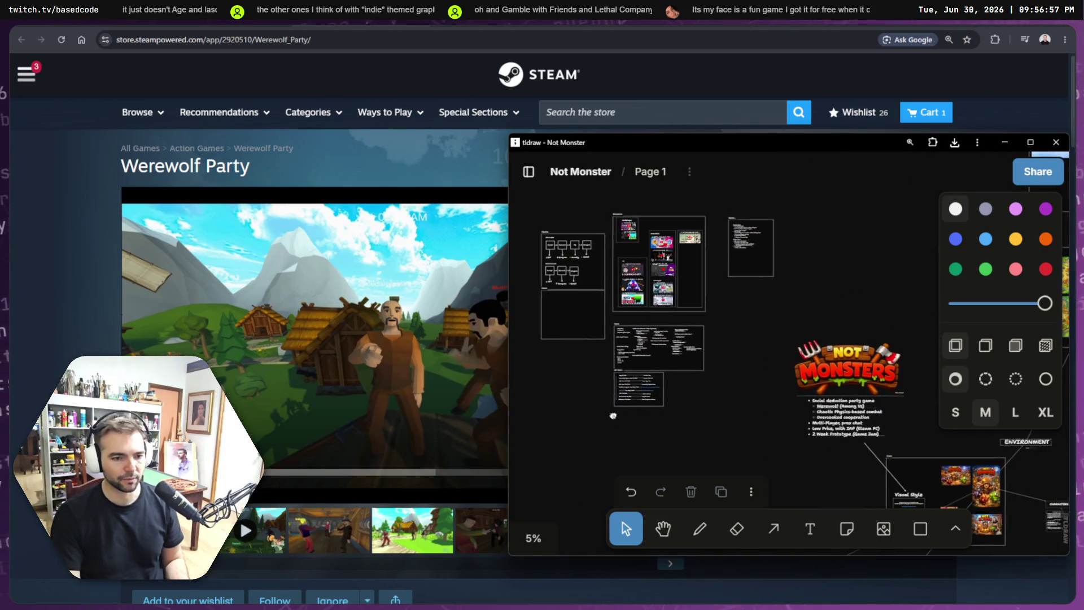
Step: Pull the Not Monster image out of Visual Style and resize it above Party Animals
{"action": "mouse_move", "coordinate": [955, 487]}
{"action": "left_mouse_down"}
{"action": "mouse_move", "coordinate": [932, 475]}
{"action": "mouse_move", "coordinate": [633, 437]}
{"action": "mouse_move", "coordinate": [460, 434]}
{"action": "mouse_move", "coordinate": [767, 434]}
{"action": "left_mouse_up"}
{"action": "scroll", "coordinate": [757, 469], "scroll_direction": "up", "scroll_amount": 5}
{"action": "scroll", "coordinate": [844, 202], "scroll_direction": "up", "scroll_amount": 3}
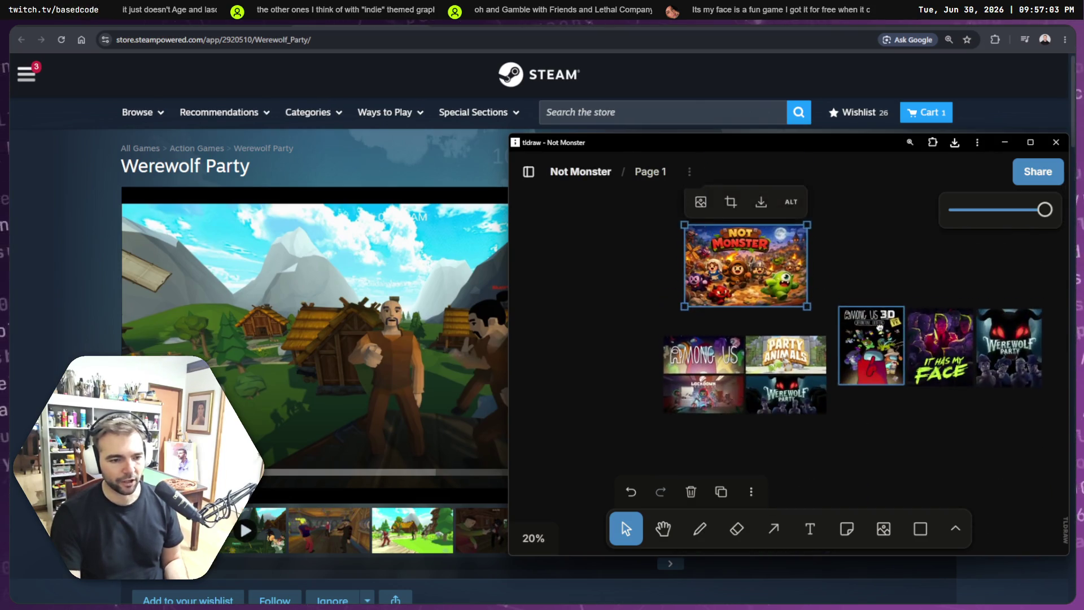
{"action": "left_click_drag", "start_coordinate": [604, 335], "coordinate": [671, 291]}
{"action": "left_click_drag", "start_coordinate": [735, 260], "coordinate": [760, 351]}
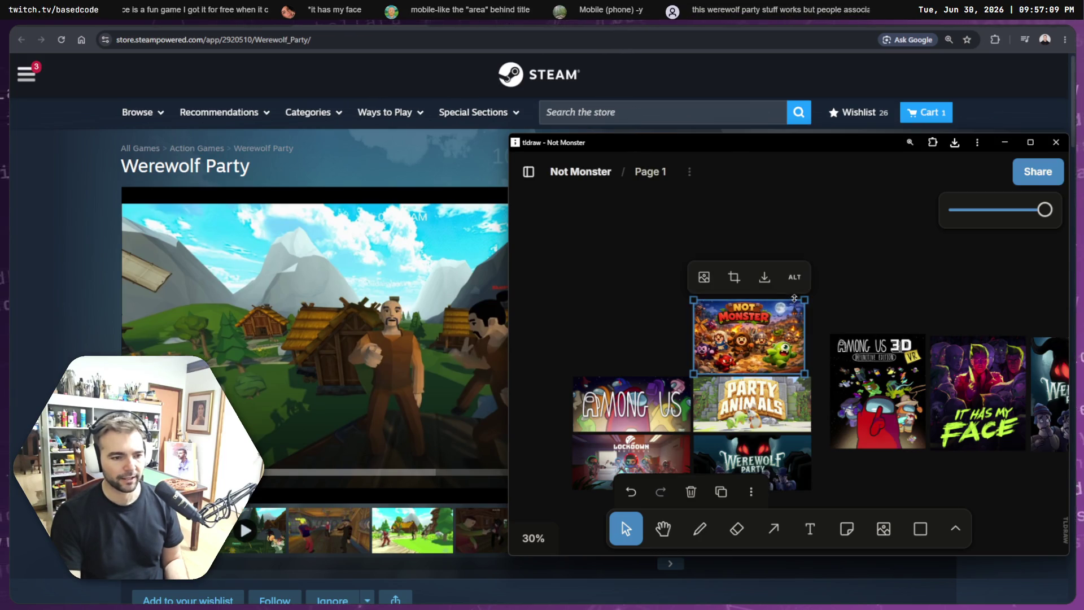
{"action": "left_click_drag", "start_coordinate": [805, 301], "coordinate": [811, 295]}
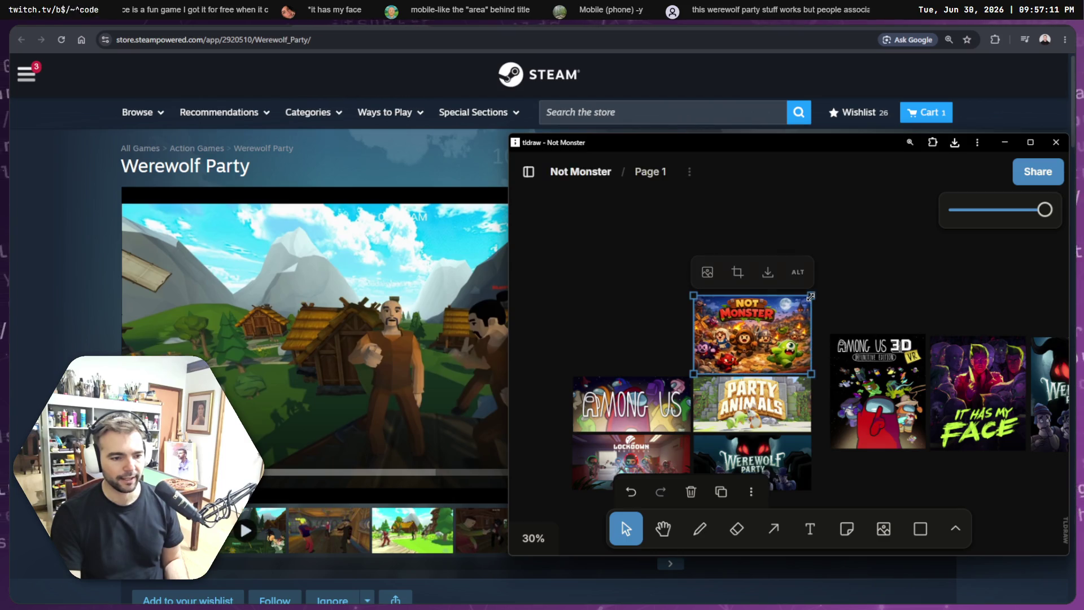
{"action": "left_click", "coordinate": [652, 307]}
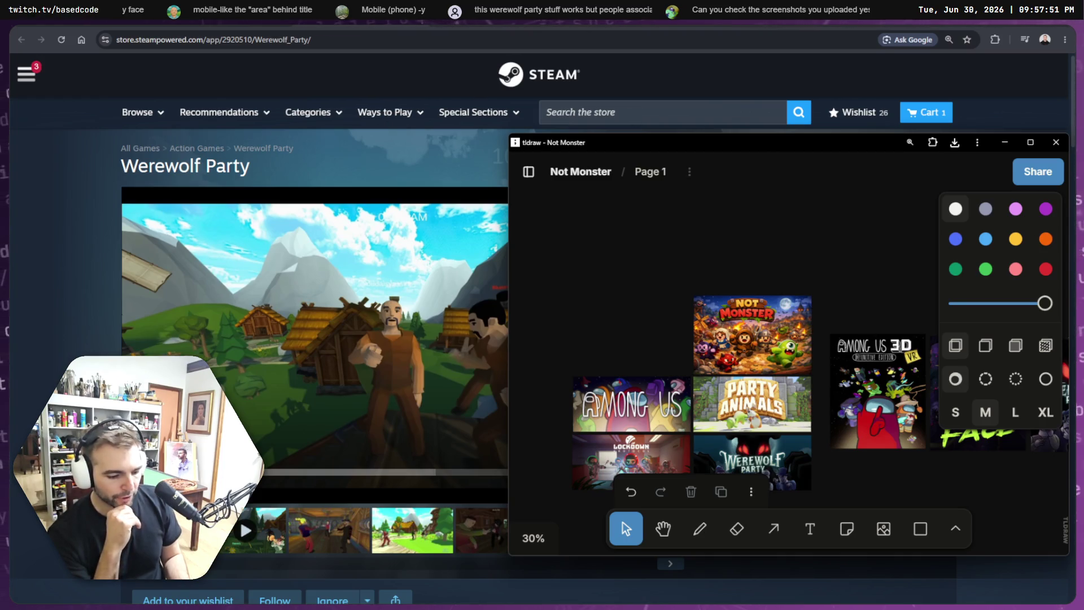
Step: Bring the Steam store window back in front of the tldraw board
{"action": "left_click", "coordinate": [675, 64]}
Step: Search the store for 'Peak', open PEAK, and copy its capsule image
{"action": "key", "text": "alt+Left"}
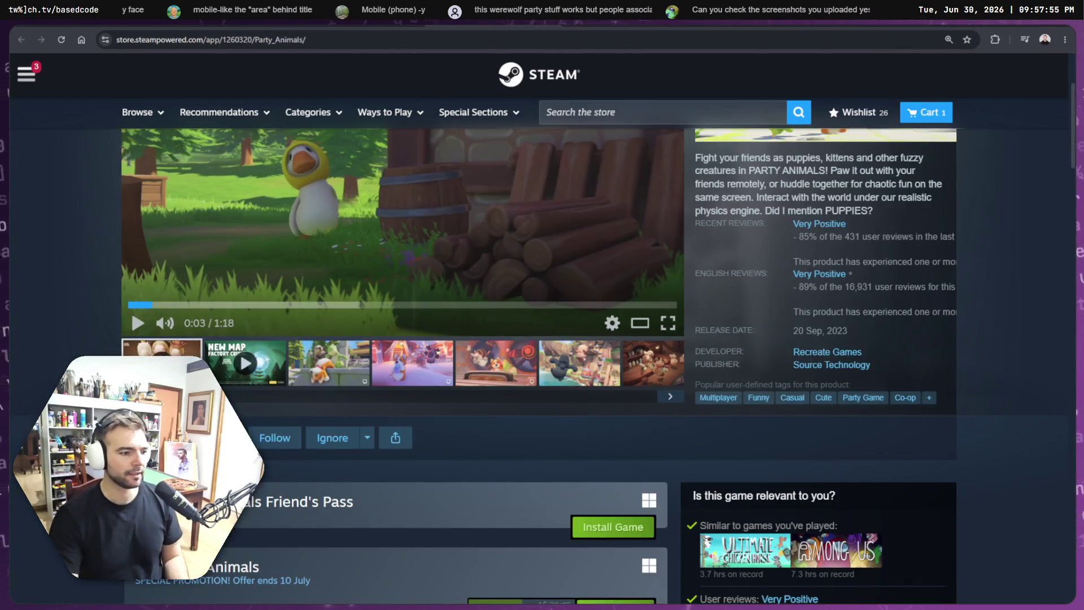
{"action": "left_click", "coordinate": [706, 108]}
{"action": "type", "text": "Peak"}
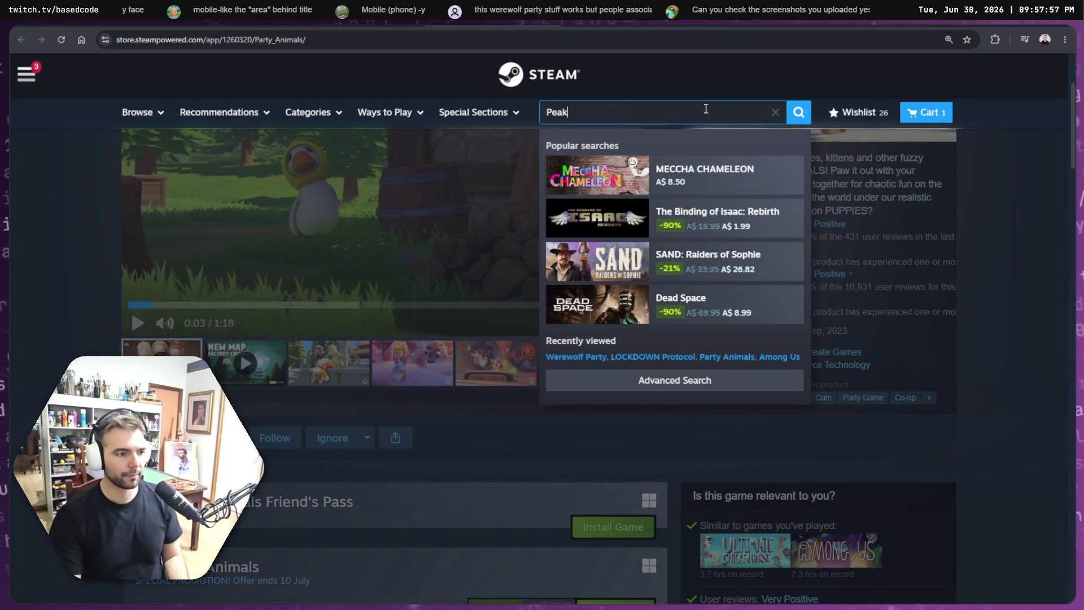
{"action": "left_click", "coordinate": [680, 211]}
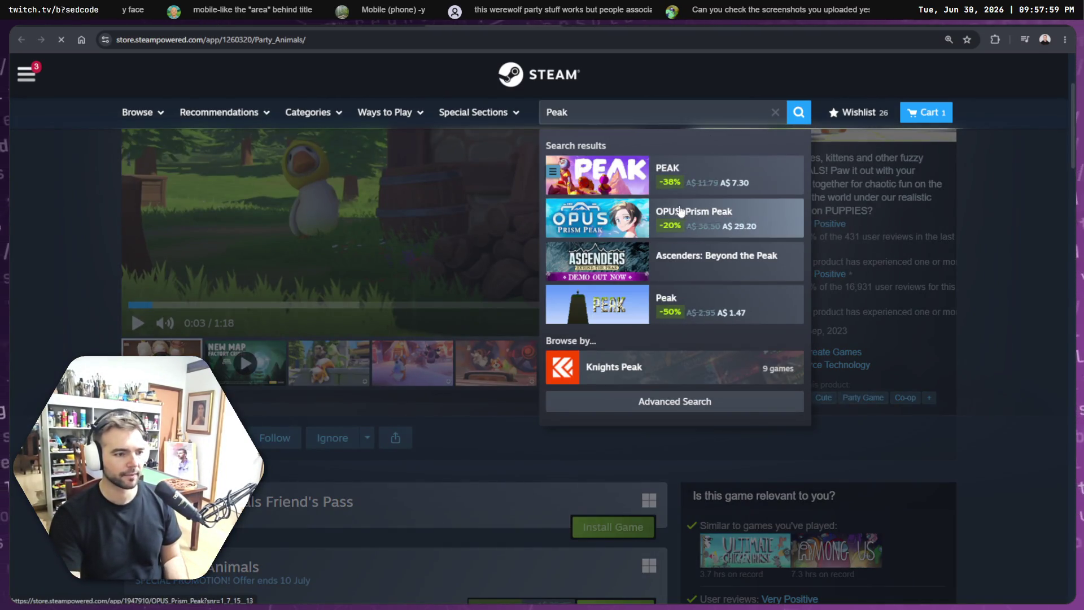
{"action": "right_click", "coordinate": [807, 247]}
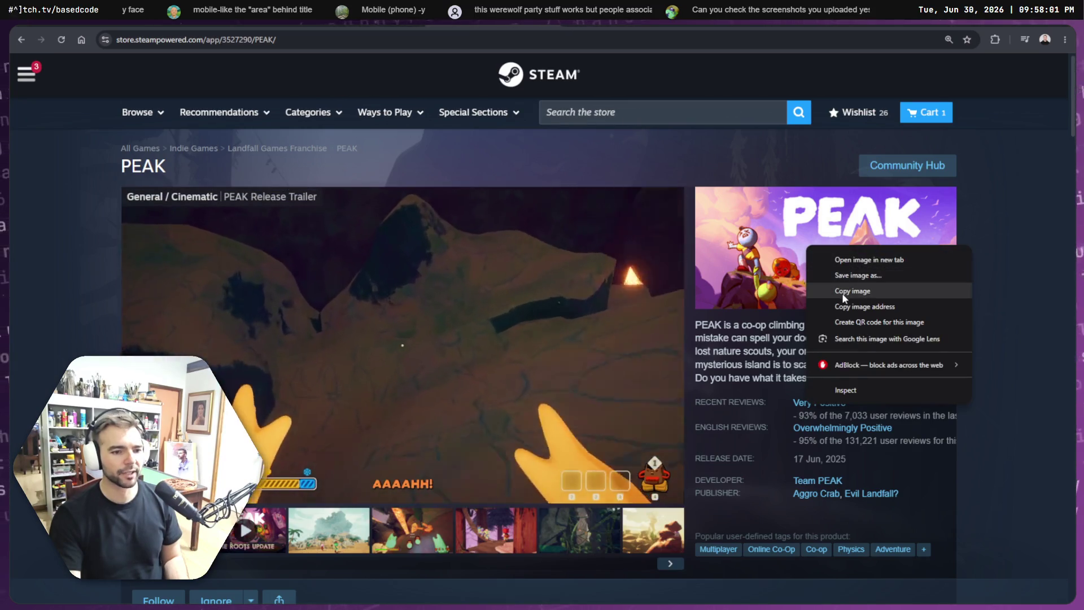
{"action": "left_click", "coordinate": [852, 291]}
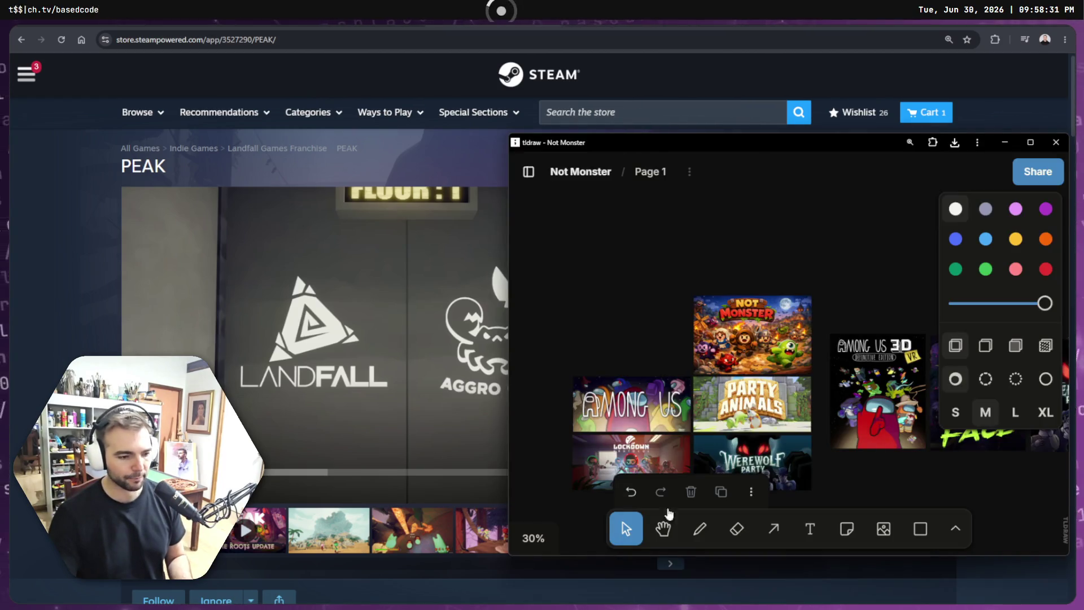
Step: Paste PEAK, move it and Party Animals left, and label them 'Style Reference'
{"action": "left_click_drag", "start_coordinate": [649, 325], "coordinate": [762, 211]}
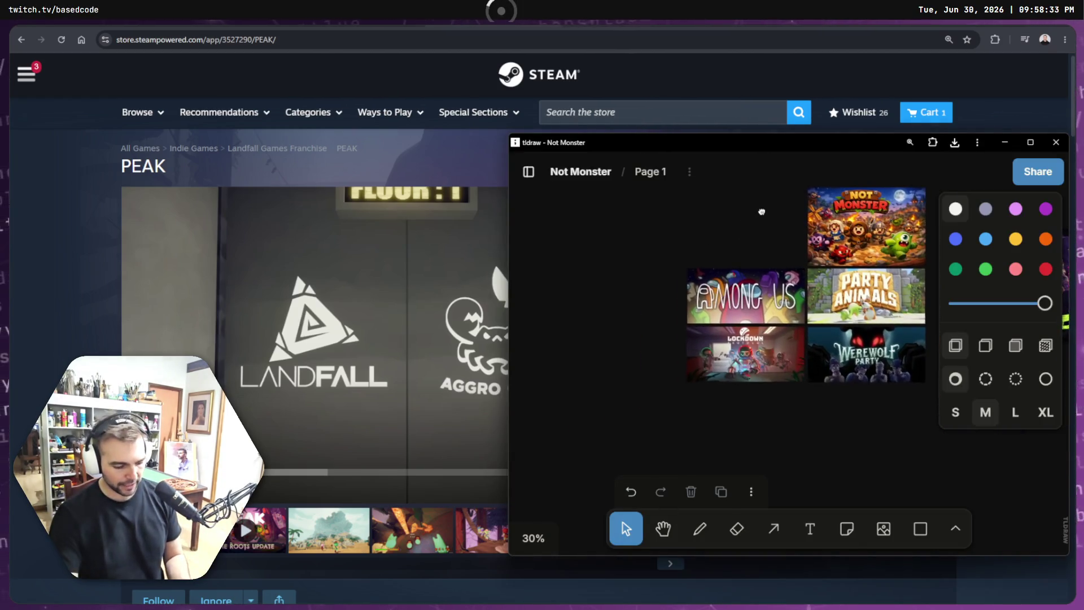
{"action": "key", "text": "ctrl+v"}
{"action": "mouse_move", "coordinate": [803, 355]}
{"action": "left_mouse_down"}
{"action": "mouse_move", "coordinate": [625, 322]}
{"action": "mouse_move", "coordinate": [594, 328]}
{"action": "left_mouse_up"}
{"action": "mouse_move", "coordinate": [875, 289]}
{"action": "left_mouse_down"}
{"action": "mouse_move", "coordinate": [544, 241]}
{"action": "mouse_move", "coordinate": [581, 269]}
{"action": "left_mouse_up"}
{"action": "key", "text": "t"}
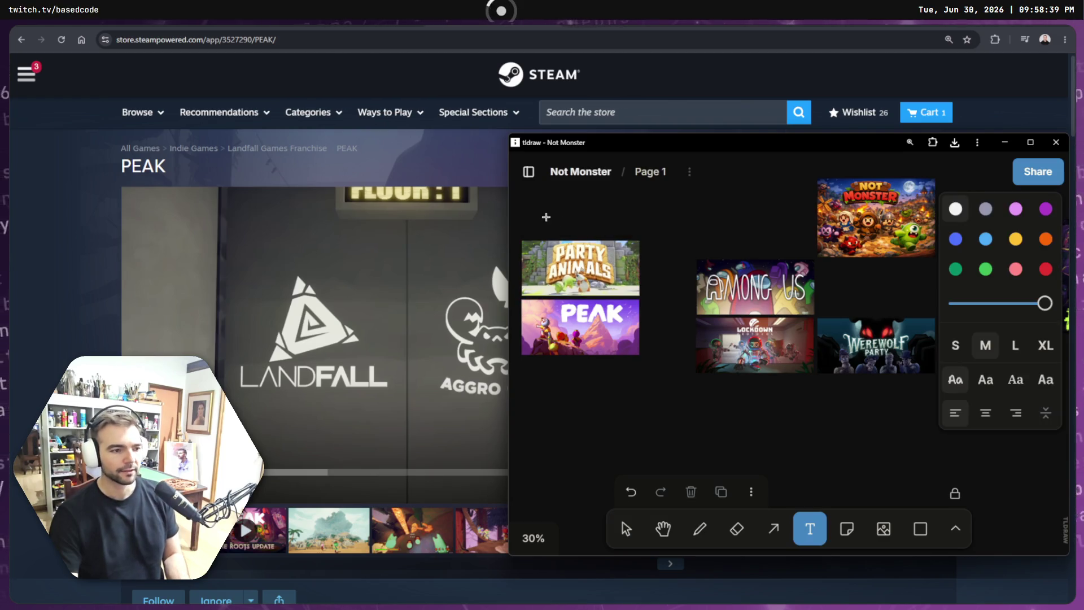
{"action": "left_click", "coordinate": [545, 216]}
{"action": "type", "text": "Styl"}
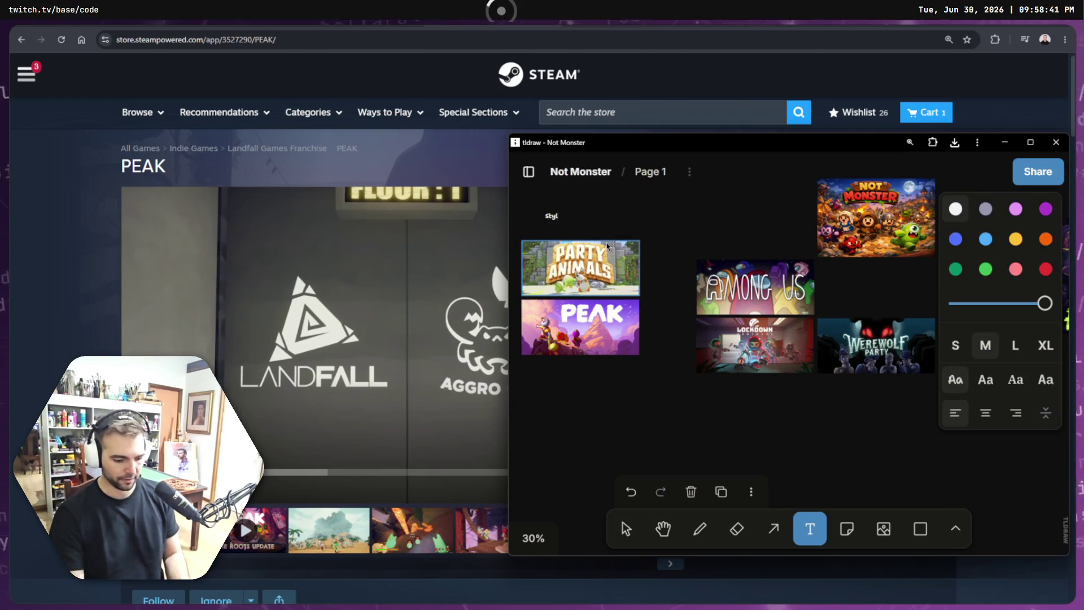
{"action": "type", "text": "e Referenc"}
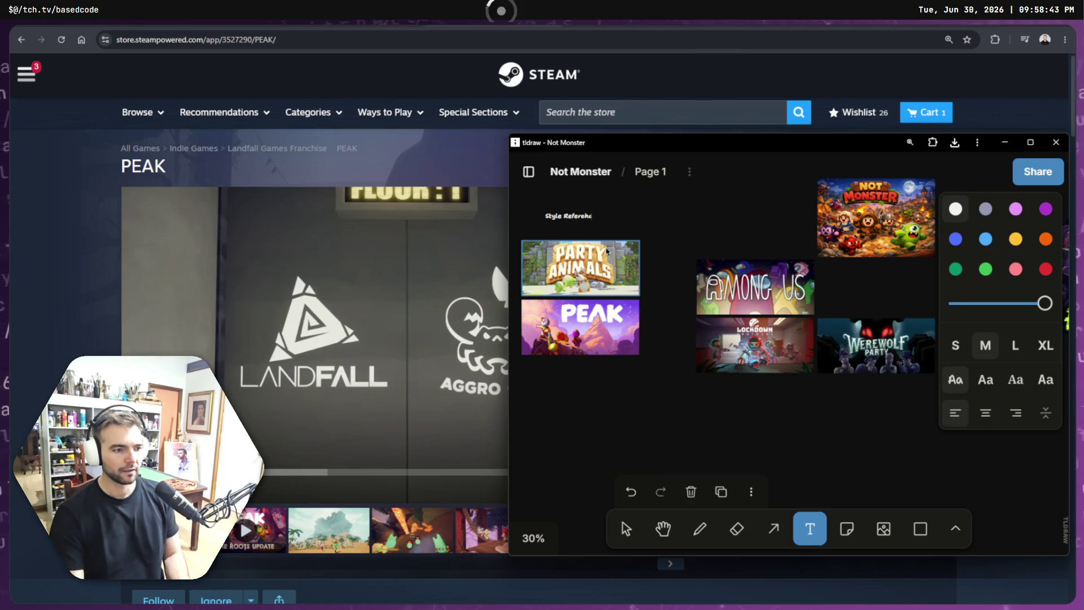
{"action": "type", "text": "e"}
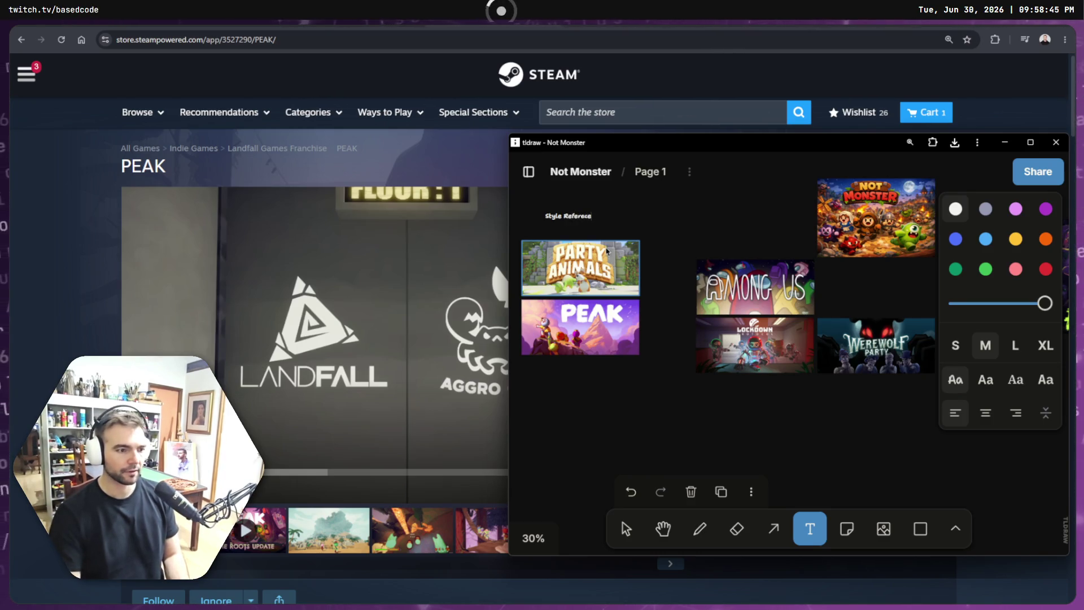
Step: Rearrange Among Us above Werewolf Party, Lockdown beside it, and Not Monster up-left
{"action": "scroll", "coordinate": [712, 266], "scroll_direction": "up", "scroll_amount": 2}
{"action": "scroll", "coordinate": [675, 241], "scroll_direction": "right", "scroll_amount": 5}
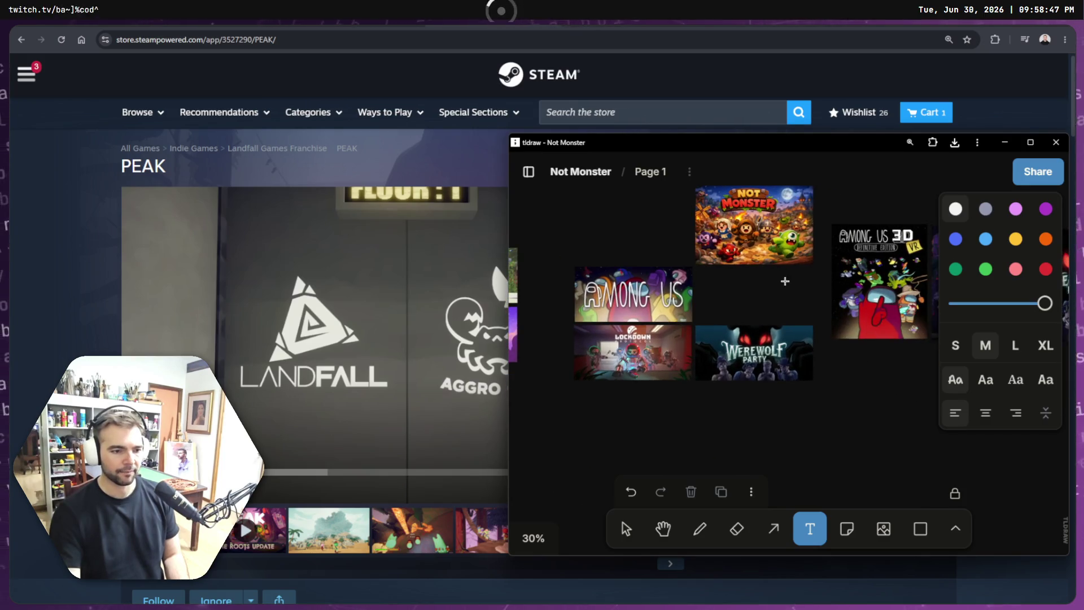
{"action": "left_click", "coordinate": [625, 528]}
{"action": "left_click", "coordinate": [632, 313]}
{"action": "mouse_move", "coordinate": [634, 303]}
{"action": "left_mouse_down"}
{"action": "mouse_move", "coordinate": [752, 298]}
{"action": "mouse_move", "coordinate": [765, 309]}
{"action": "mouse_move", "coordinate": [756, 304]}
{"action": "left_mouse_up"}
{"action": "mouse_move", "coordinate": [656, 359]}
{"action": "left_mouse_down"}
{"action": "mouse_move", "coordinate": [708, 381]}
{"action": "mouse_move", "coordinate": [647, 244]}
{"action": "mouse_move", "coordinate": [658, 296]}
{"action": "left_mouse_up"}
{"action": "scroll", "coordinate": [658, 296], "scroll_direction": "up", "scroll_amount": 2}
{"action": "scroll", "coordinate": [658, 297], "scroll_direction": "left", "scroll_amount": 3}
{"action": "mouse_move", "coordinate": [977, 329]}
{"action": "left_mouse_down"}
{"action": "mouse_move", "coordinate": [831, 242]}
{"action": "mouse_move", "coordinate": [841, 241]}
{"action": "left_mouse_up"}
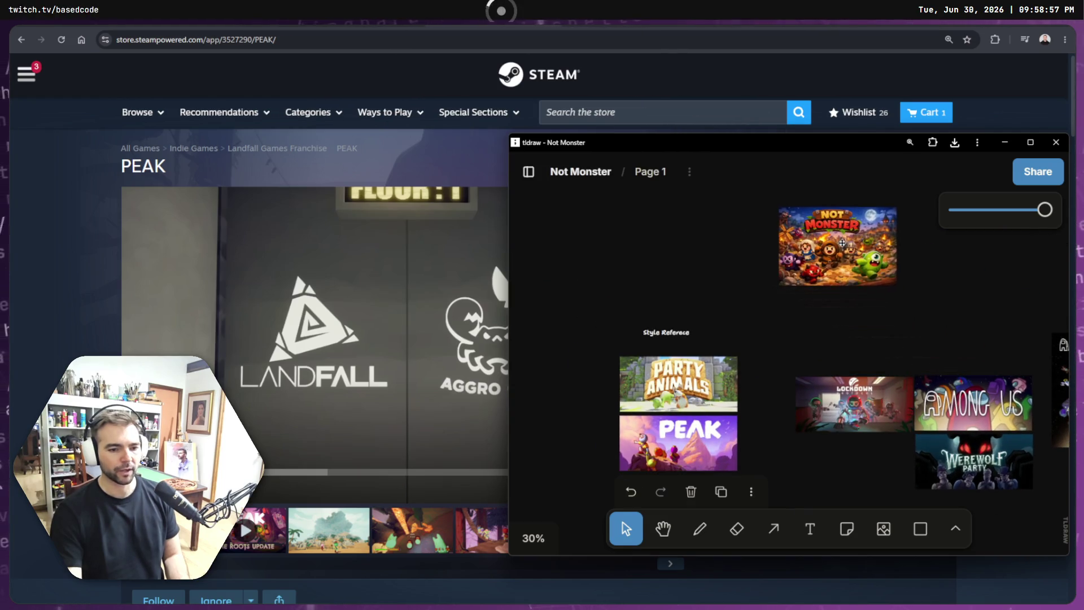
{"action": "scroll", "coordinate": [841, 241], "scroll_direction": "down", "scroll_amount": 2}
{"action": "scroll", "coordinate": [841, 241], "scroll_direction": "right", "scroll_amount": 3}
Step: Group the Style Reference label with Party Animals and PEAK and adjust the label's position
{"action": "left_click_drag", "start_coordinate": [658, 261], "coordinate": [512, 404]}
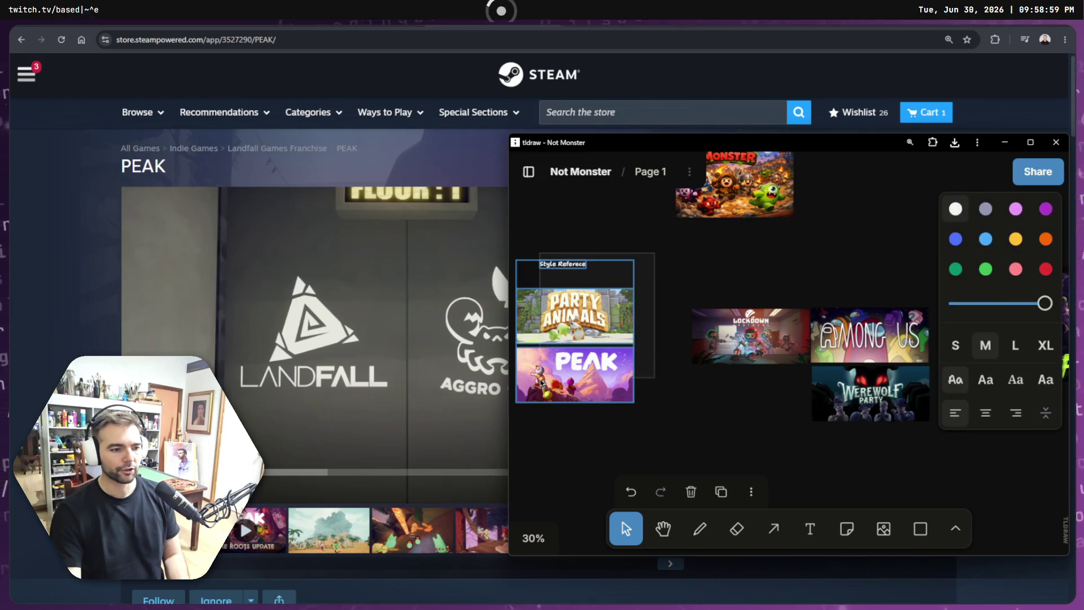
{"action": "mouse_move", "coordinate": [566, 324]}
{"action": "left_mouse_down"}
{"action": "mouse_move", "coordinate": [580, 345]}
{"action": "mouse_move", "coordinate": [563, 343]}
{"action": "left_mouse_up"}
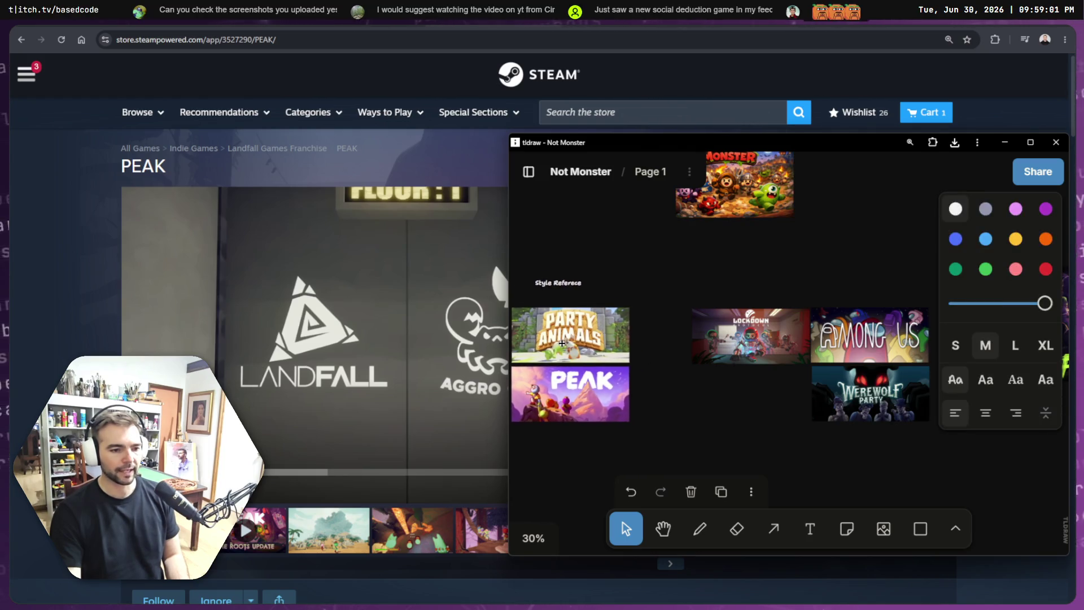
{"action": "left_click", "coordinate": [629, 271]}
{"action": "left_click", "coordinate": [562, 284]}
{"action": "mouse_move", "coordinate": [568, 286]}
{"action": "left_mouse_down"}
{"action": "mouse_move", "coordinate": [567, 302]}
{"action": "mouse_move", "coordinate": [822, 296]}
{"action": "mouse_move", "coordinate": [810, 299]}
{"action": "left_mouse_up"}
Step: Retype the copied label above Lockdown as 'Messag'
{"action": "left_click", "coordinate": [624, 278]}
{"action": "double_click", "coordinate": [810, 297]}
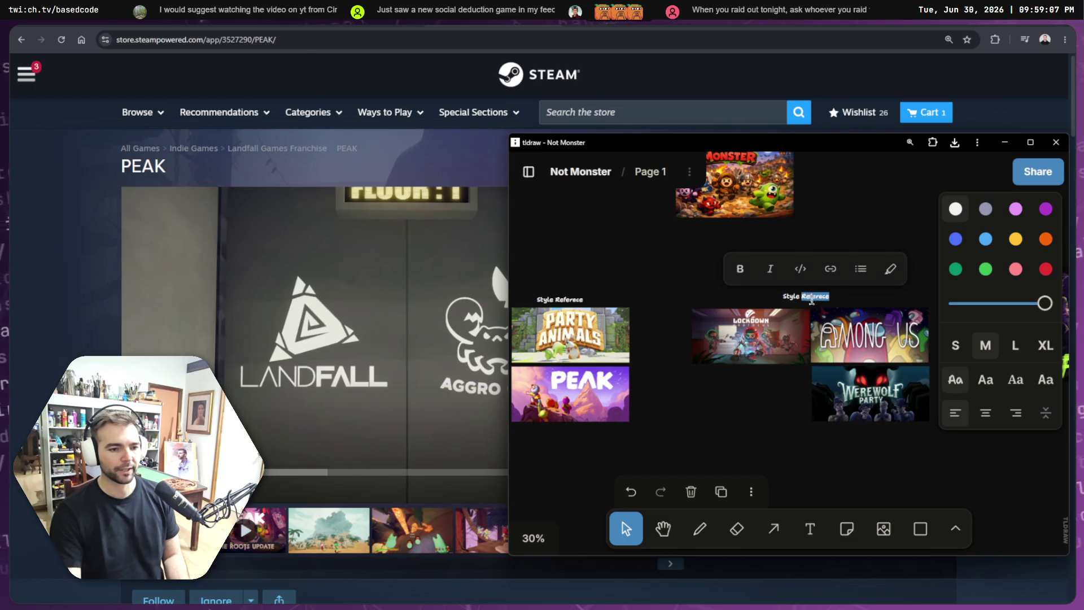
{"action": "key", "text": "ctrl+a"}
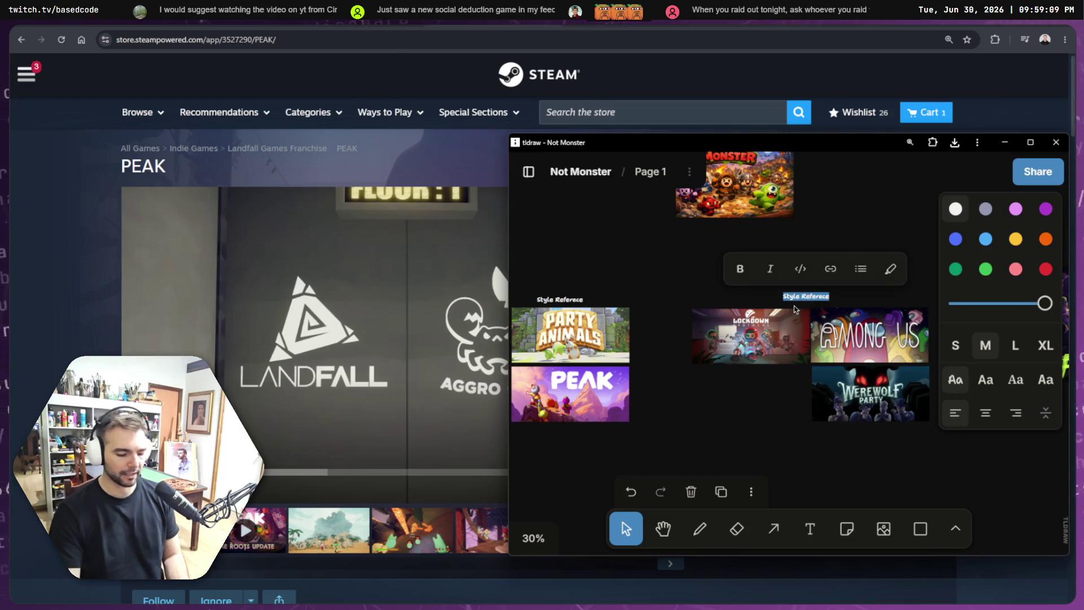
{"action": "type", "text": "Mes"}
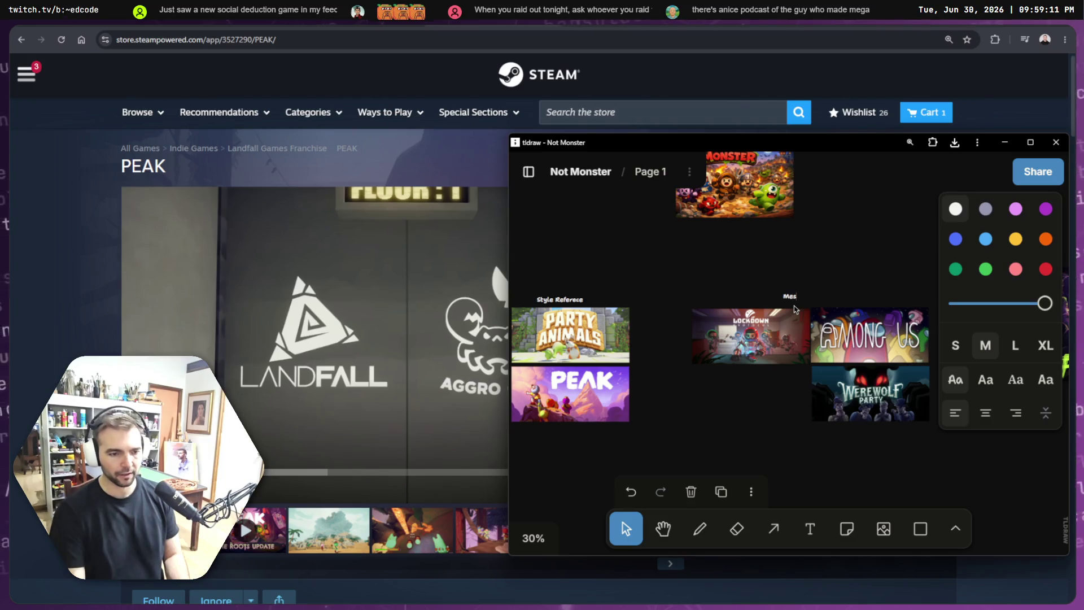
{"action": "type", "text": "saging"}
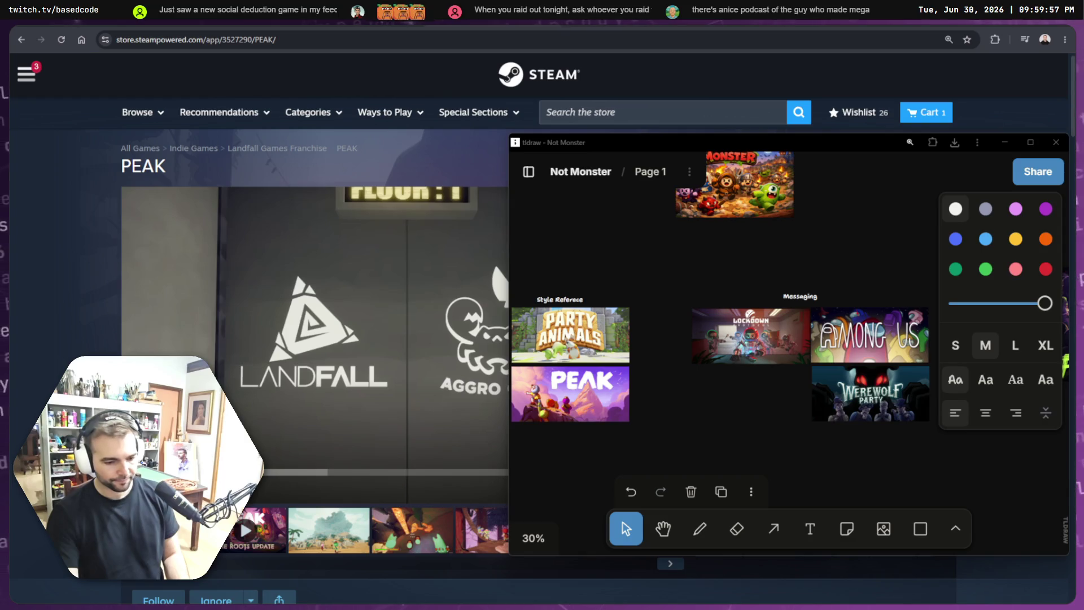
Step: Scroll the PEAK store page through its bundles to Recent Events & Announcements
{"action": "key", "text": "alt+Tab"}
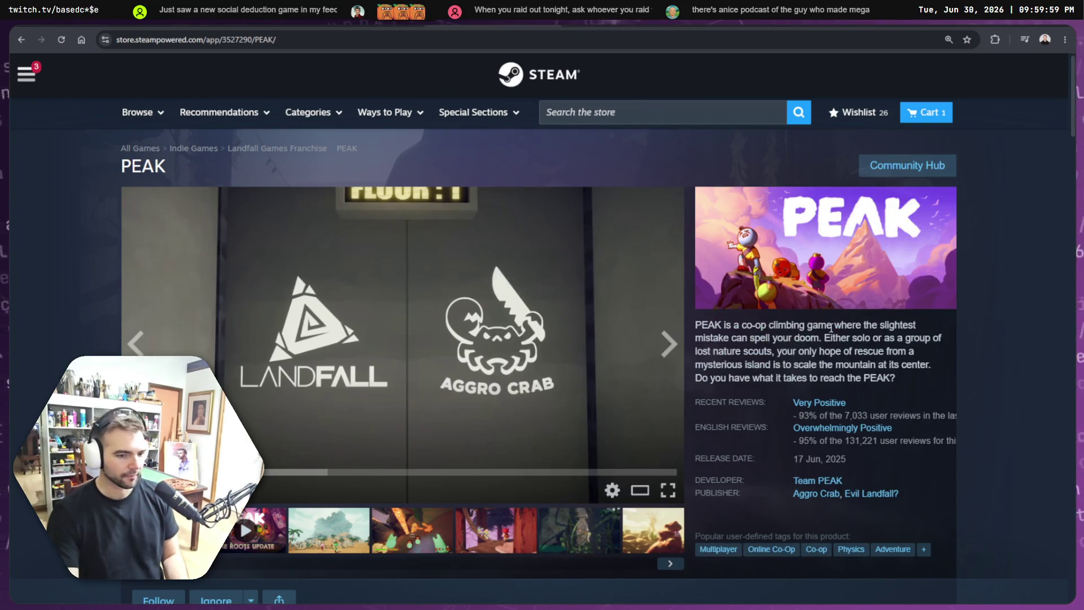
{"action": "scroll", "coordinate": [824, 341], "scroll_direction": "down", "scroll_amount": 8}
{"action": "scroll", "coordinate": [824, 341], "scroll_direction": "down", "scroll_amount": 15}
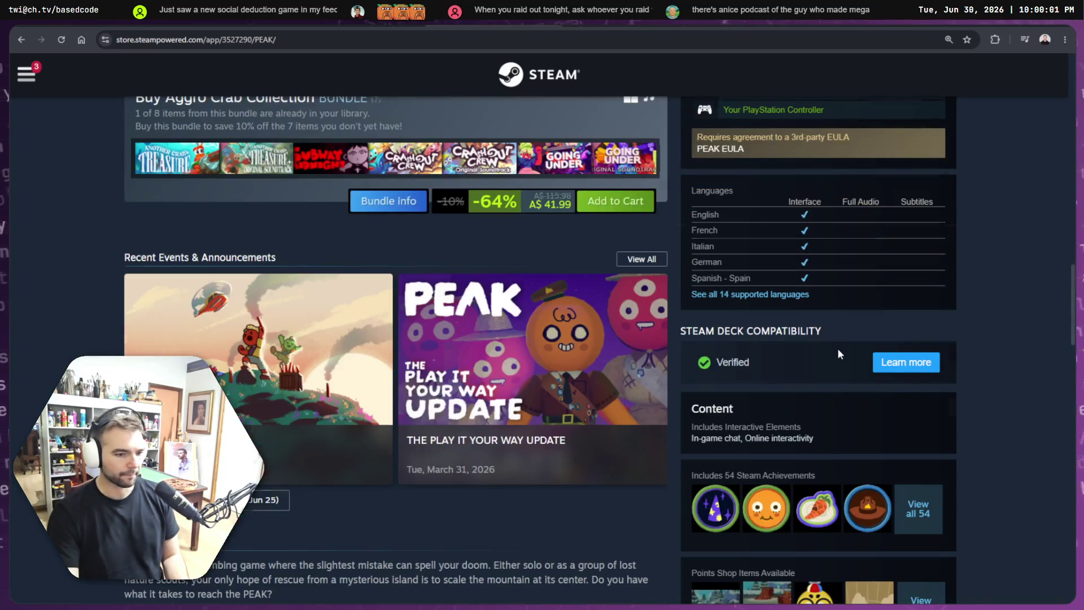
{"action": "scroll", "coordinate": [838, 347], "scroll_direction": "up", "scroll_amount": 5}
{"action": "scroll", "coordinate": [841, 342], "scroll_direction": "down", "scroll_amount": 6}
{"action": "scroll", "coordinate": [830, 339], "scroll_direction": "up", "scroll_amount": 20}
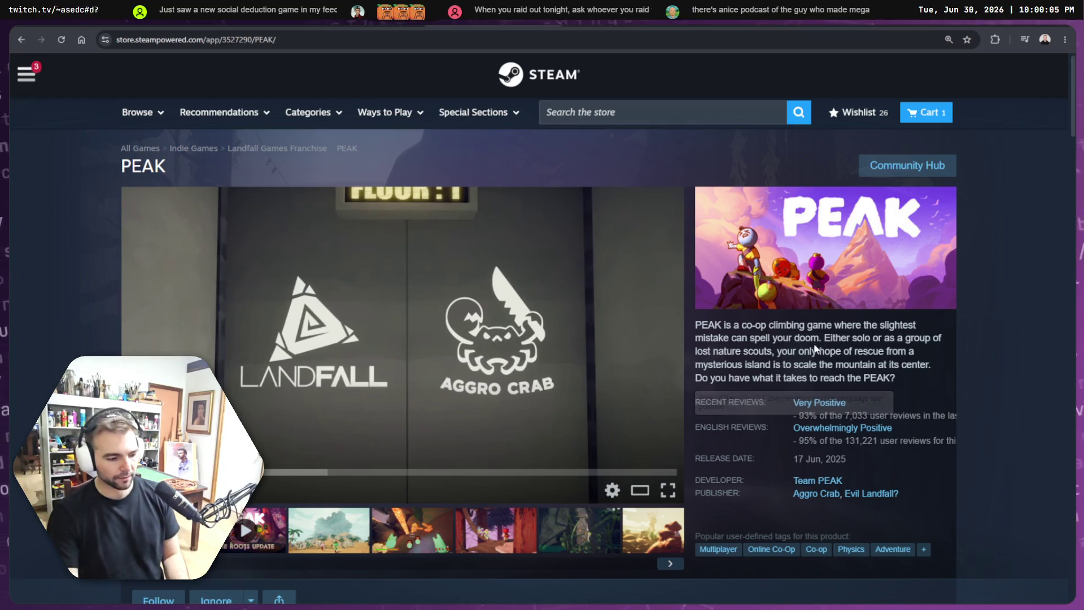
Step: Move the Messaging label down above Lockdown and retitle it 'Social Deduction Messaging'
{"action": "key", "text": "ctrl+Tab"}
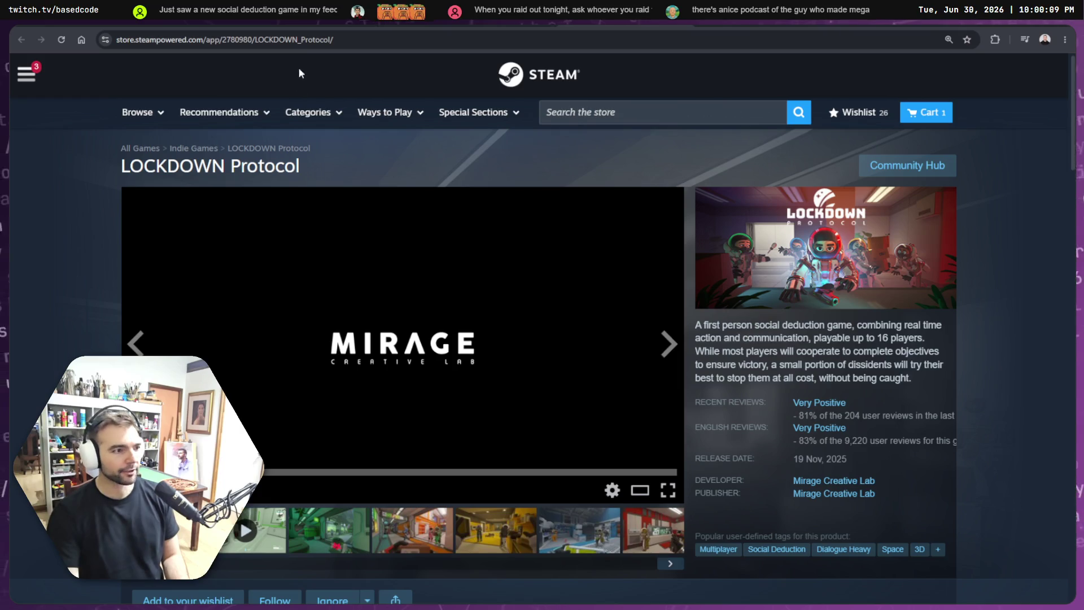
{"action": "key", "text": "alt+Tab"}
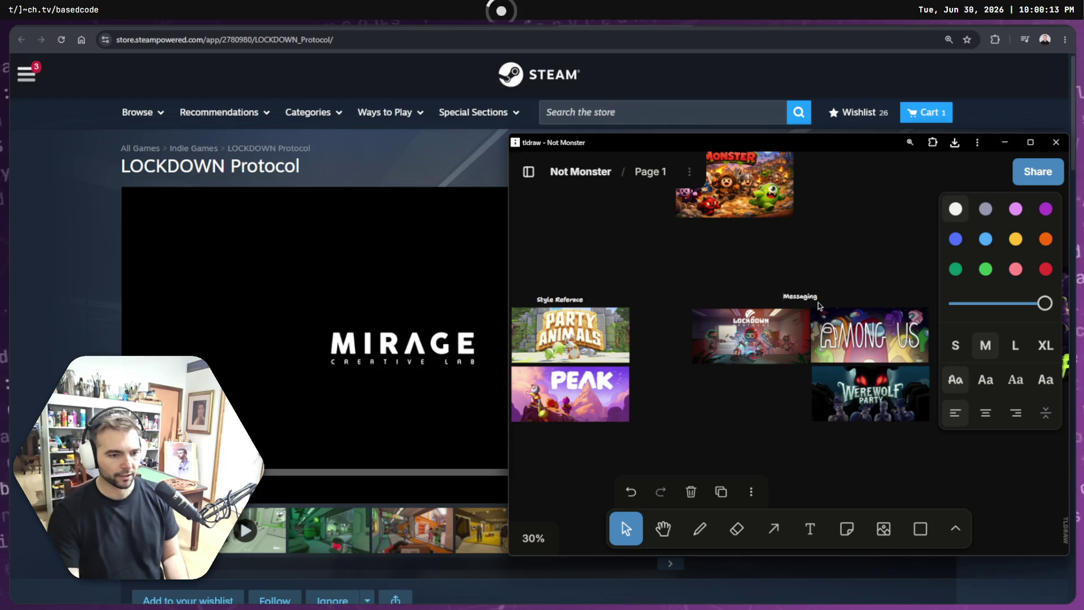
{"action": "left_click_drag", "start_coordinate": [817, 298], "coordinate": [819, 306]}
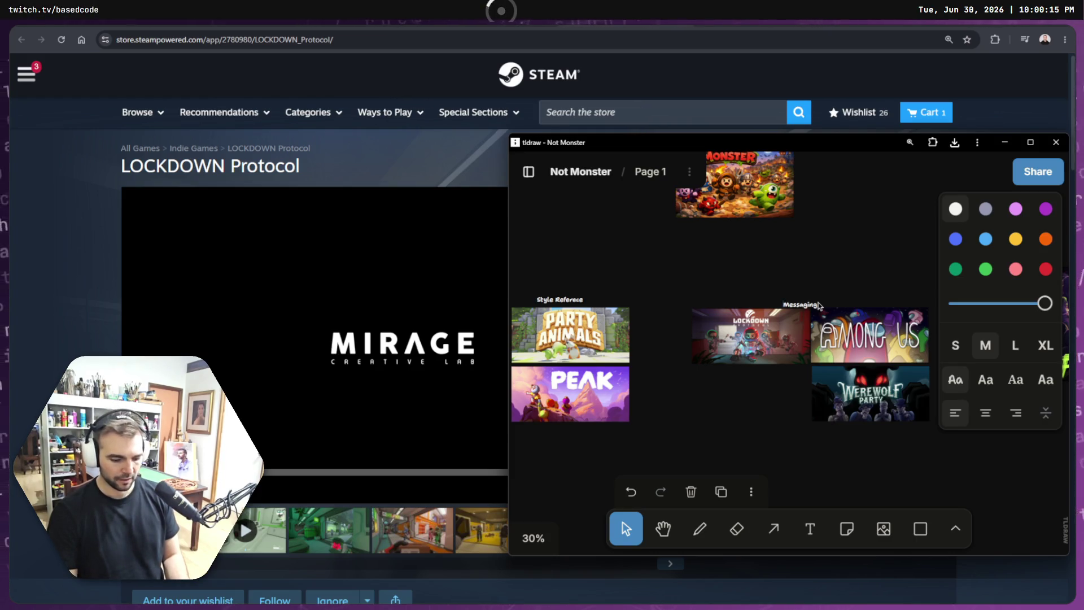
{"action": "type", "text": "oci"}
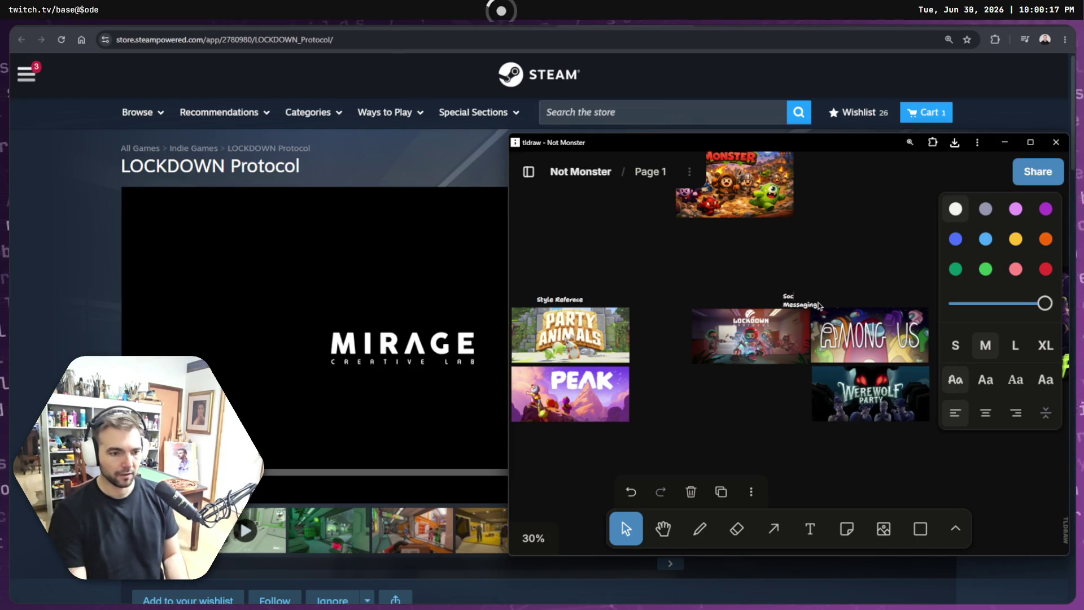
{"action": "key", "text": "shift+d"}
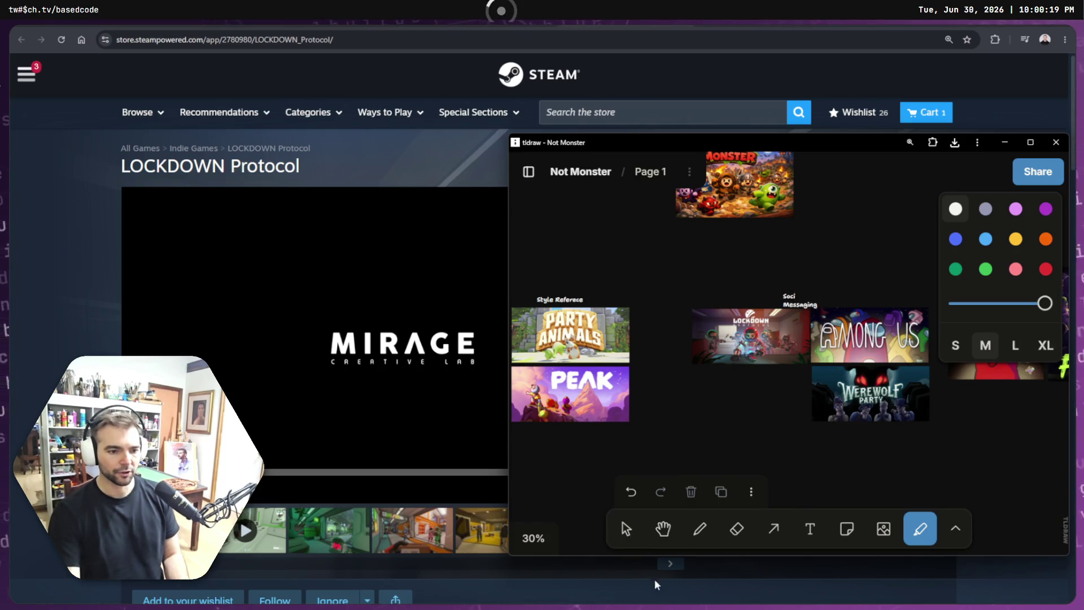
{"action": "key", "text": "v"}
{"action": "double_click", "coordinate": [797, 297]}
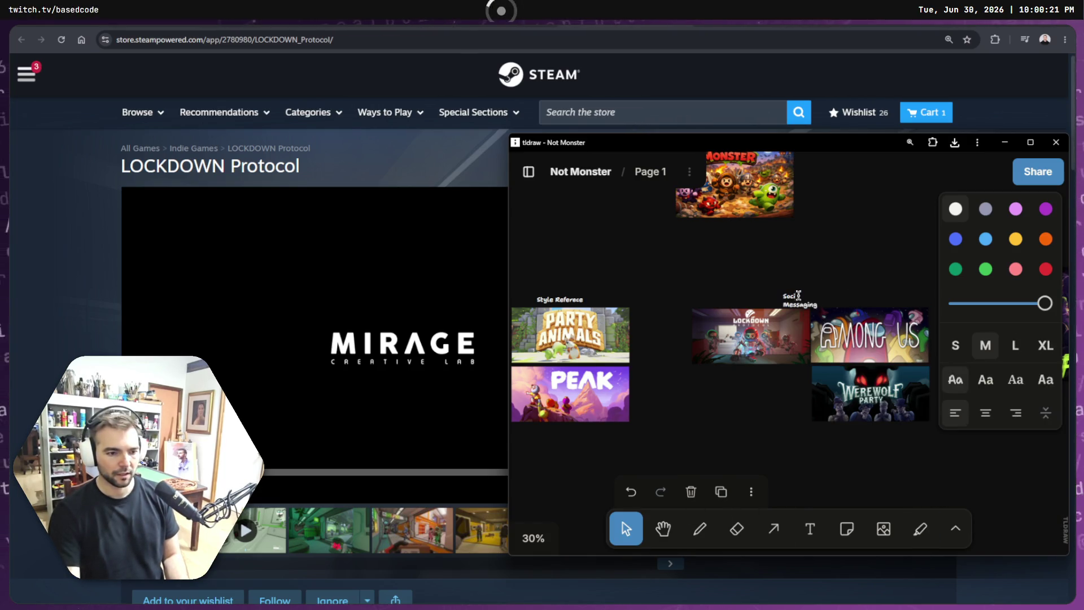
{"action": "type", "text": "al Deductio"}
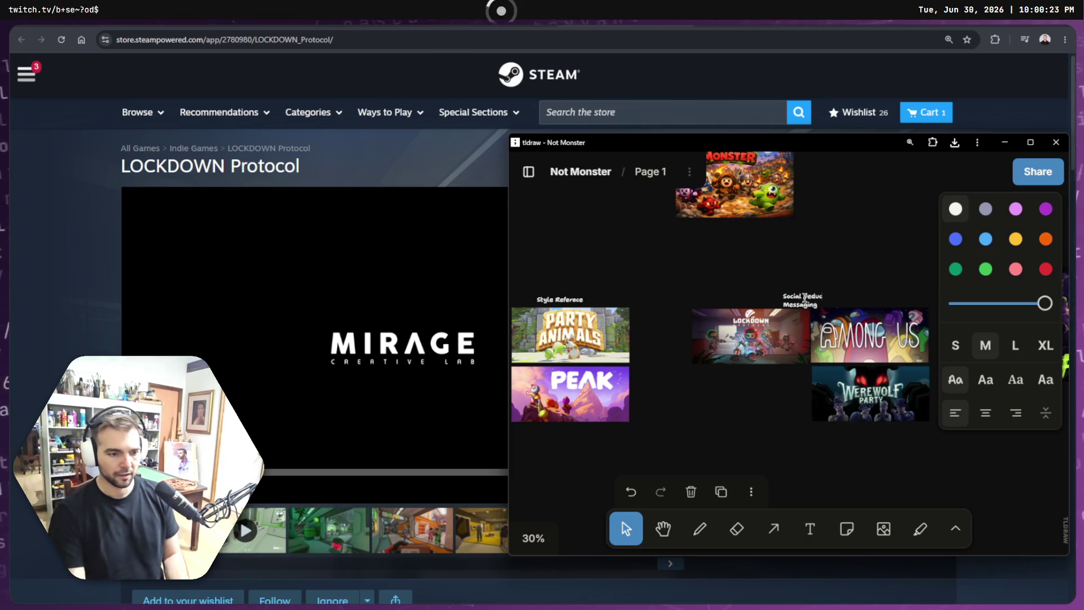
{"action": "key", "text": "BackSpace"}
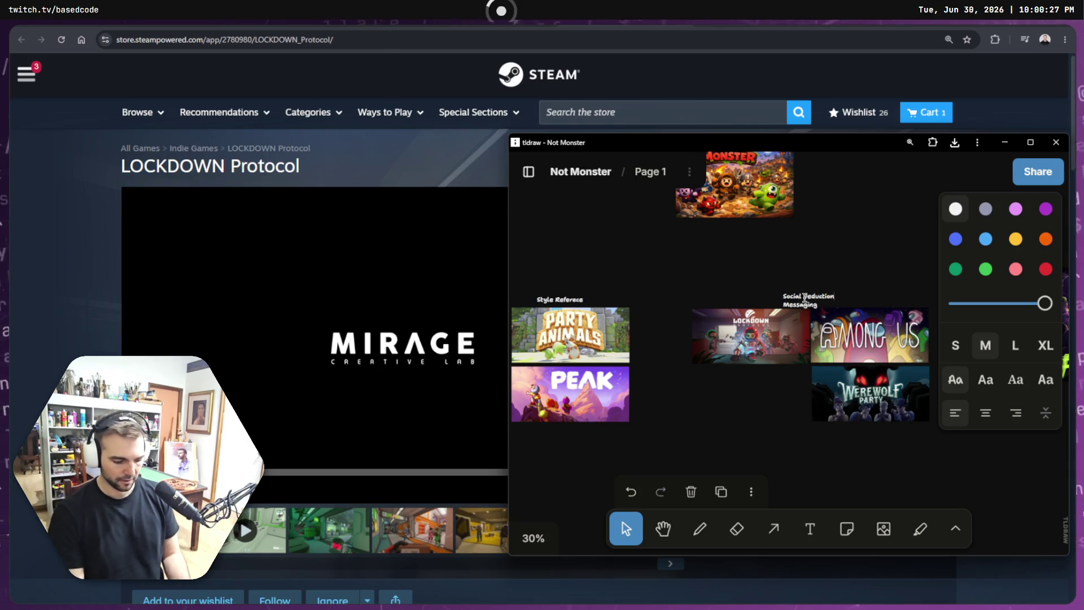
{"action": "left_click", "coordinate": [783, 283]}
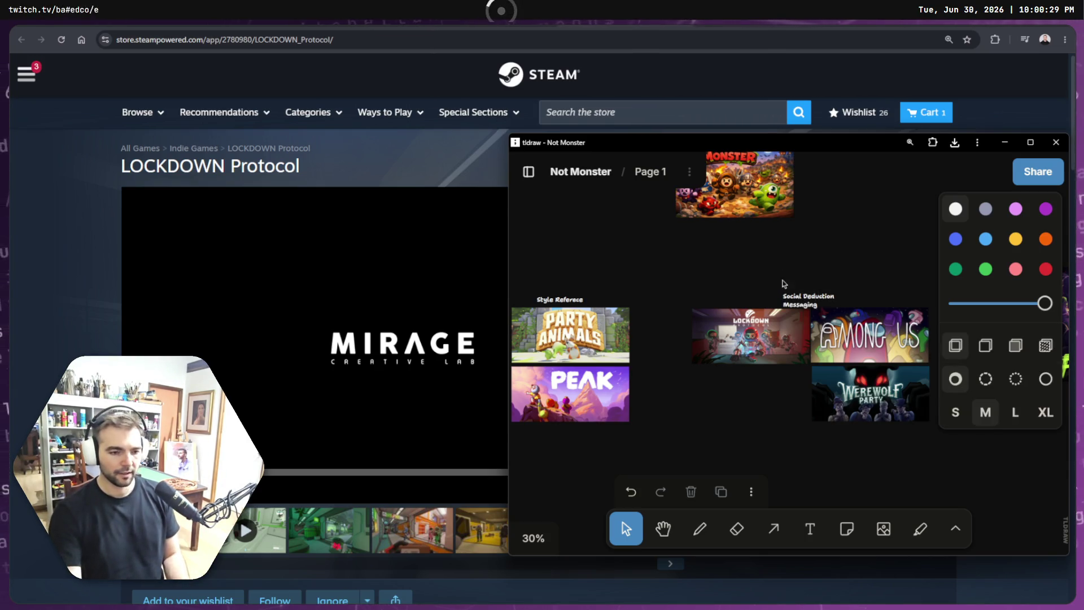
Step: Nudge the Social Deduction Messaging label up above the Lockdown, Among Us and Werewolf capsules
{"action": "left_click_drag", "start_coordinate": [790, 300], "coordinate": [791, 291]}
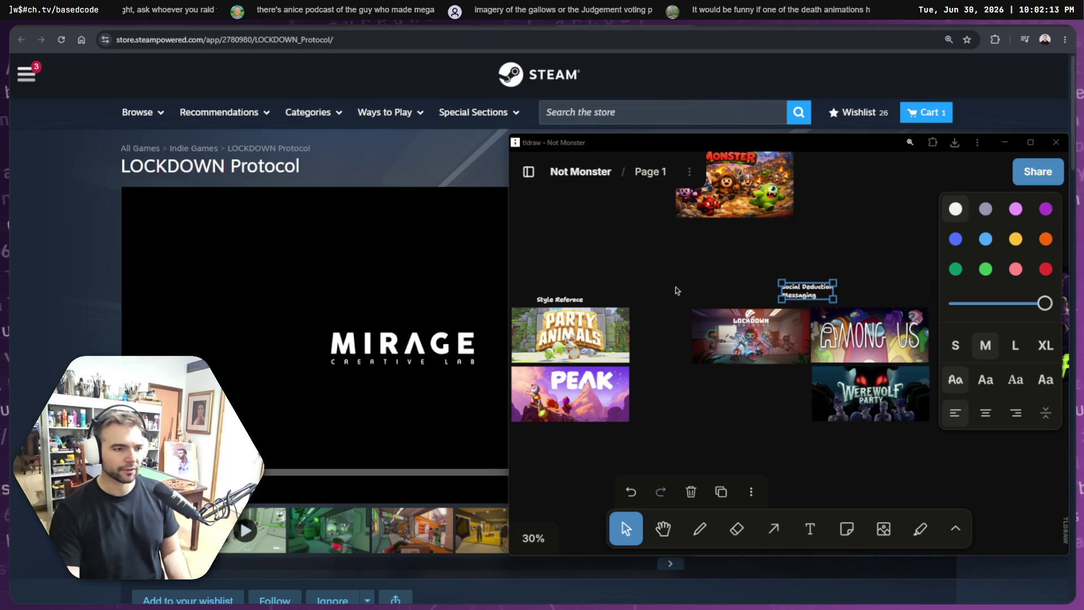
Step: Search Steam for Town of Salem and copy its capsule image
{"action": "left_click", "coordinate": [607, 123]}
{"action": "type", "text": "T"}
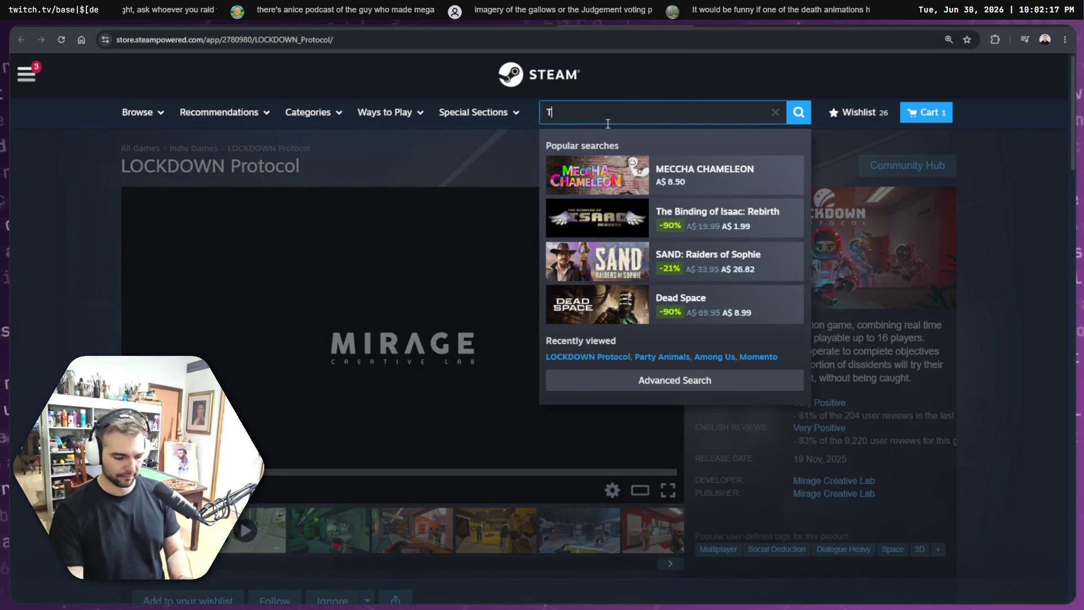
{"action": "type", "text": "own of Salem"}
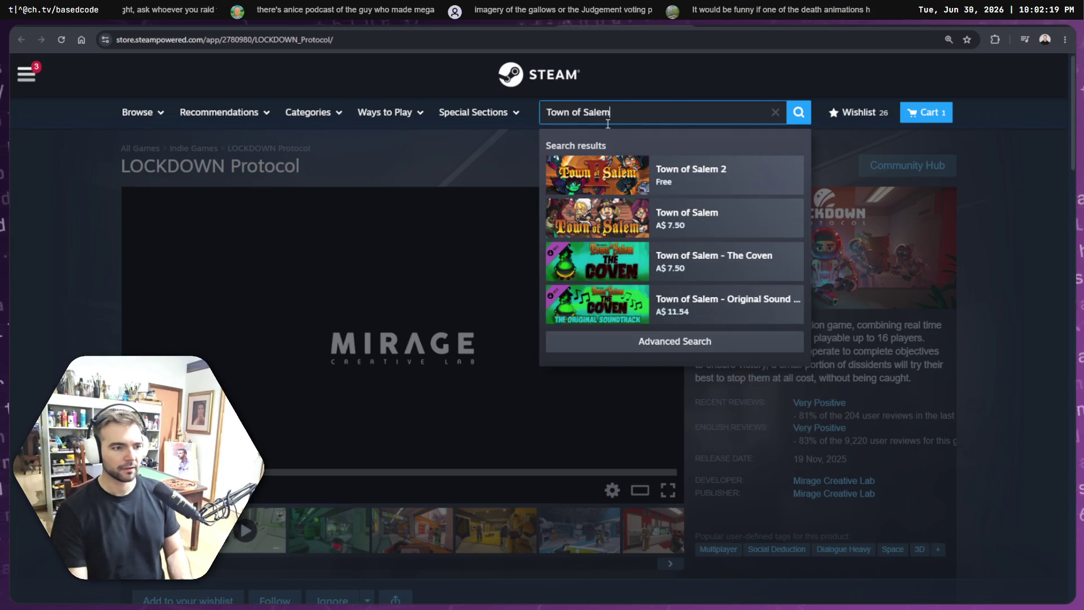
{"action": "left_click", "coordinate": [688, 178]}
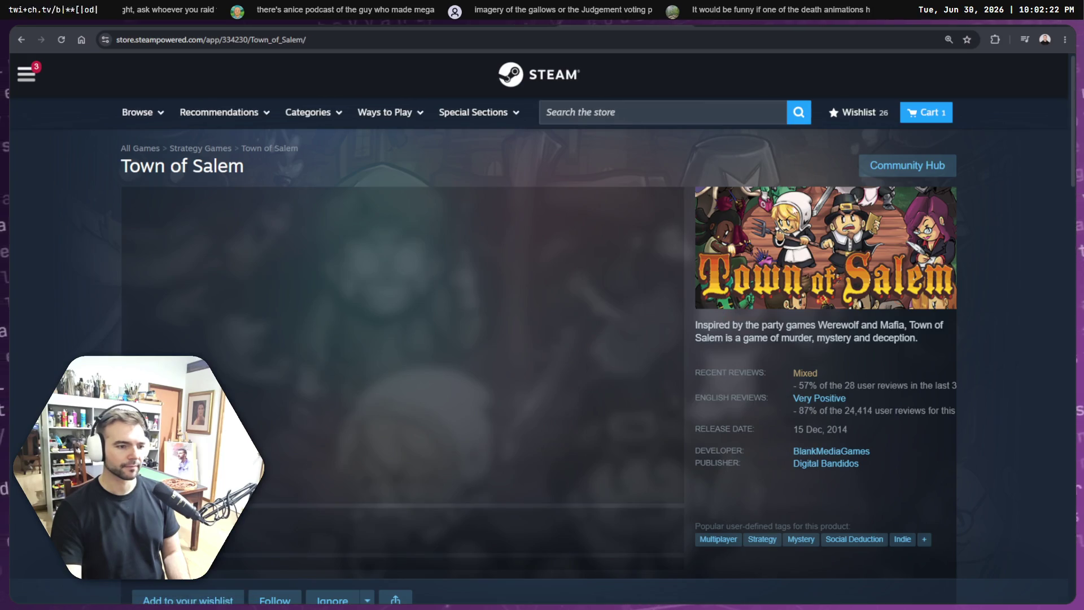
{"action": "right_click", "coordinate": [836, 236]}
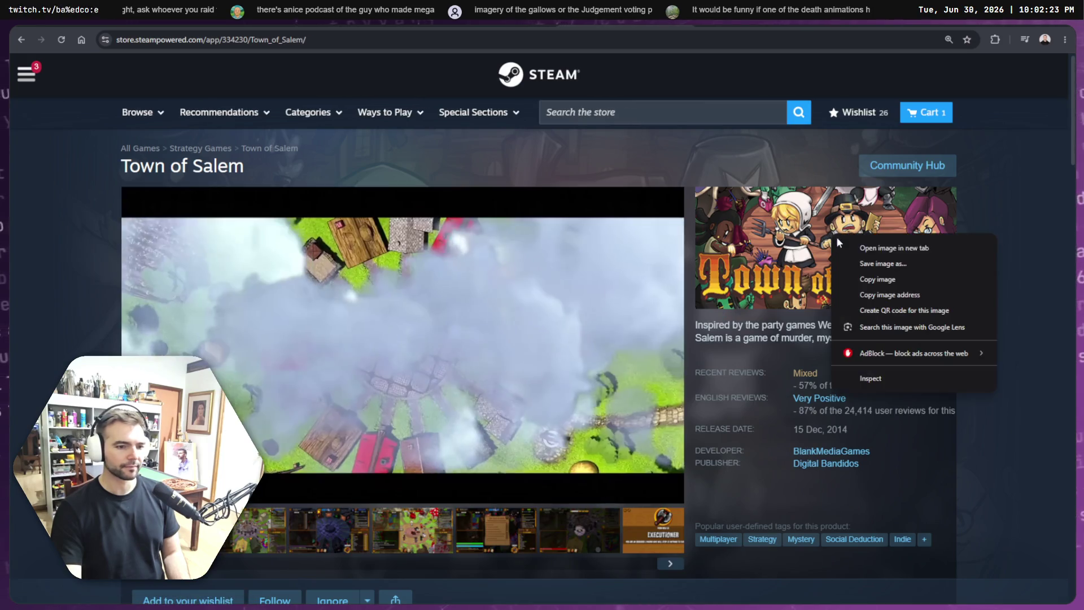
{"action": "left_click", "coordinate": [859, 279]}
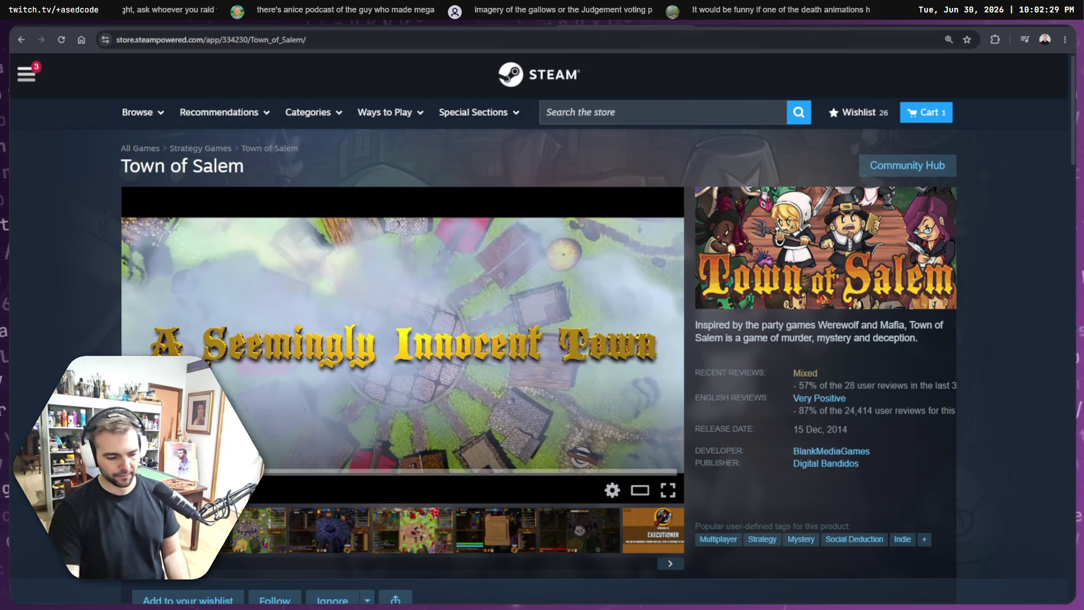
Step: Paste the Town of Salem capsule onto the board below Lockdown
{"action": "key", "text": "alt+Tab"}
{"action": "left_click", "coordinate": [720, 259]}
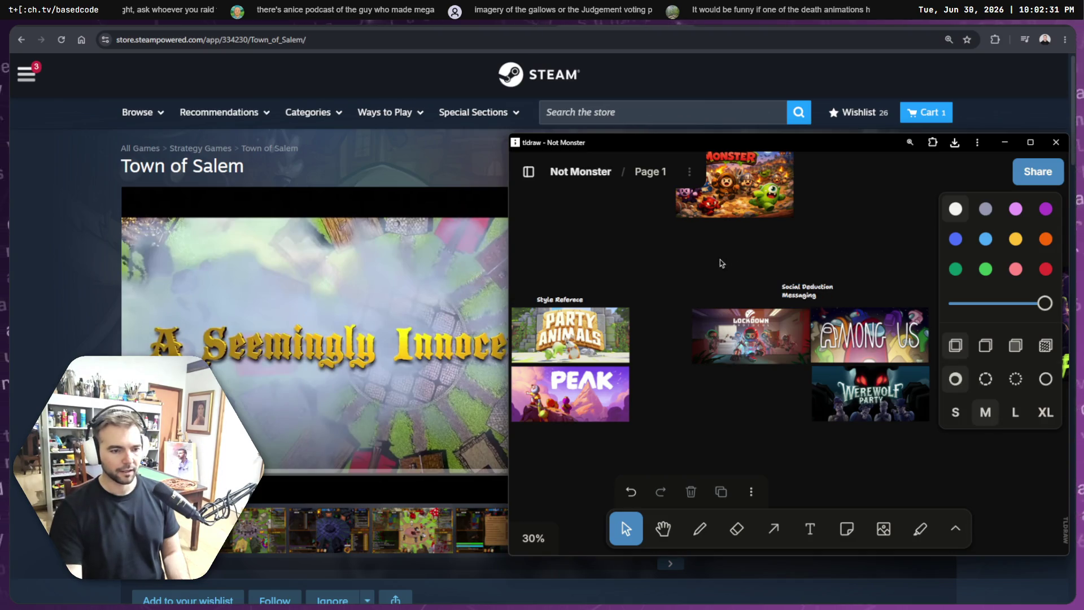
{"action": "key", "text": "ctrl+v"}
{"action": "left_click_drag", "start_coordinate": [788, 353], "coordinate": [748, 392]}
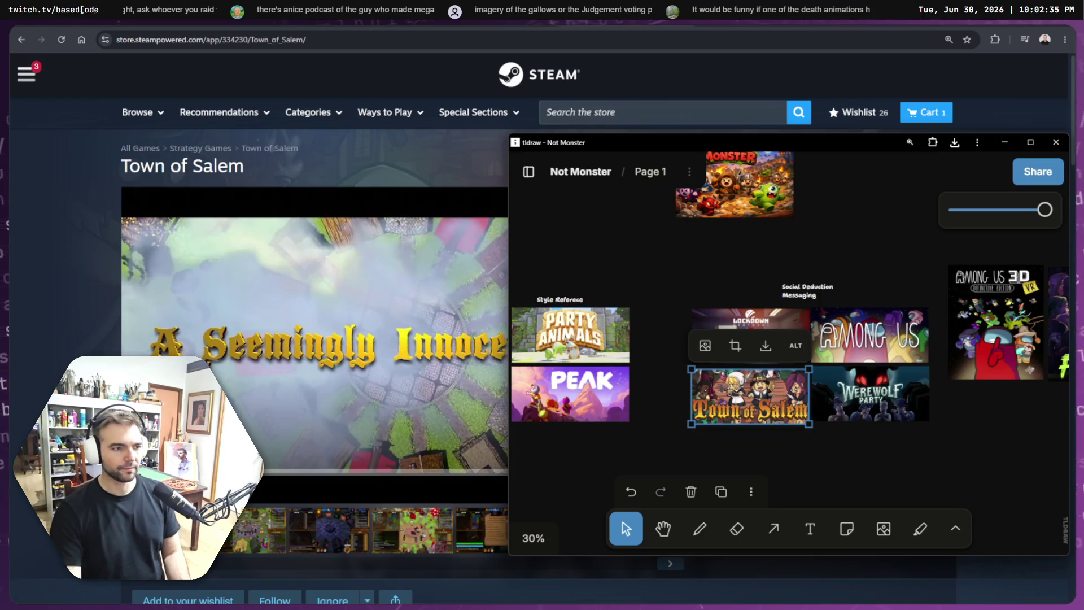
{"action": "left_click", "coordinate": [707, 117]}
{"action": "left_click", "coordinate": [697, 110]}
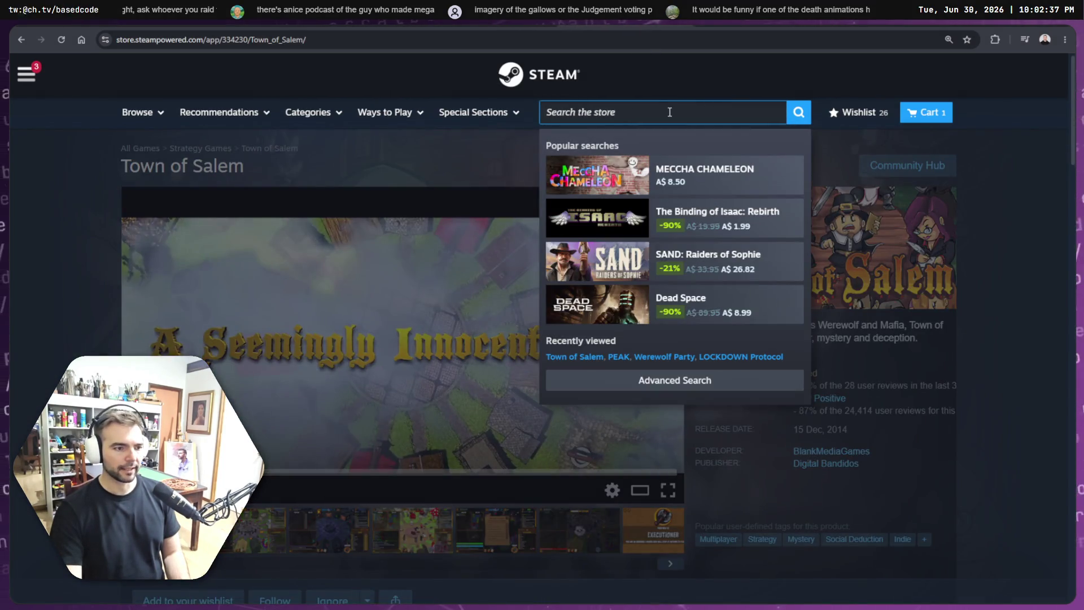
Step: Open Town of Salem 2 from the search, copy its header image and pause the trailer
{"action": "type", "text": "TOwn of "}
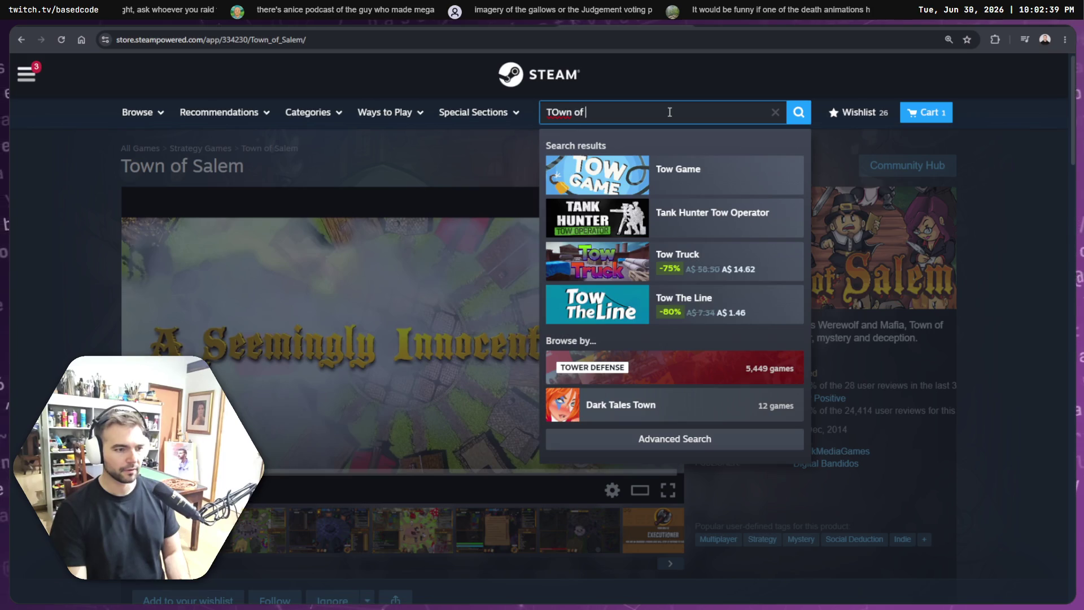
{"action": "type", "text": "Salem"}
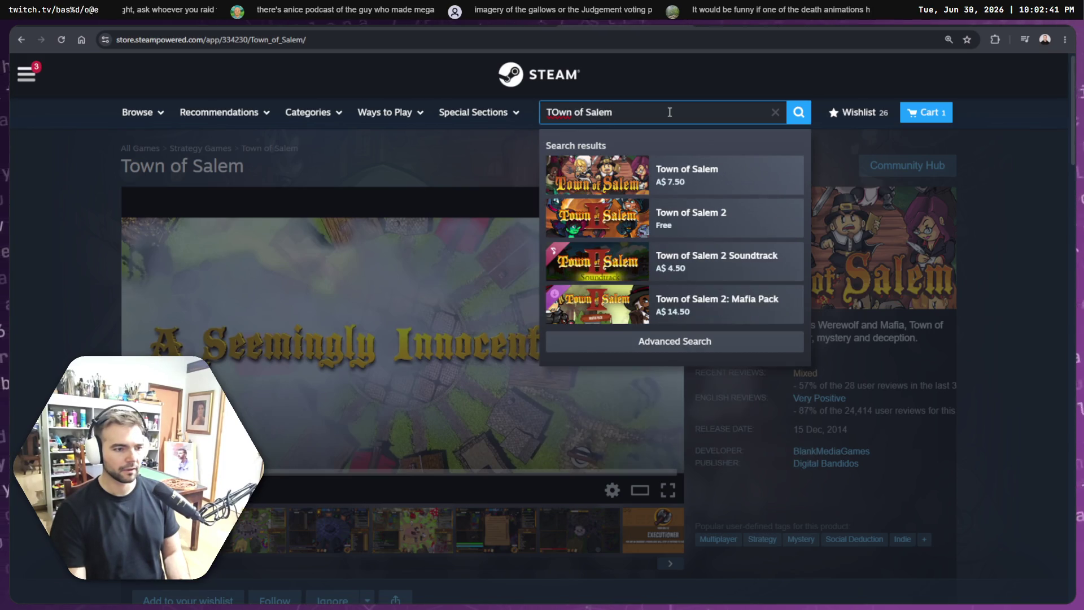
{"action": "left_click", "coordinate": [693, 230]}
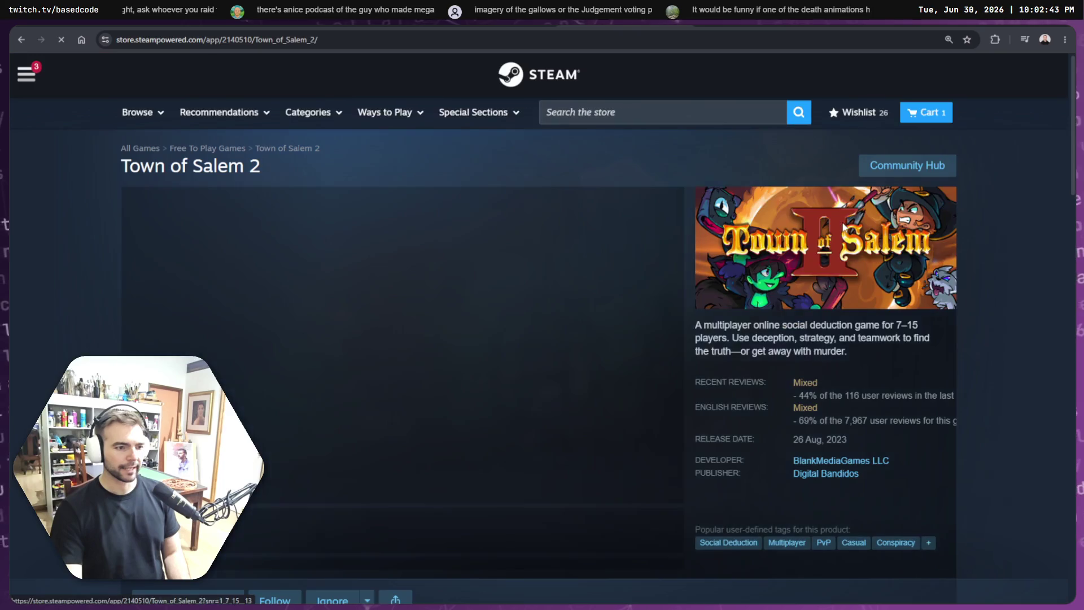
{"action": "right_click", "coordinate": [845, 258]}
{"action": "left_click", "coordinate": [875, 300]}
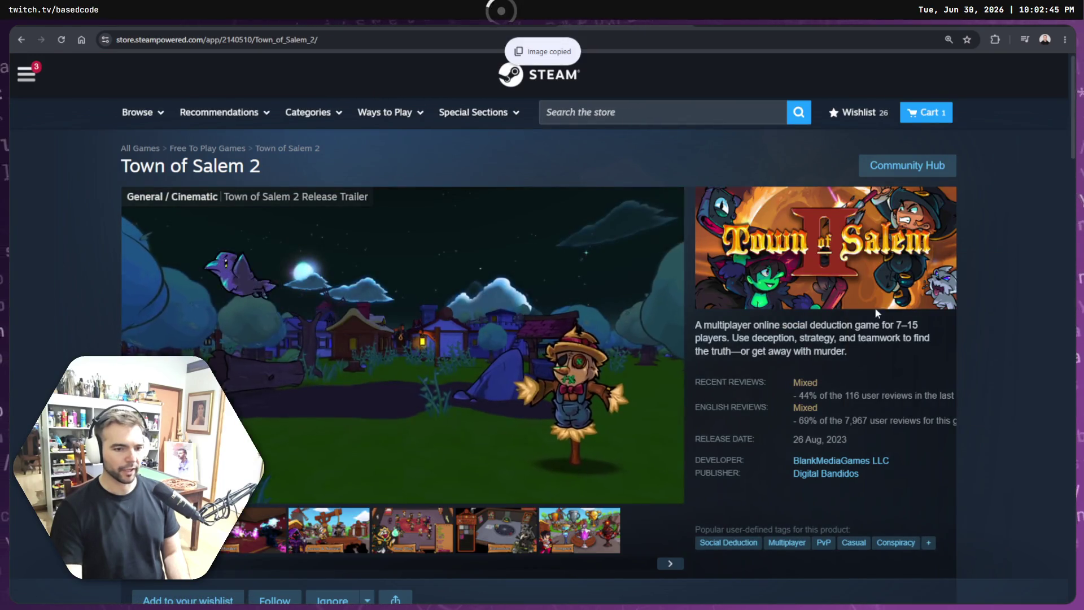
{"action": "left_click", "coordinate": [505, 415]}
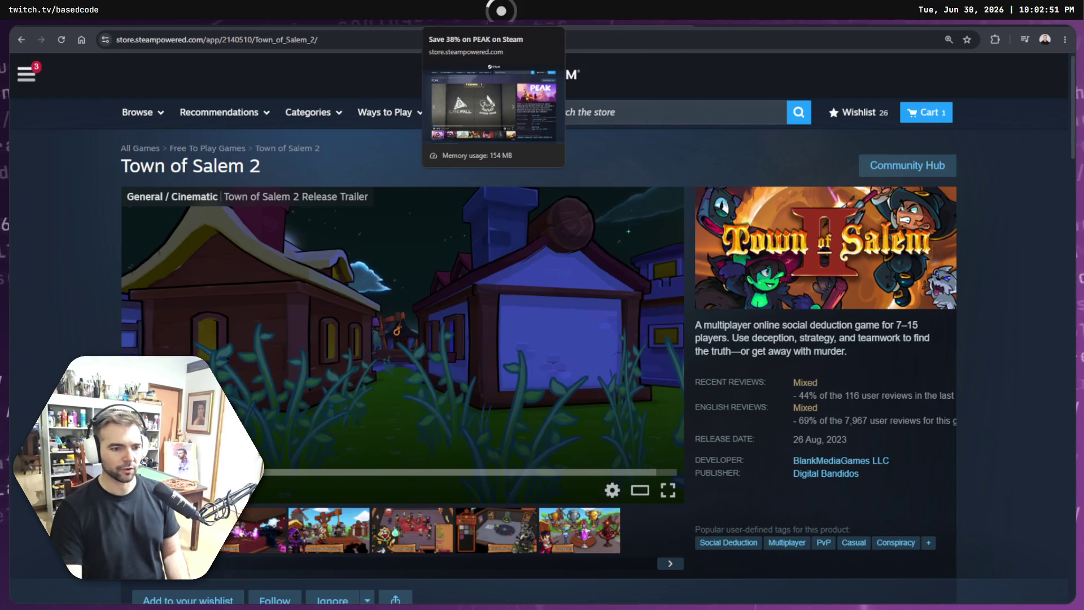
Step: Flip between the PEAK and Town of Salem 2 pages, ending on Town of Salem 2
{"action": "left_click", "coordinate": [494, 20]}
{"action": "key", "text": "ctrl+shift+Tab"}
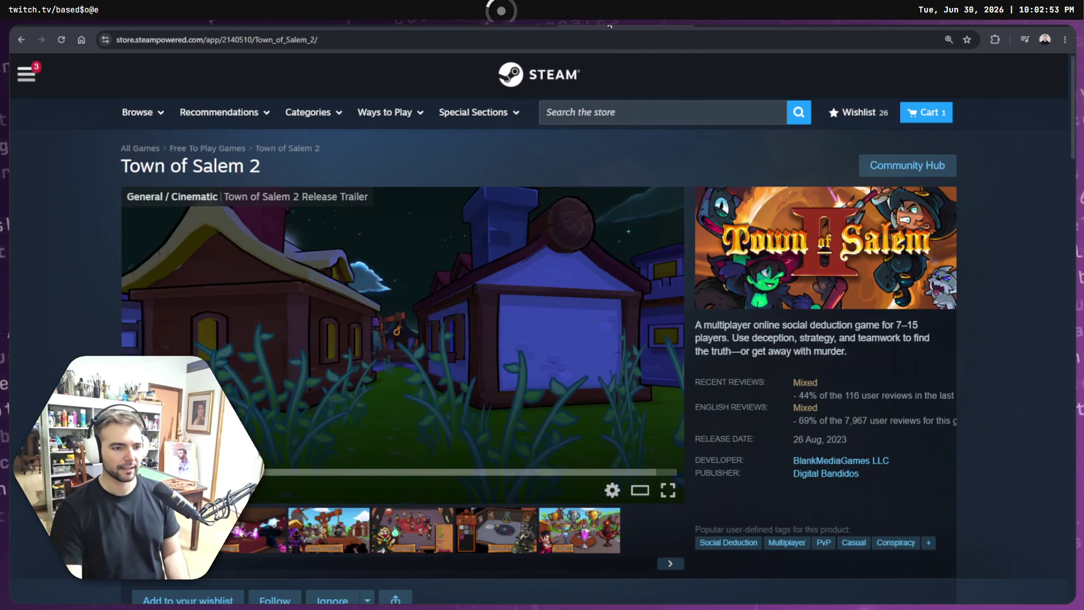
{"action": "key", "text": "ctrl+Tab"}
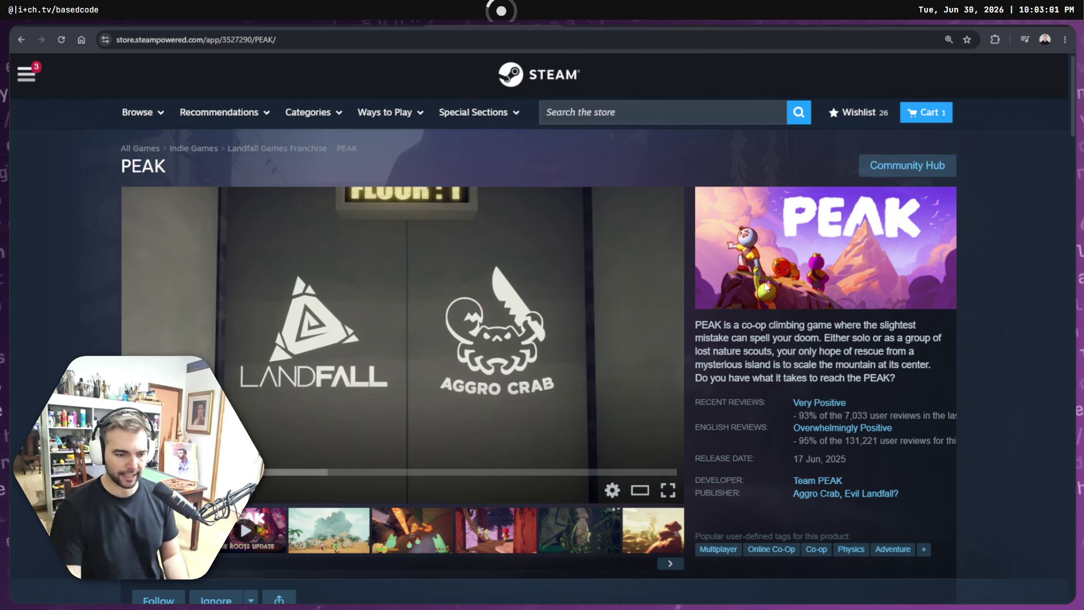
{"action": "key", "text": "alt+Left"}
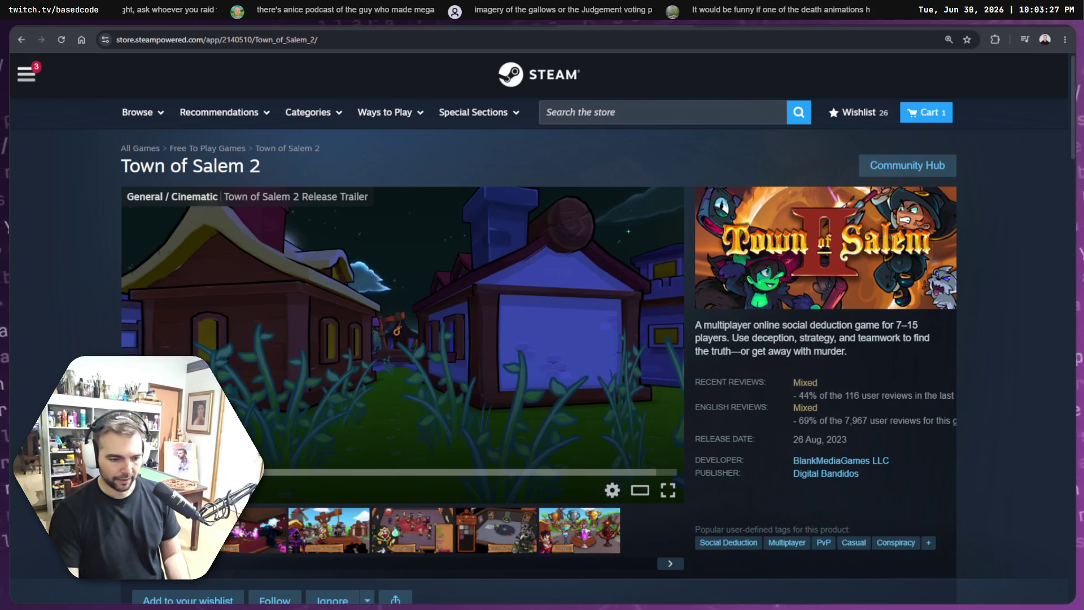
Step: Search Steam for Mafia, then Double Dealers, and copy the Double Dealers header image
{"action": "left_click", "coordinate": [629, 115]}
{"action": "type", "text": "Mafia"}
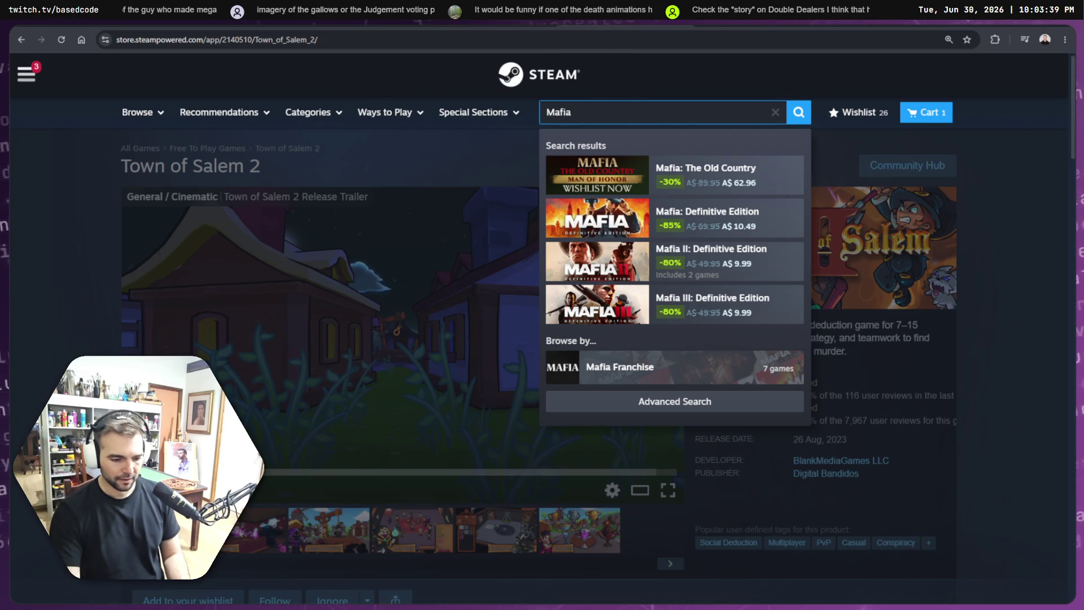
{"action": "key", "text": "Escape"}
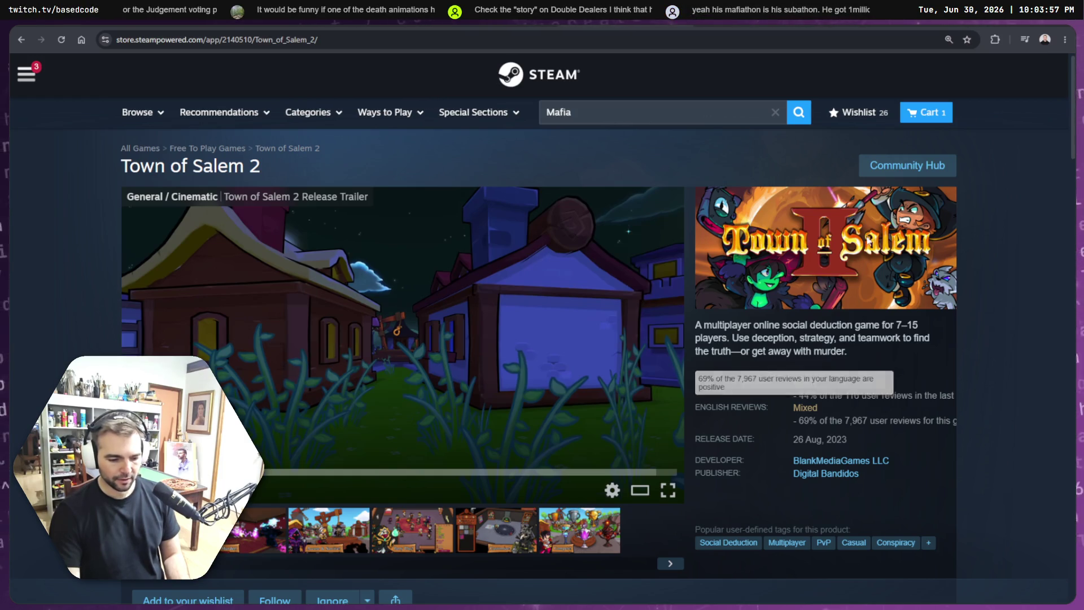
{"action": "double_click", "coordinate": [564, 112]}
{"action": "type", "text": "Double Dealer"}
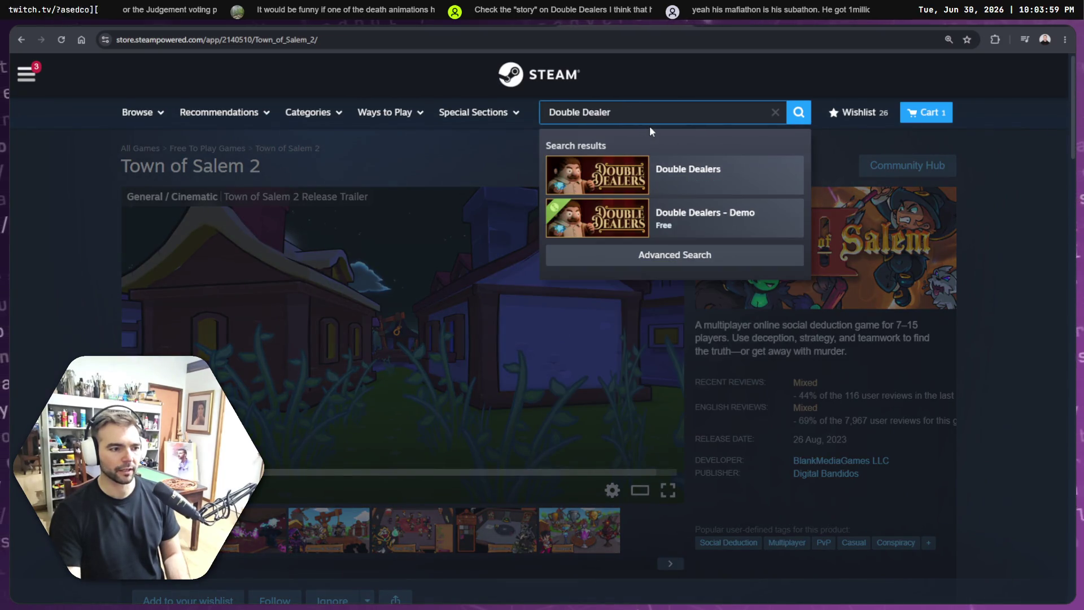
{"action": "type", "text": "s"}
{"action": "left_click", "coordinate": [704, 179]}
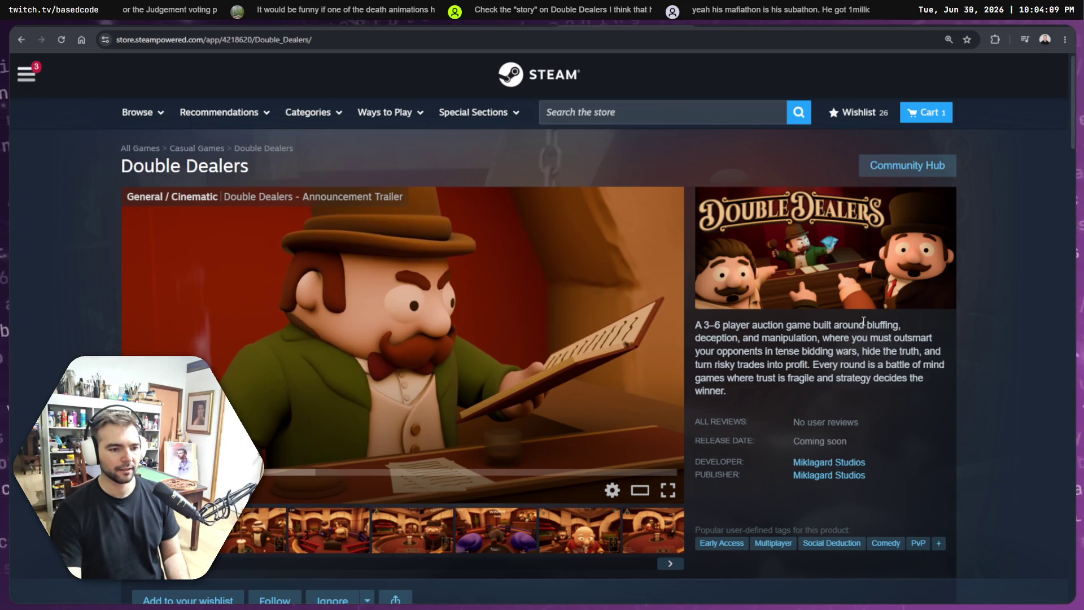
{"action": "right_click", "coordinate": [842, 252]}
{"action": "left_click", "coordinate": [859, 307]}
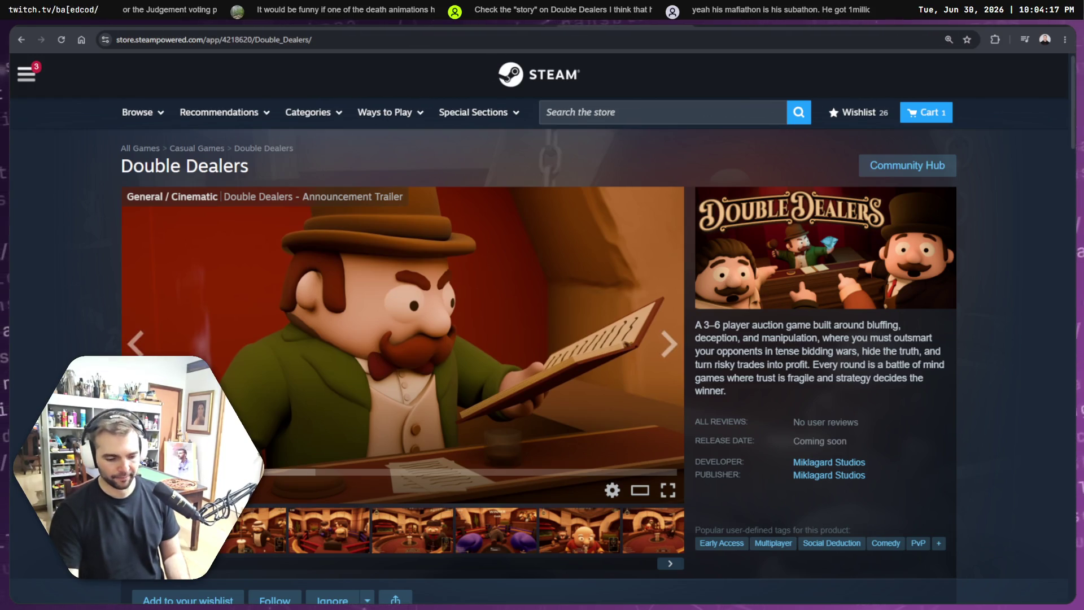
Step: Paste the Double Dealers image onto the board below Werewolf Party
{"action": "key", "text": "alt+Tab"}
{"action": "left_click", "coordinate": [882, 450]}
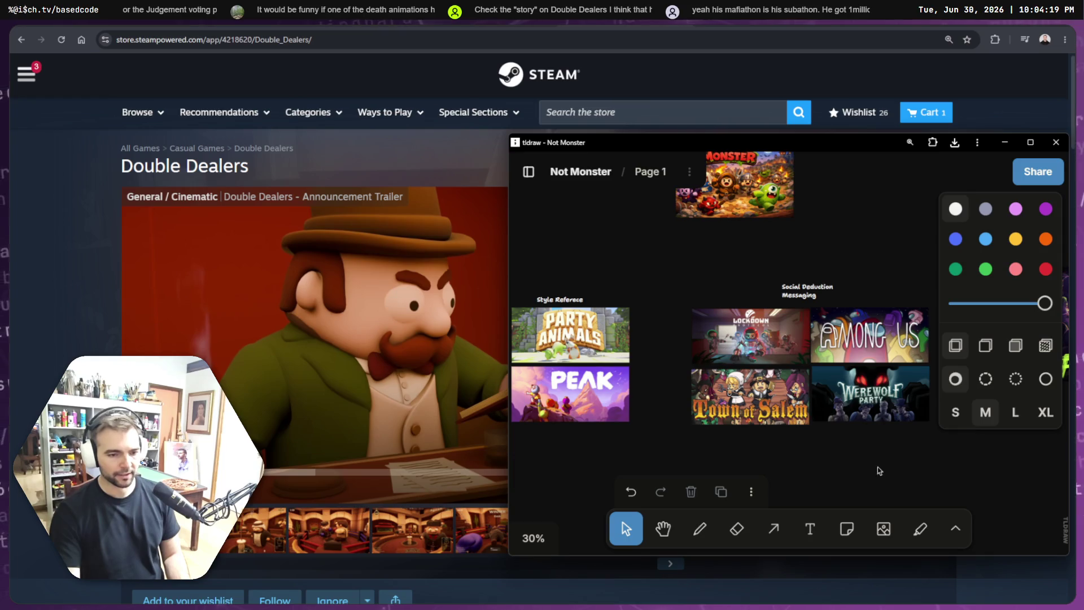
{"action": "key", "text": "ctrl+v"}
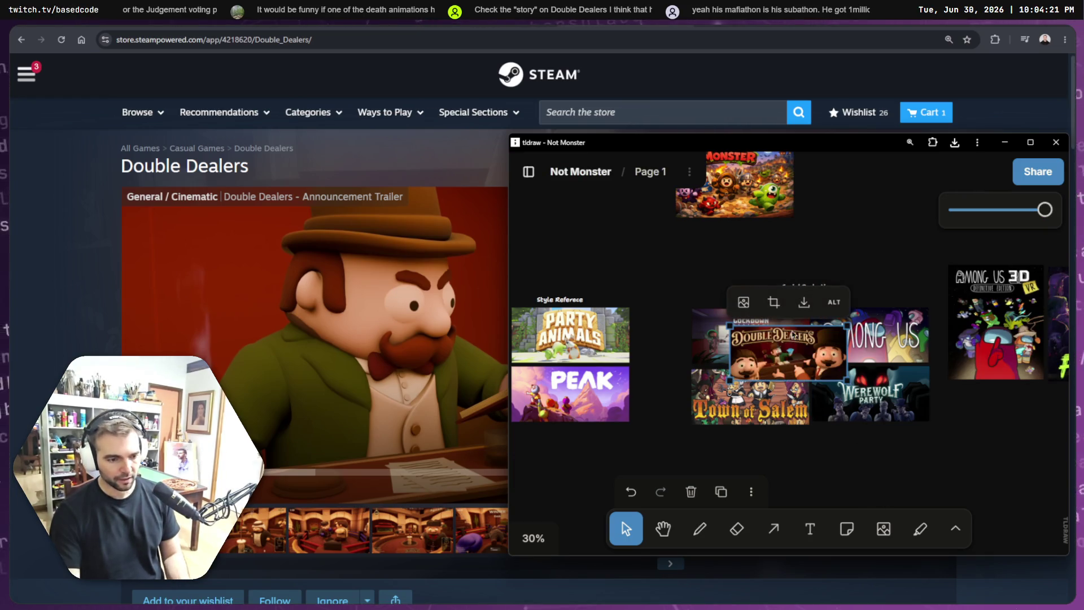
{"action": "mouse_move", "coordinate": [787, 379]}
{"action": "left_mouse_down"}
{"action": "mouse_move", "coordinate": [822, 486]}
{"action": "mouse_move", "coordinate": [822, 443]}
{"action": "left_mouse_up"}
{"action": "key", "text": "ctrl+z"}
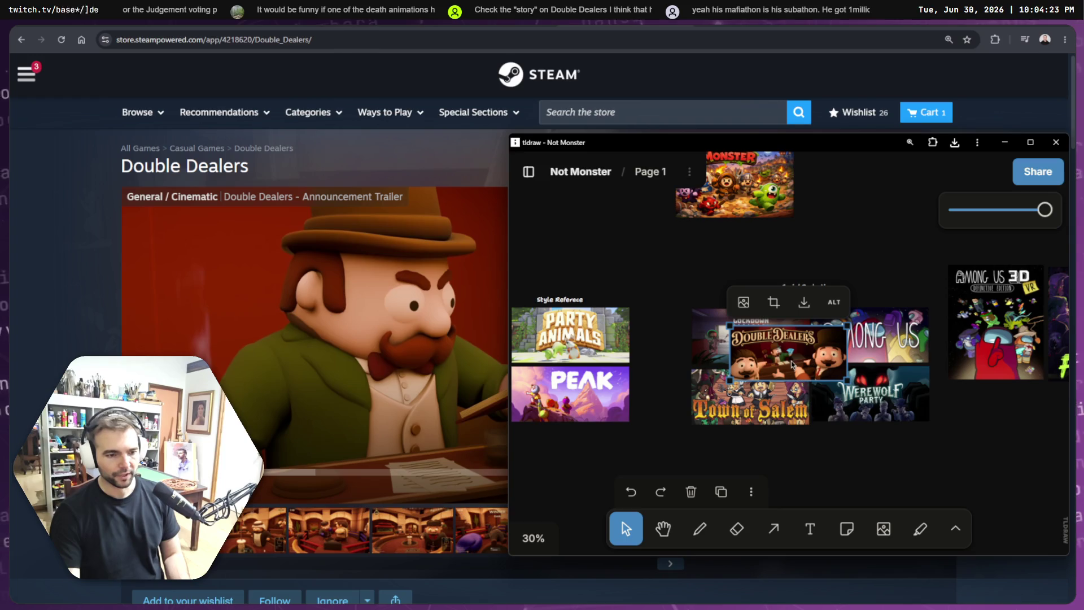
{"action": "left_click_drag", "start_coordinate": [779, 341], "coordinate": [864, 438]}
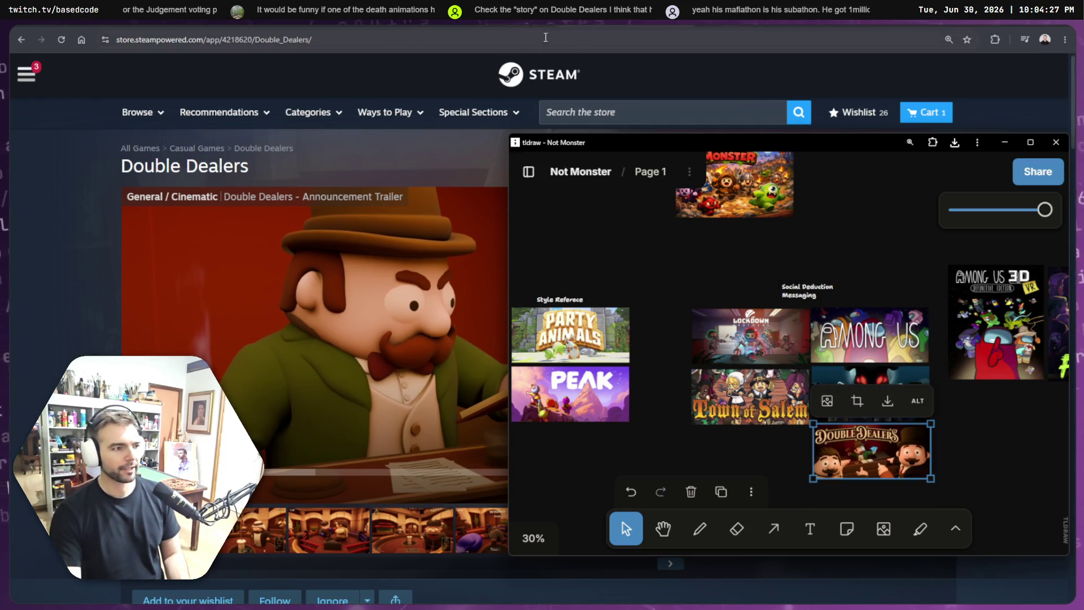
{"action": "key", "text": "alt+Tab"}
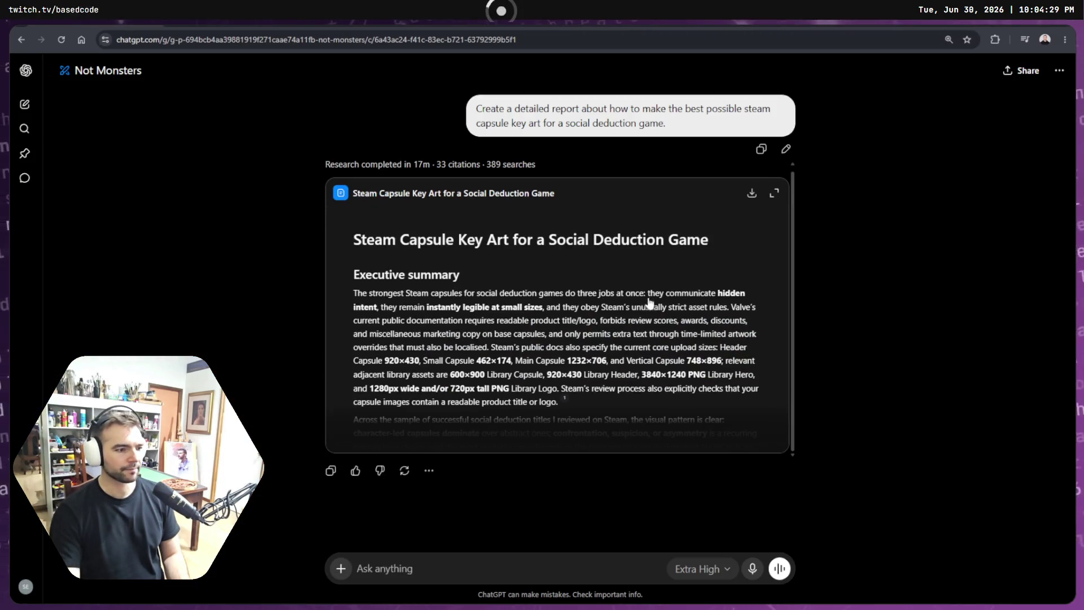
Step: Expand the capsule research report full-screen and enlarge its text
{"action": "left_click", "coordinate": [649, 304]}
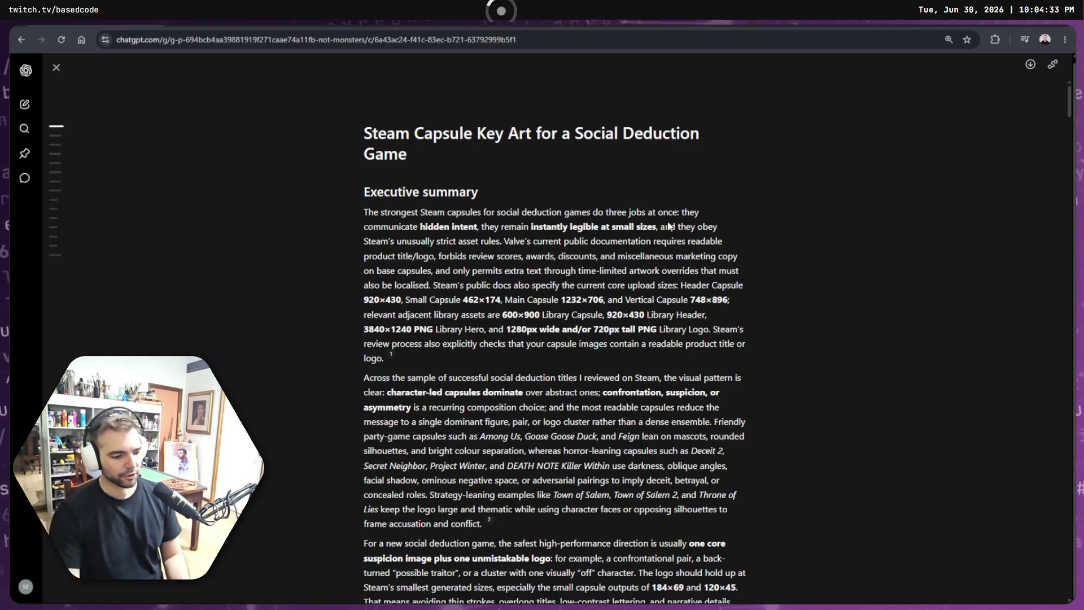
{"action": "key", "text": "ctrl+plus"}
{"action": "key", "text": "ctrl+plus"}
{"action": "key", "text": "ctrl+plus"}
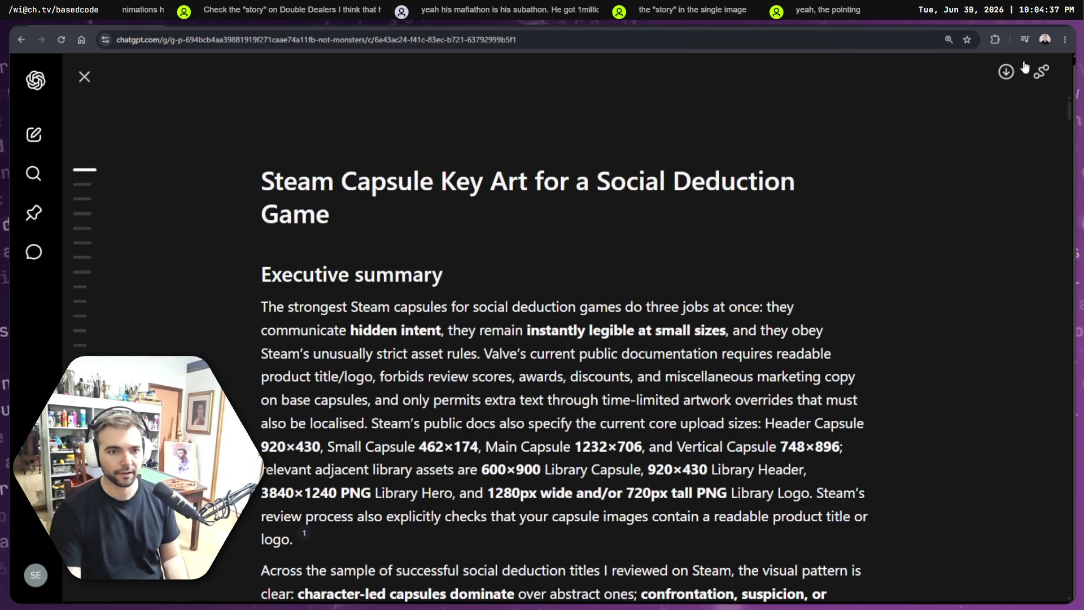
{"action": "left_click", "coordinate": [1065, 40]}
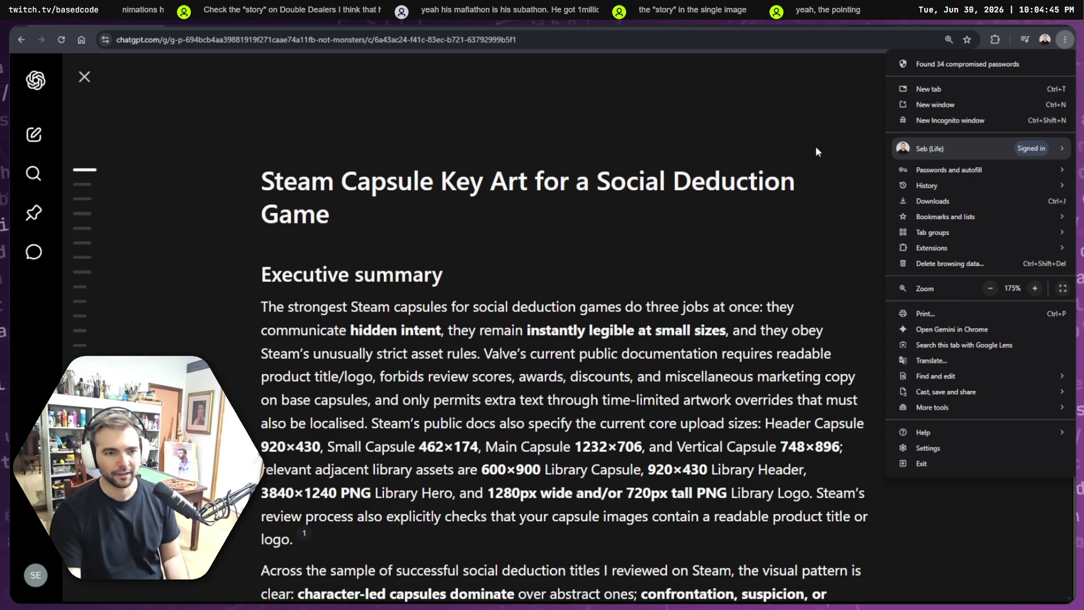
{"action": "left_click", "coordinate": [807, 184]}
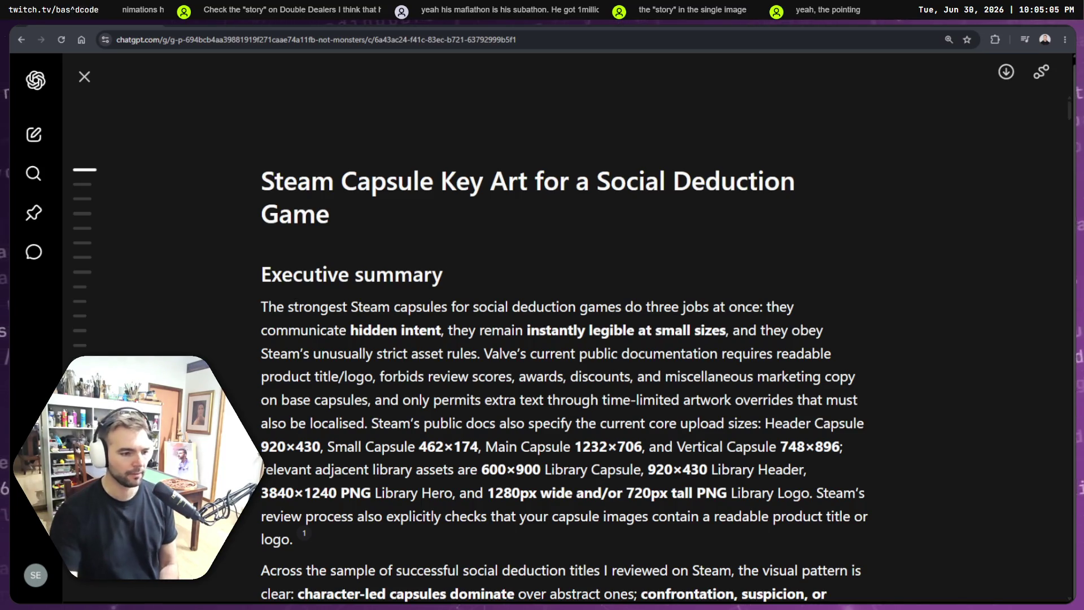
Step: Read through the report's capsule and library asset size figures
{"action": "scroll", "coordinate": [610, 330], "scroll_direction": "down", "scroll_amount": 1}
{"action": "mouse_move", "coordinate": [485, 301]}
{"action": "left_mouse_down"}
{"action": "mouse_move", "coordinate": [750, 321]}
{"action": "mouse_move", "coordinate": [864, 316]}
{"action": "left_mouse_up"}
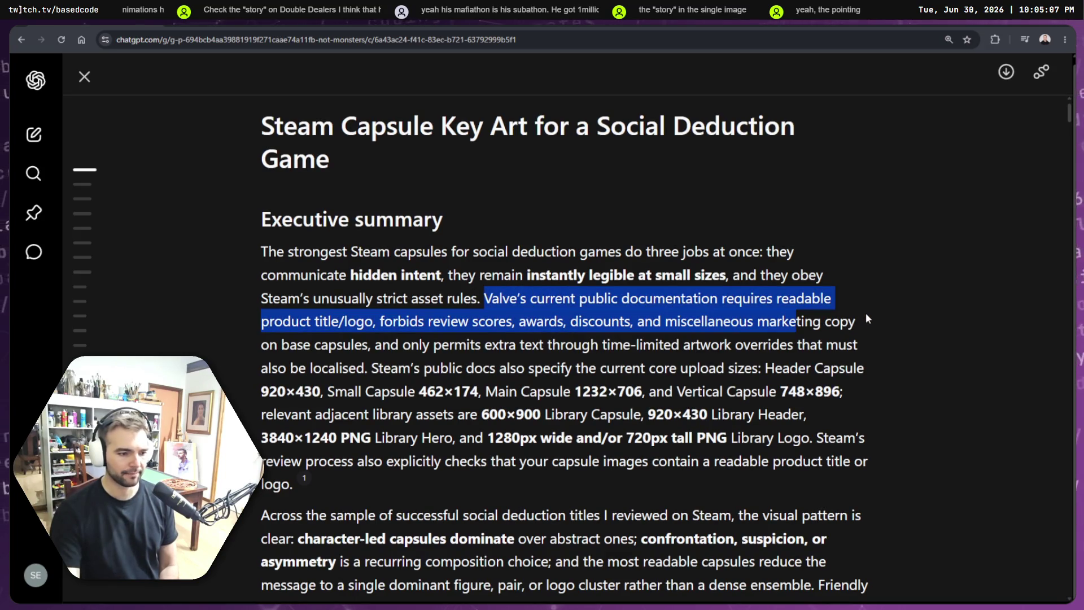
{"action": "left_click", "coordinate": [848, 313]}
{"action": "scroll", "coordinate": [498, 295], "scroll_direction": "down", "scroll_amount": 1}
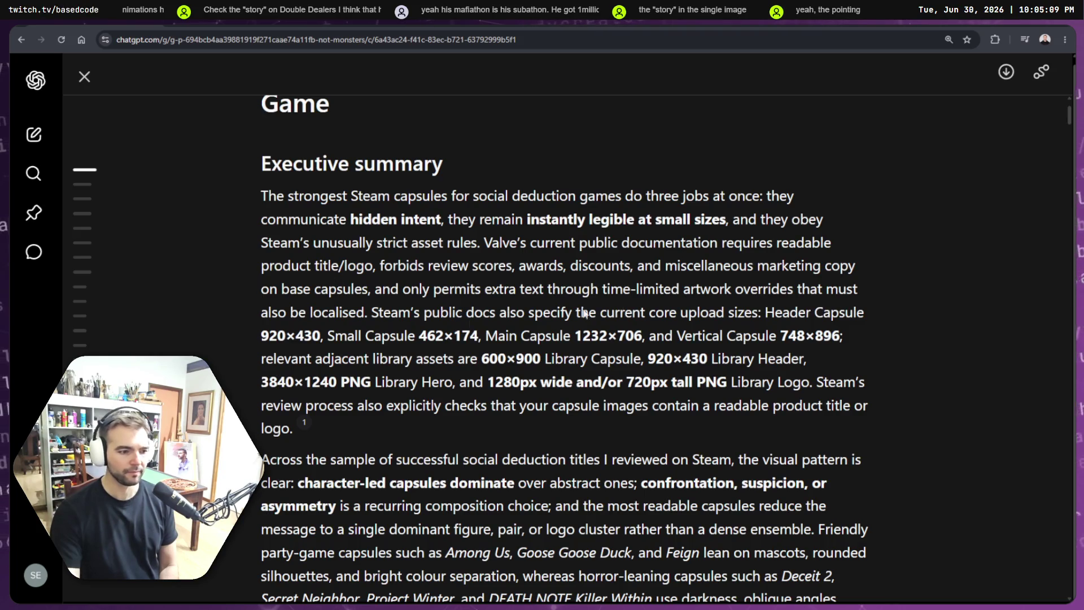
{"action": "left_click_drag", "start_coordinate": [417, 336], "coordinate": [695, 337]}
{"action": "left_click", "coordinate": [793, 339]}
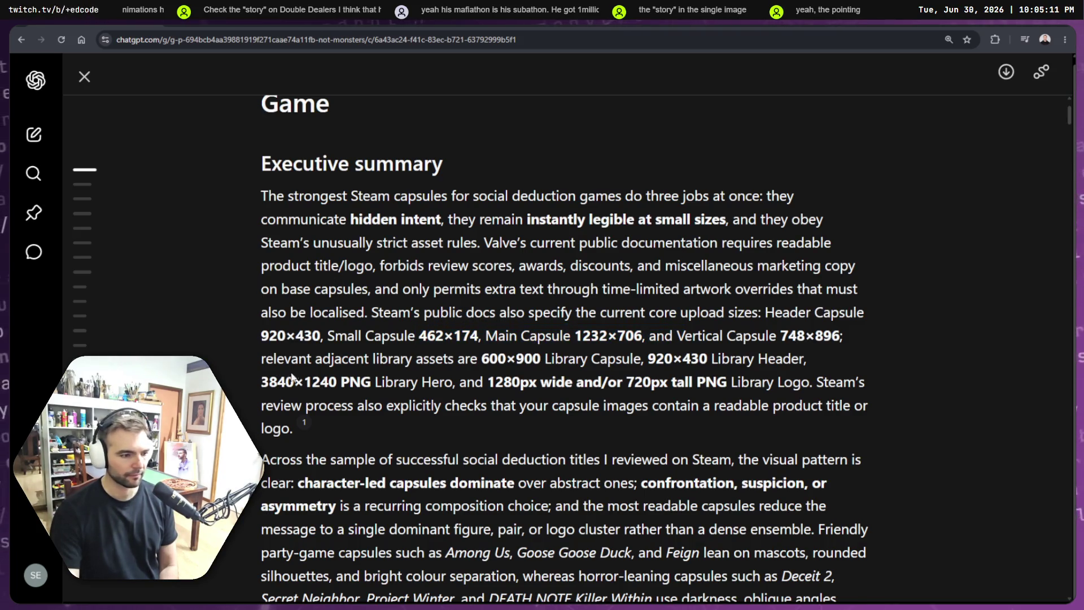
{"action": "left_click_drag", "start_coordinate": [291, 375], "coordinate": [739, 382]}
{"action": "left_click", "coordinate": [728, 381]}
Step: Read the findings on character-led capsules, a single dominant figure and party-game examples
{"action": "scroll", "coordinate": [688, 340], "scroll_direction": "down", "scroll_amount": 2}
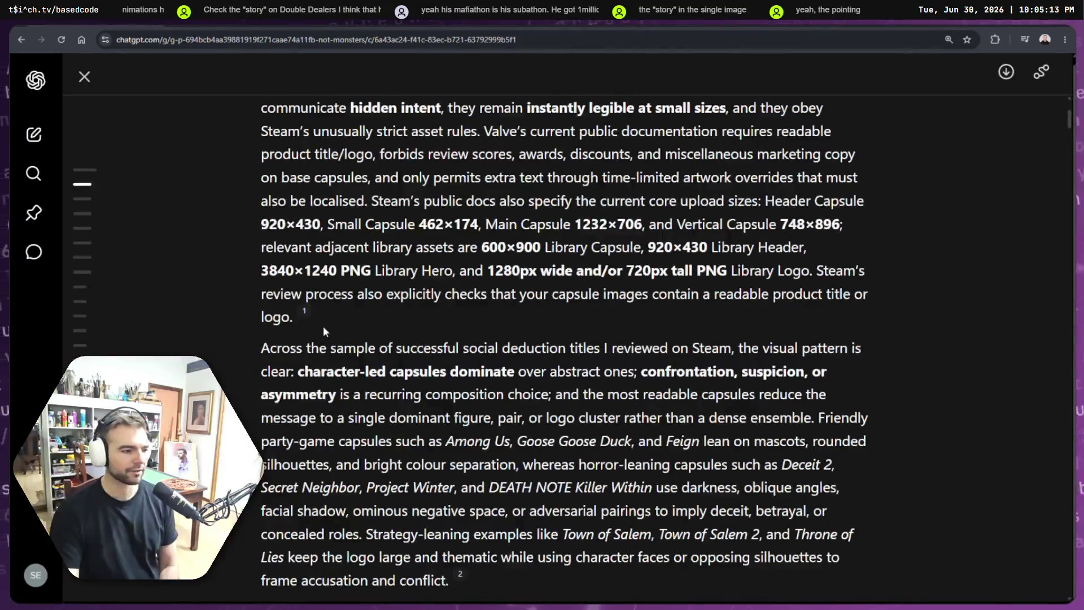
{"action": "scroll", "coordinate": [324, 331], "scroll_direction": "down", "scroll_amount": 2}
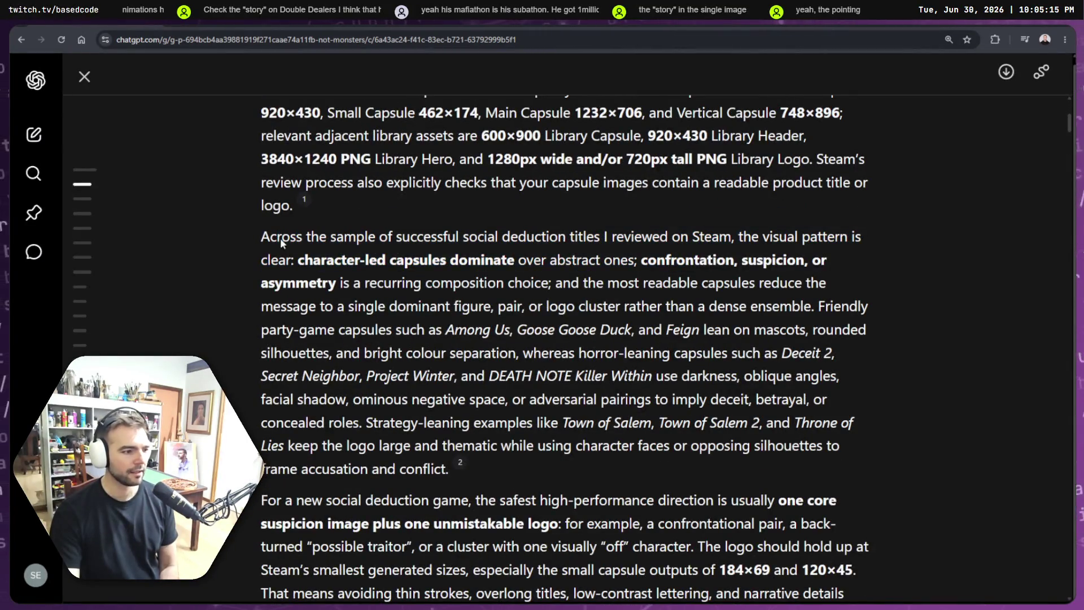
{"action": "left_click_drag", "start_coordinate": [280, 243], "coordinate": [734, 243]}
{"action": "left_click", "coordinate": [728, 242]}
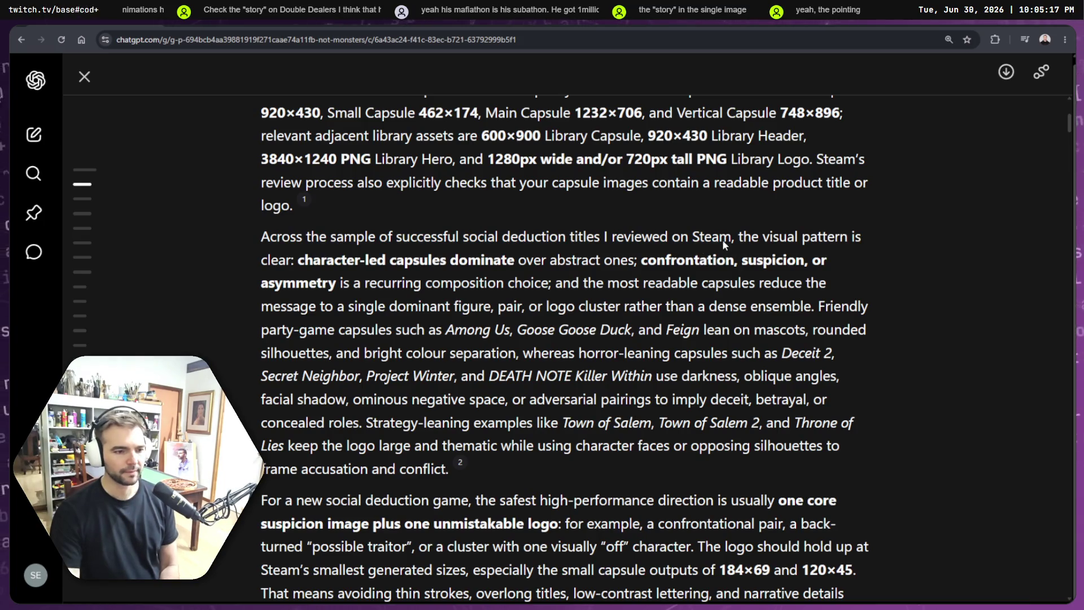
{"action": "mouse_move", "coordinate": [298, 260]}
{"action": "left_mouse_down"}
{"action": "mouse_move", "coordinate": [642, 260]}
{"action": "mouse_move", "coordinate": [826, 282]}
{"action": "left_mouse_up"}
{"action": "left_click", "coordinate": [638, 259]}
{"action": "left_click", "coordinate": [333, 312]}
{"action": "left_click_drag", "start_coordinate": [281, 307], "coordinate": [706, 308]}
{"action": "left_click", "coordinate": [714, 320]}
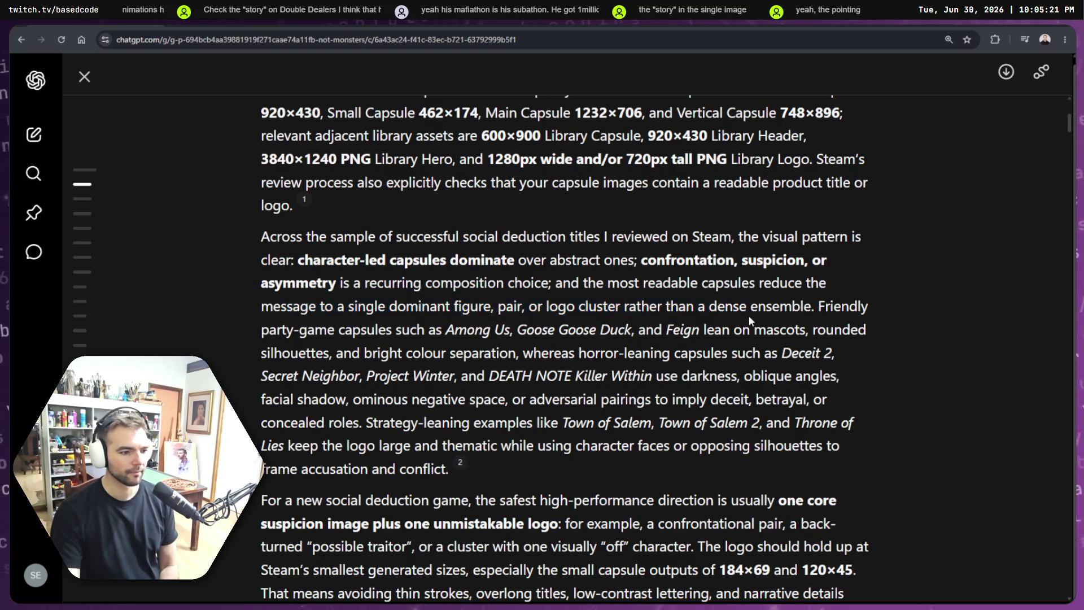
{"action": "left_click_drag", "start_coordinate": [453, 333], "coordinate": [699, 333]}
{"action": "left_click", "coordinate": [628, 341]}
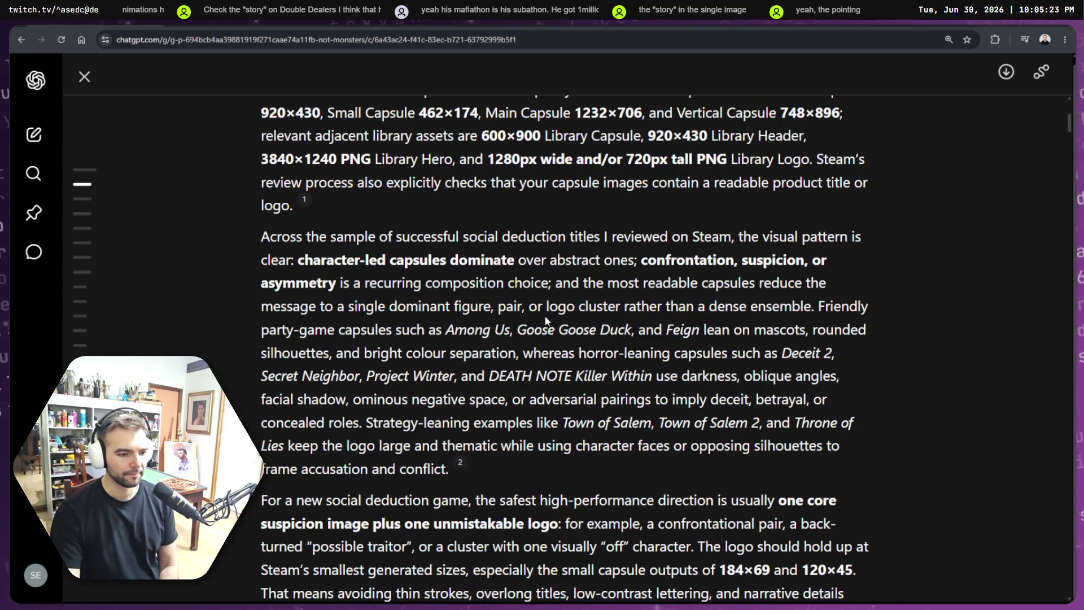
Step: Pick out the Goose Goose Duck example and the game name Feign
{"action": "scroll", "coordinate": [545, 320], "scroll_direction": "down", "scroll_amount": 1}
{"action": "left_click_drag", "start_coordinate": [252, 276], "coordinate": [336, 276]}
{"action": "left_click", "coordinate": [335, 278]}
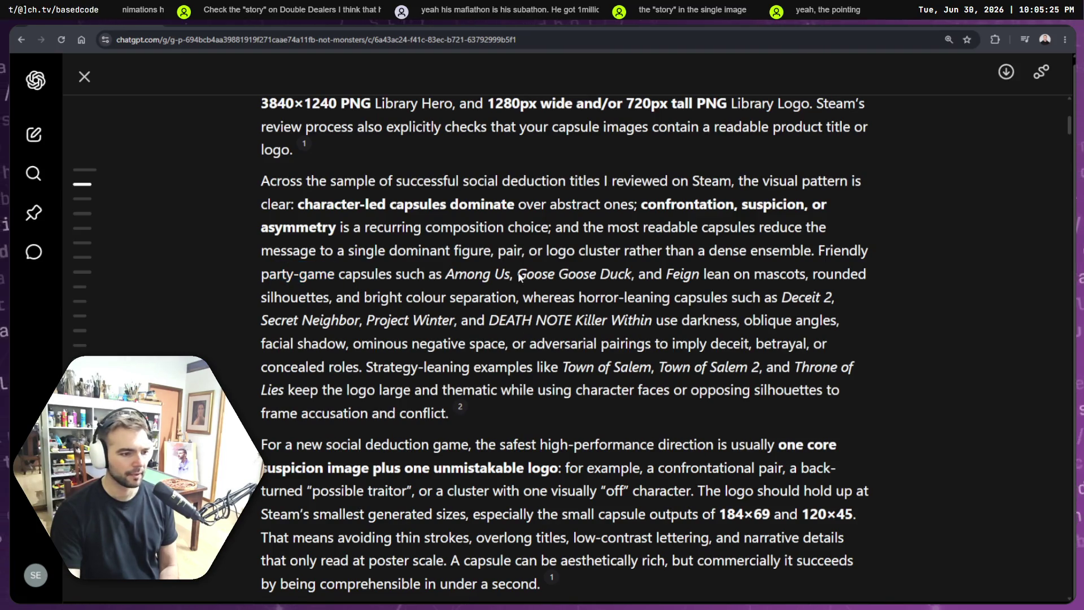
{"action": "left_click_drag", "start_coordinate": [517, 276], "coordinate": [654, 276]}
{"action": "left_click", "coordinate": [651, 284]}
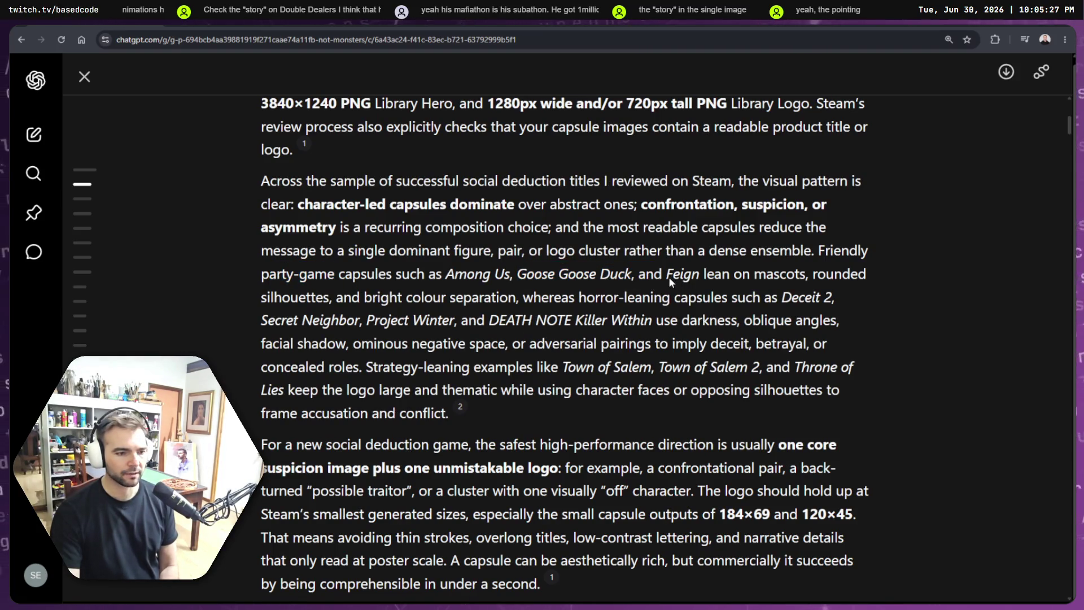
{"action": "double_click", "coordinate": [670, 278]}
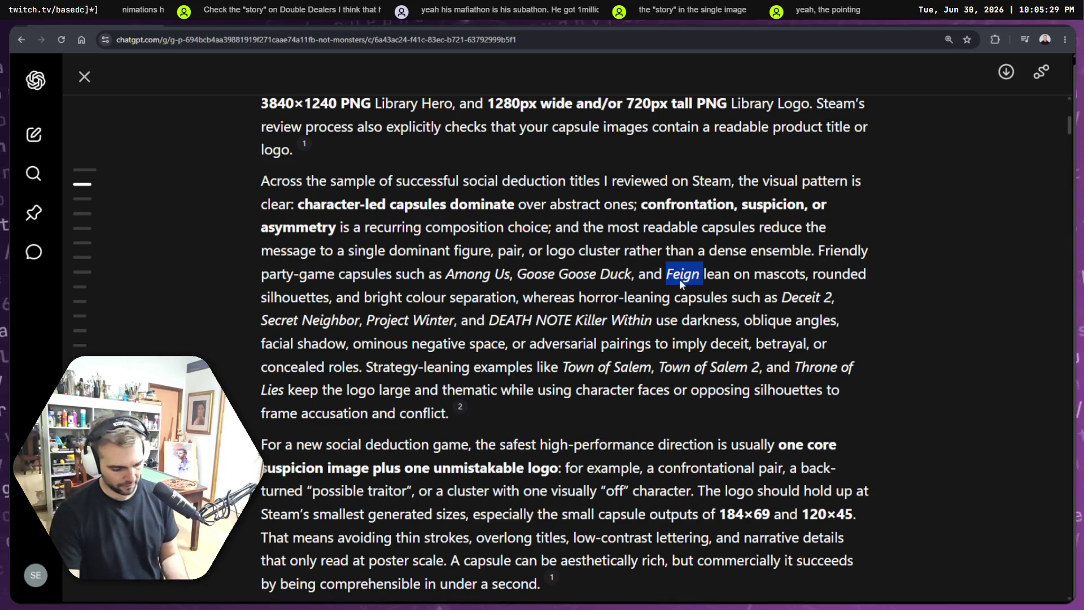
Step: Search the Steam store for Feign and copy its header image
{"action": "left_click", "coordinate": [613, 23]}
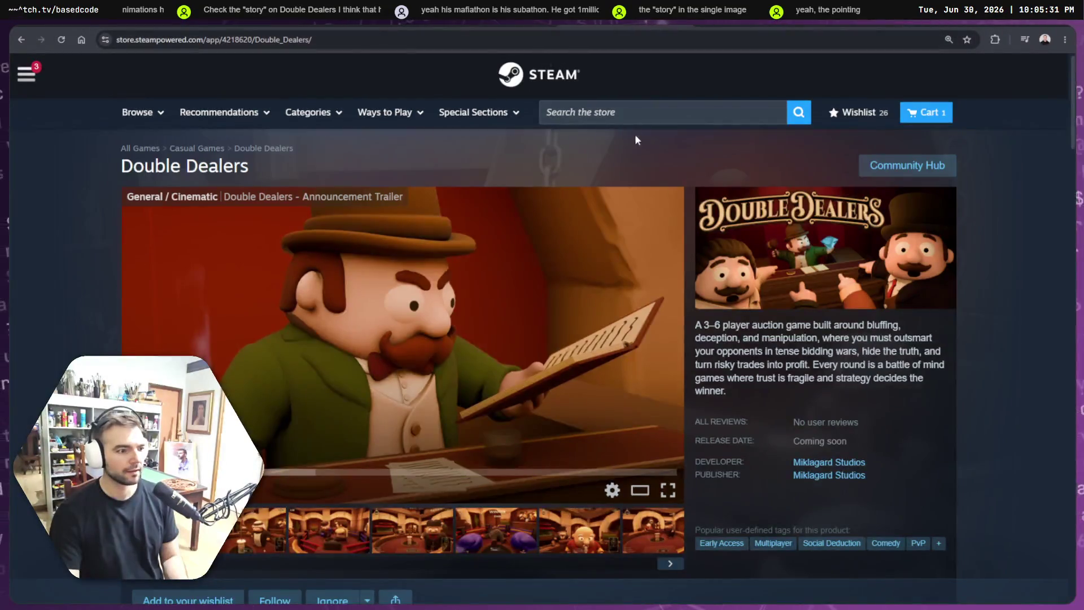
{"action": "left_click", "coordinate": [653, 112]}
{"action": "key", "text": "ctrl+v"}
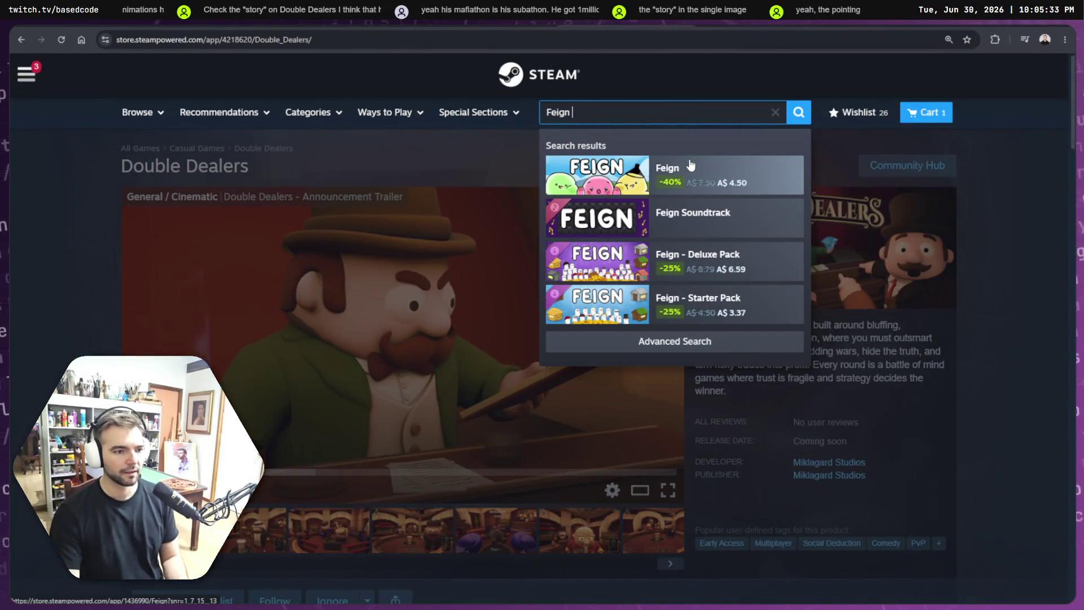
{"action": "left_click", "coordinate": [690, 165]}
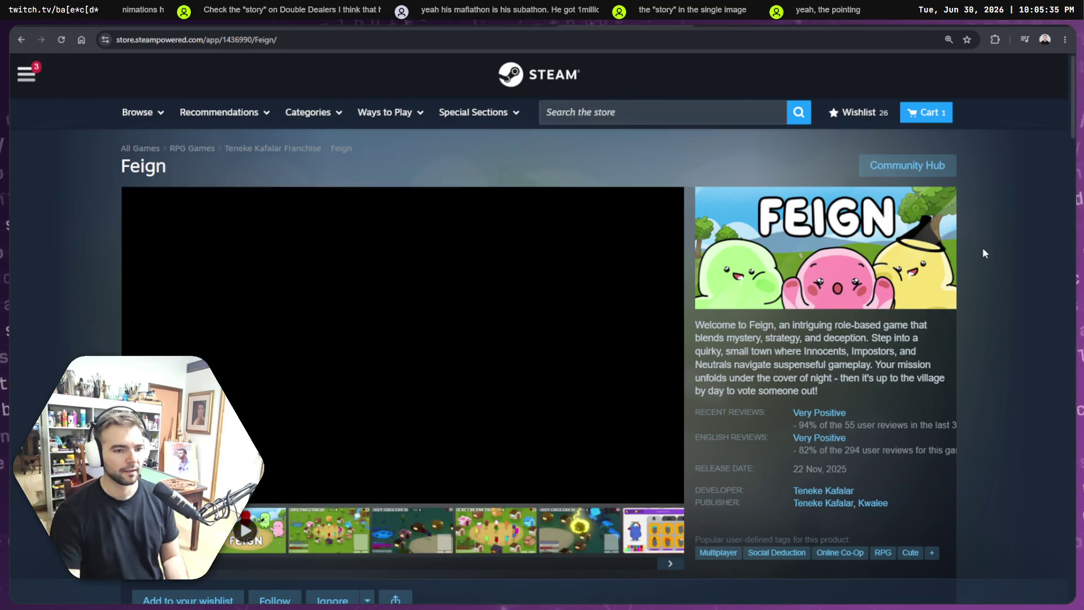
{"action": "right_click", "coordinate": [859, 248]}
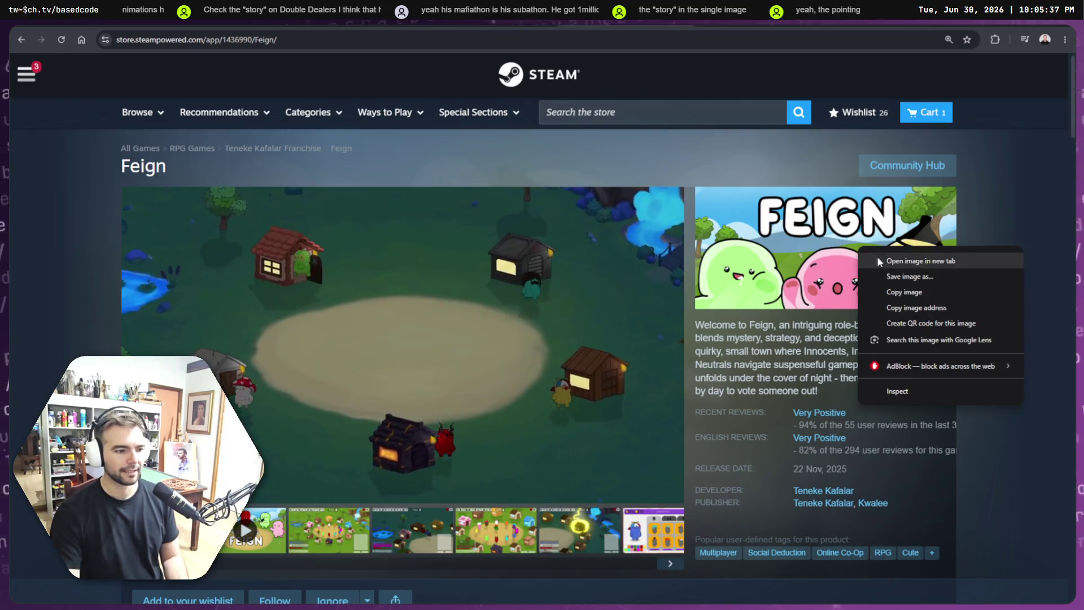
{"action": "left_click", "coordinate": [898, 292]}
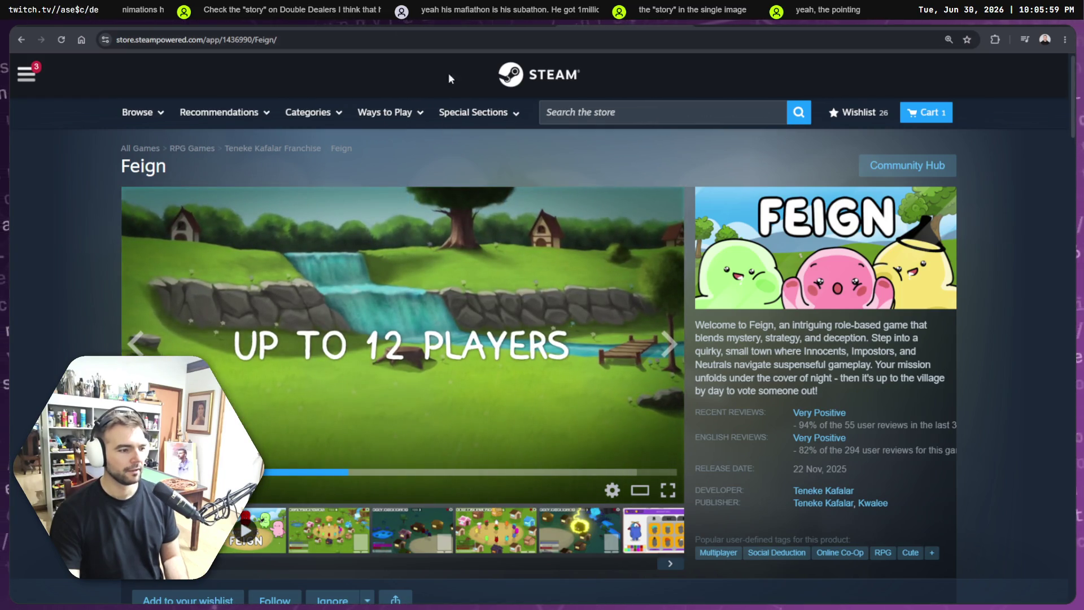
Step: Copy the Feign capsule image again and go back to the social deduction games list
{"action": "scroll", "coordinate": [450, 78], "scroll_direction": "down", "scroll_amount": 2}
{"action": "scroll", "coordinate": [388, 87], "scroll_direction": "up", "scroll_amount": 2}
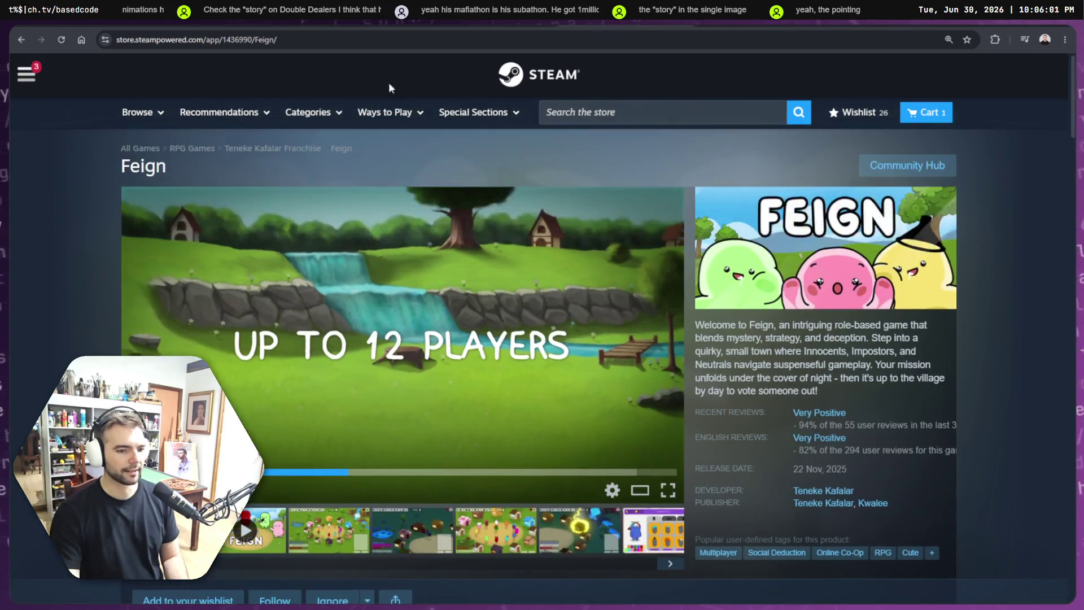
{"action": "right_click", "coordinate": [795, 228]}
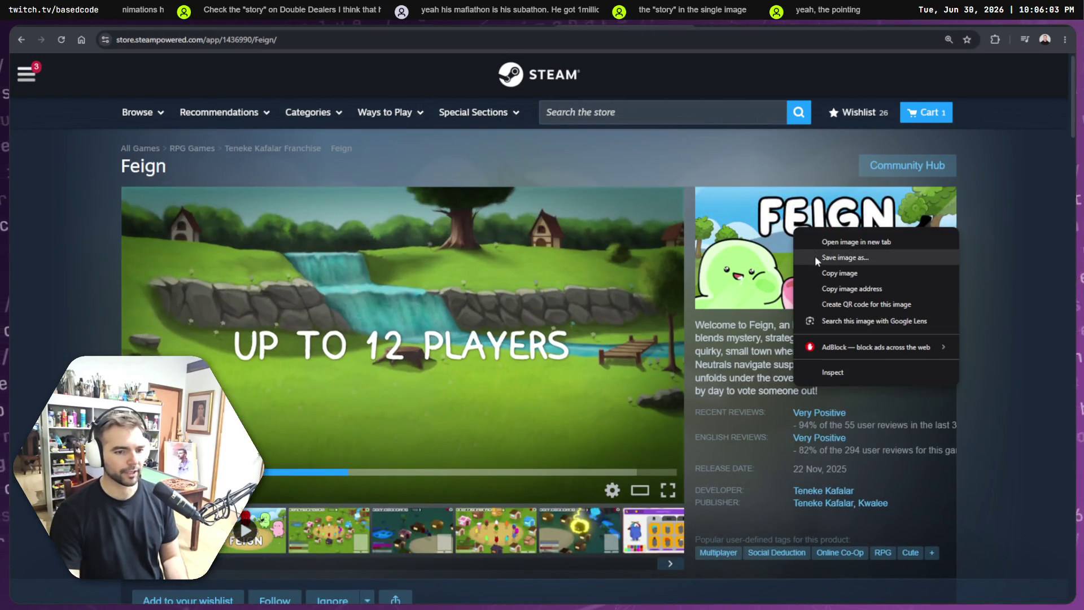
{"action": "left_click", "coordinate": [840, 272]}
{"action": "key", "text": "alt+Left"}
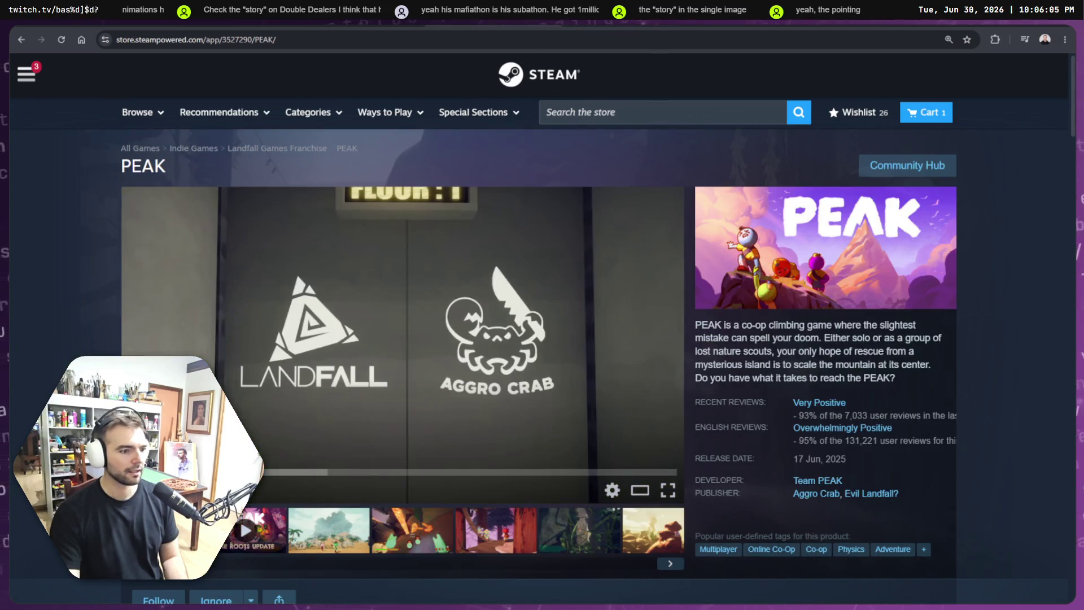
{"action": "key", "text": "alt+Left"}
{"action": "key", "text": "alt+Left"}
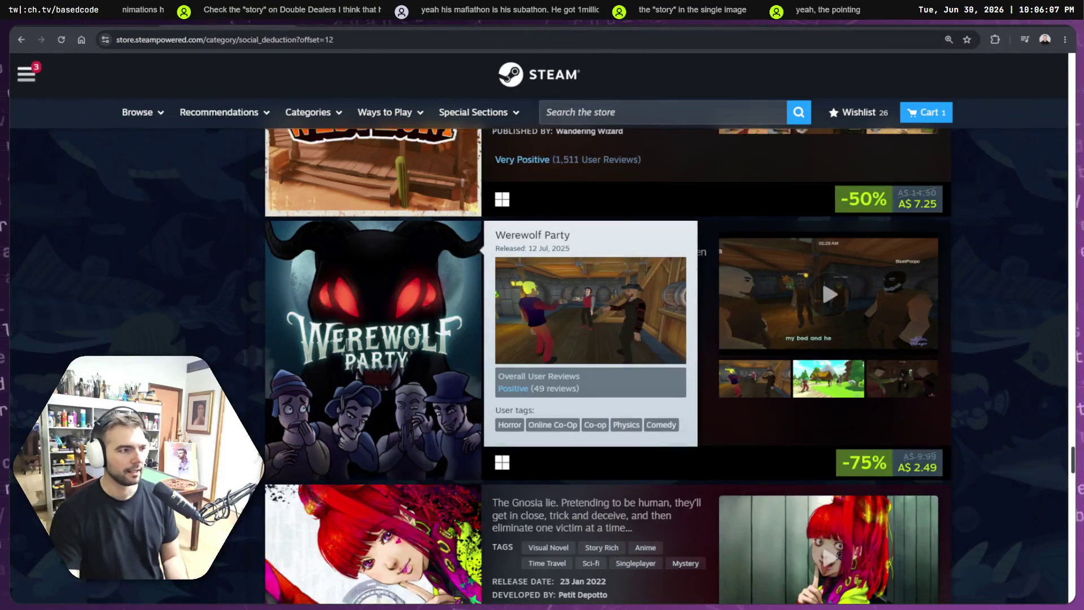
{"action": "key", "text": "alt+Tab"}
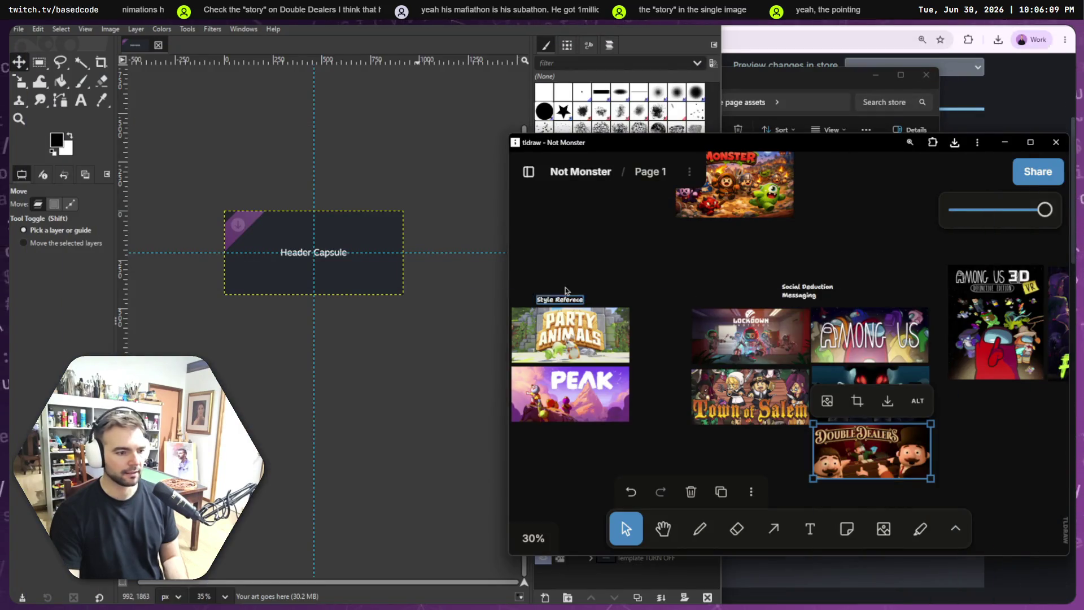
{"action": "key", "text": "ctrl+v"}
{"action": "mouse_move", "coordinate": [777, 334]}
{"action": "left_mouse_down"}
{"action": "mouse_move", "coordinate": [747, 383]}
{"action": "mouse_move", "coordinate": [750, 454]}
{"action": "left_mouse_up"}
{"action": "scroll", "coordinate": [750, 453], "scroll_direction": "down", "scroll_amount": 1}
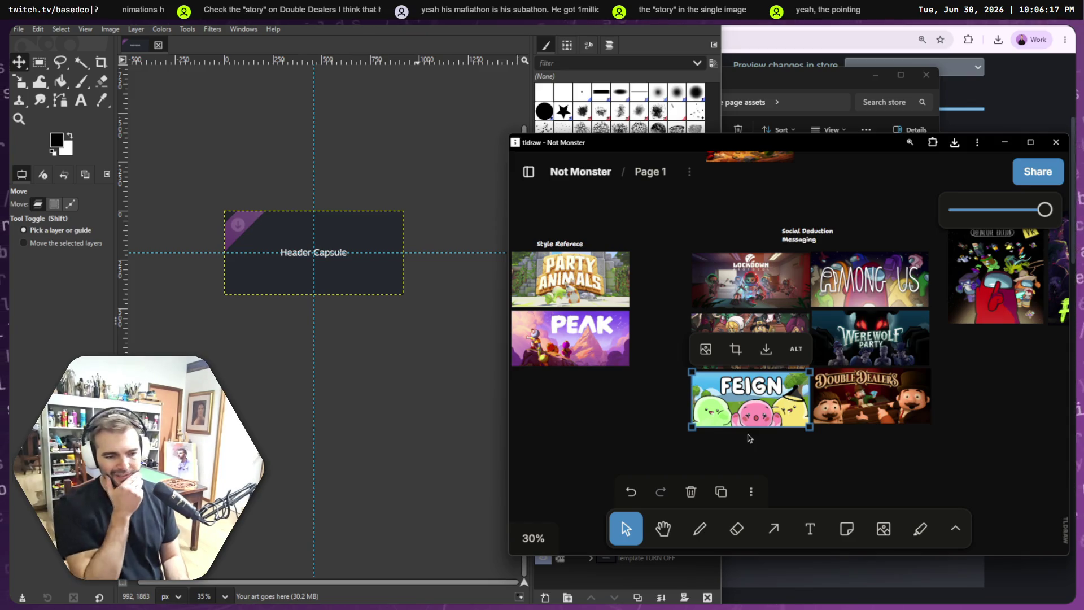
{"action": "key", "text": "Delete"}
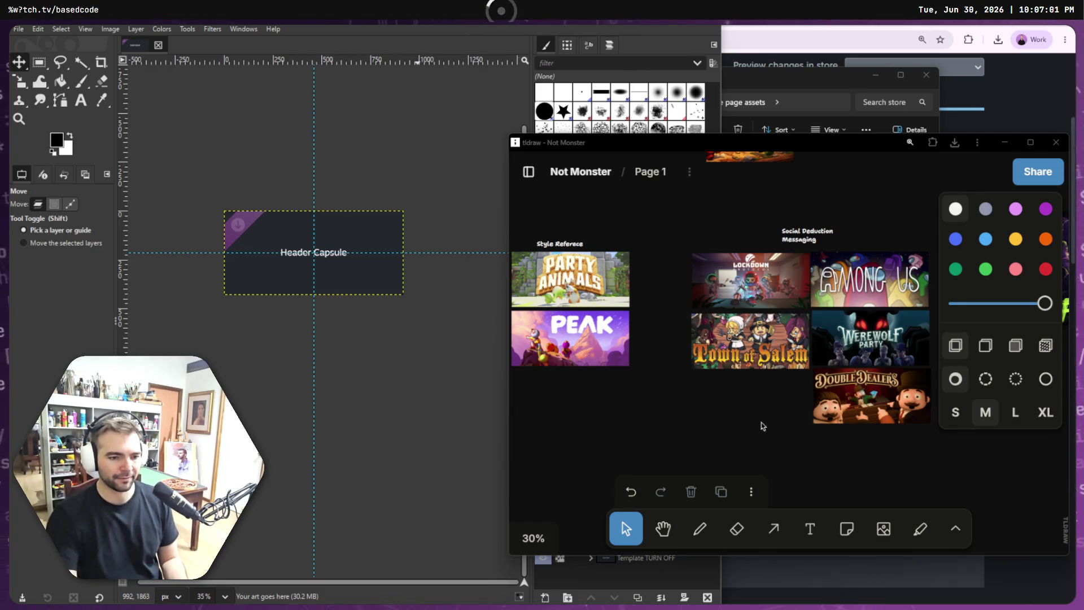
Step: Scroll and pan around the board to review the capsules, including Party Animals and PEAK
{"action": "scroll", "coordinate": [734, 404], "scroll_direction": "right", "scroll_amount": 2}
{"action": "scroll", "coordinate": [788, 384], "scroll_direction": "up", "scroll_amount": 5}
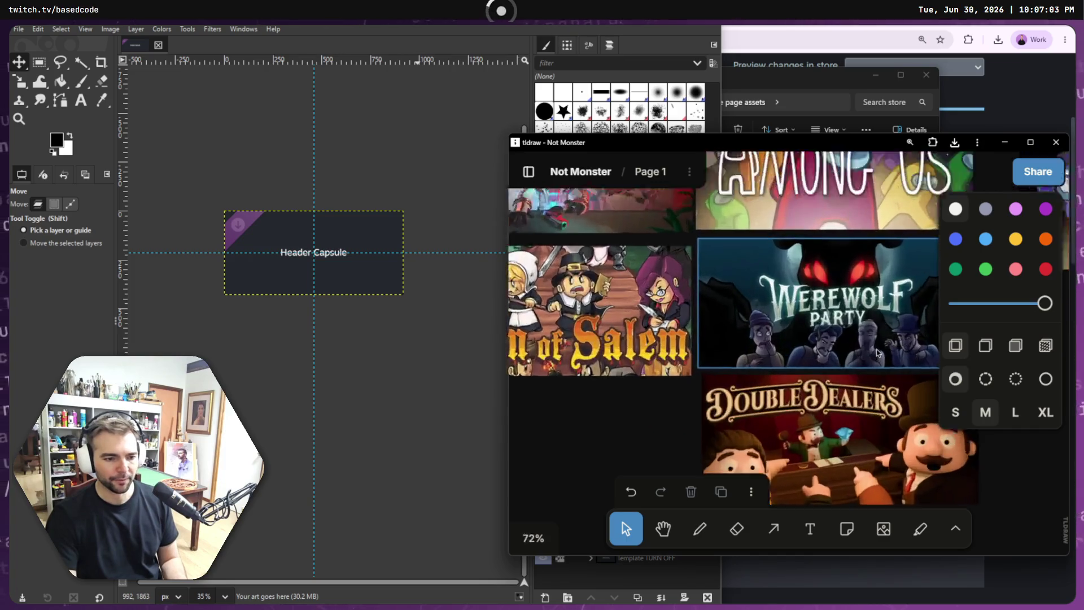
{"action": "scroll", "coordinate": [788, 384], "scroll_direction": "down", "scroll_amount": 3}
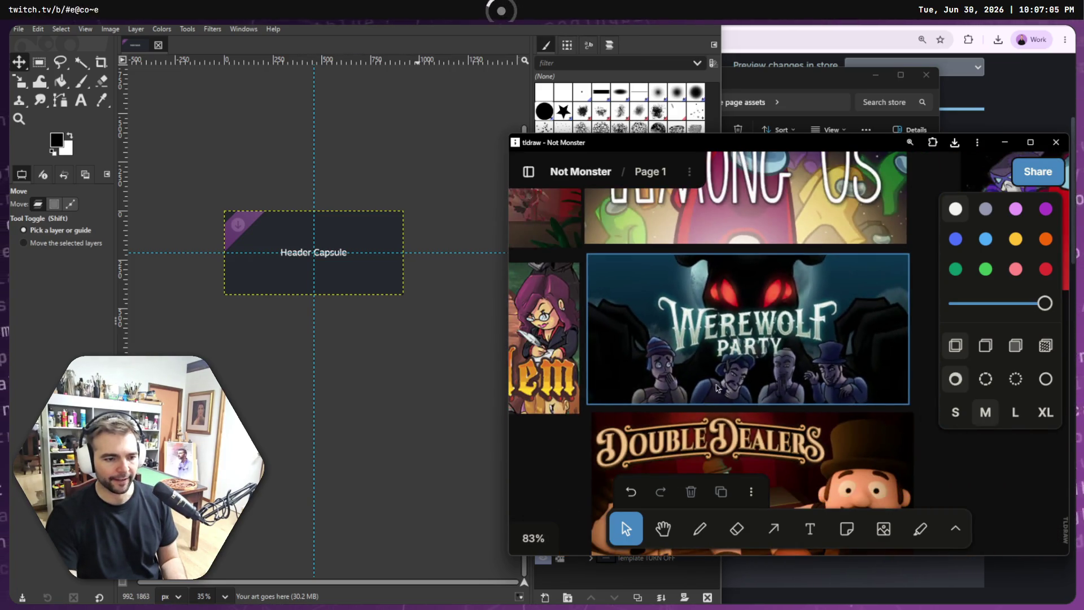
{"action": "scroll", "coordinate": [810, 378], "scroll_direction": "down", "scroll_amount": 3}
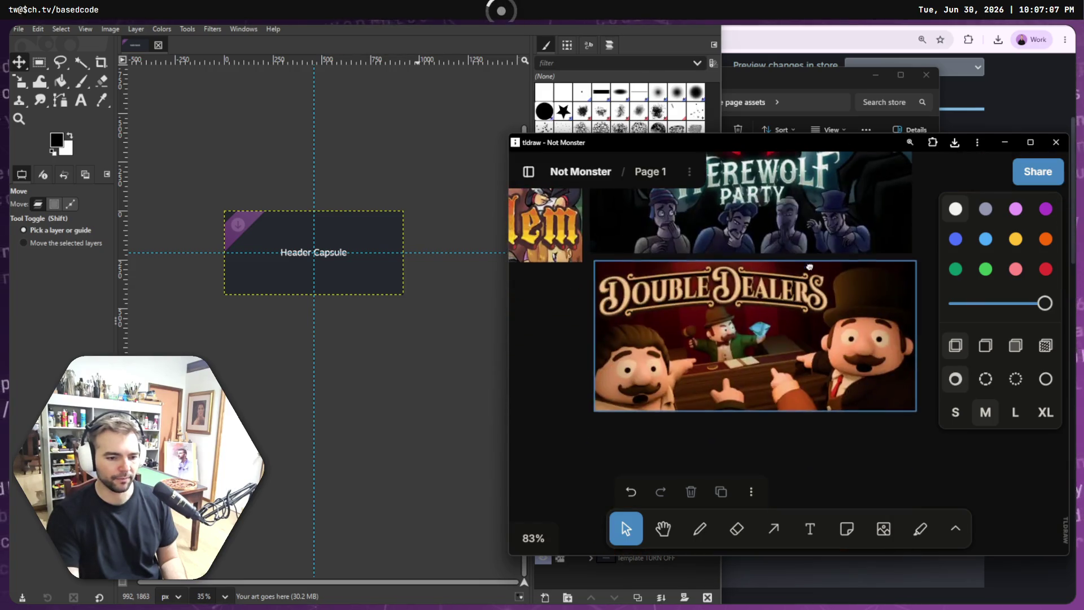
{"action": "scroll", "coordinate": [707, 320], "scroll_direction": "up", "scroll_amount": 1}
{"action": "scroll", "coordinate": [707, 321], "scroll_direction": "up", "scroll_amount": 5}
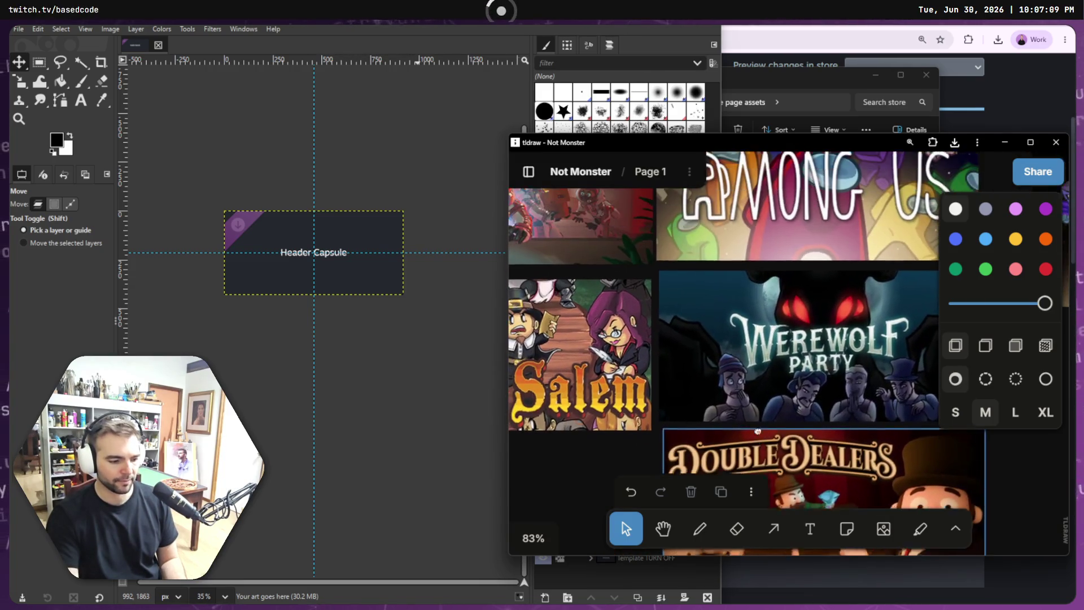
{"action": "scroll", "coordinate": [621, 367], "scroll_direction": "right", "scroll_amount": 2}
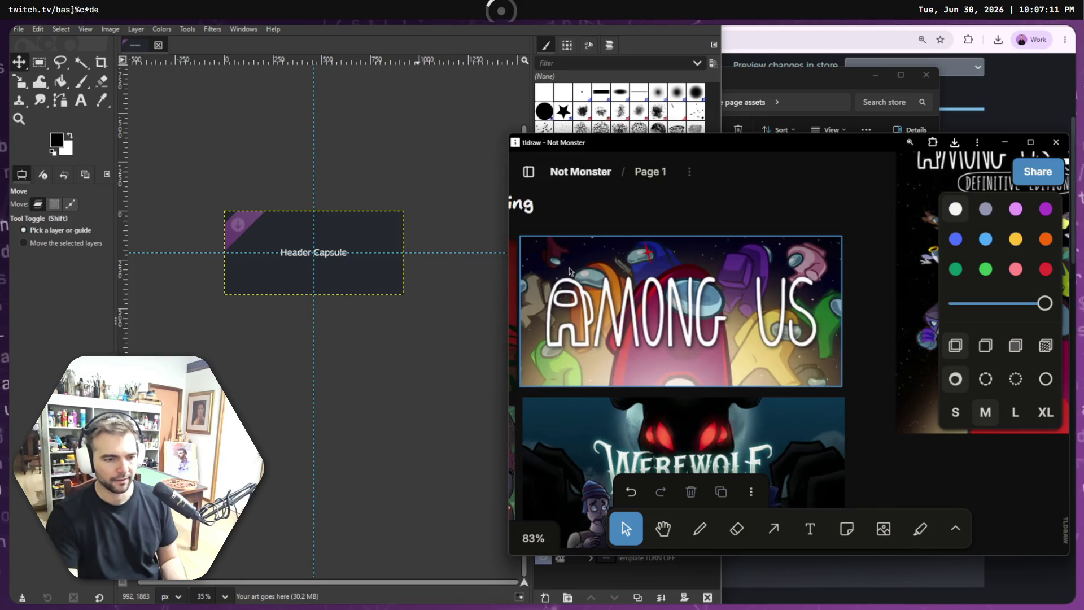
{"action": "scroll", "coordinate": [673, 246], "scroll_direction": "left", "scroll_amount": 5}
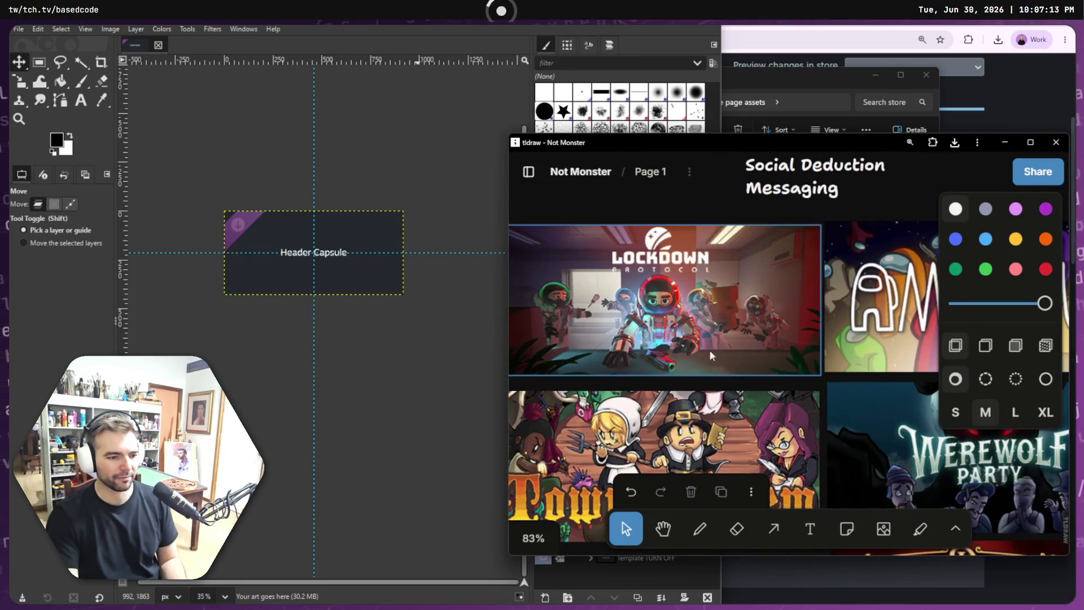
{"action": "scroll", "coordinate": [766, 348], "scroll_direction": "left", "scroll_amount": 1}
{"action": "scroll", "coordinate": [766, 348], "scroll_direction": "up", "scroll_amount": 5}
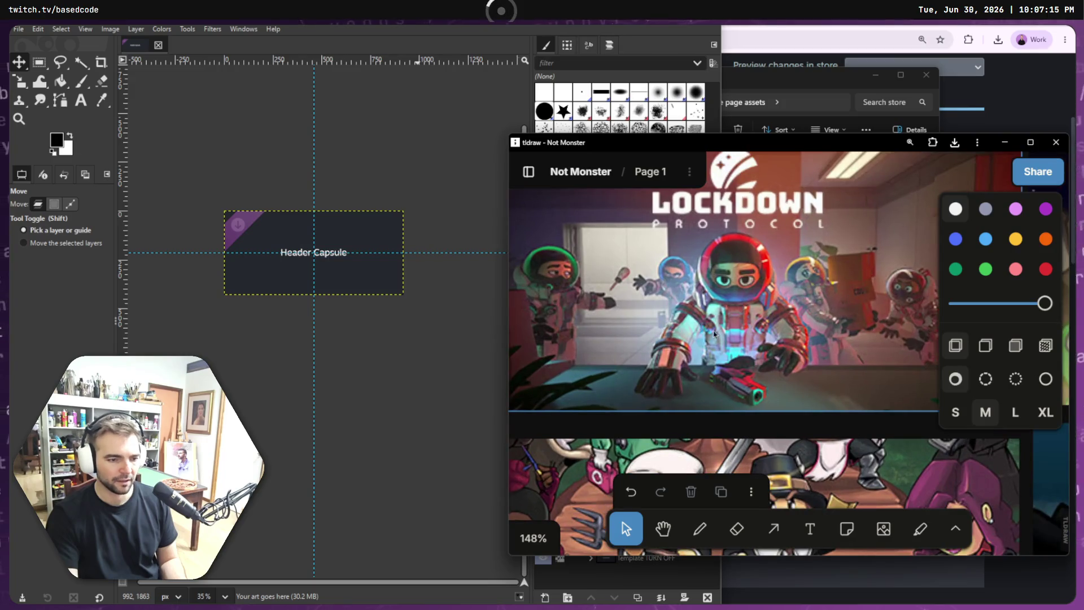
{"action": "scroll", "coordinate": [750, 408], "scroll_direction": "down", "scroll_amount": 3}
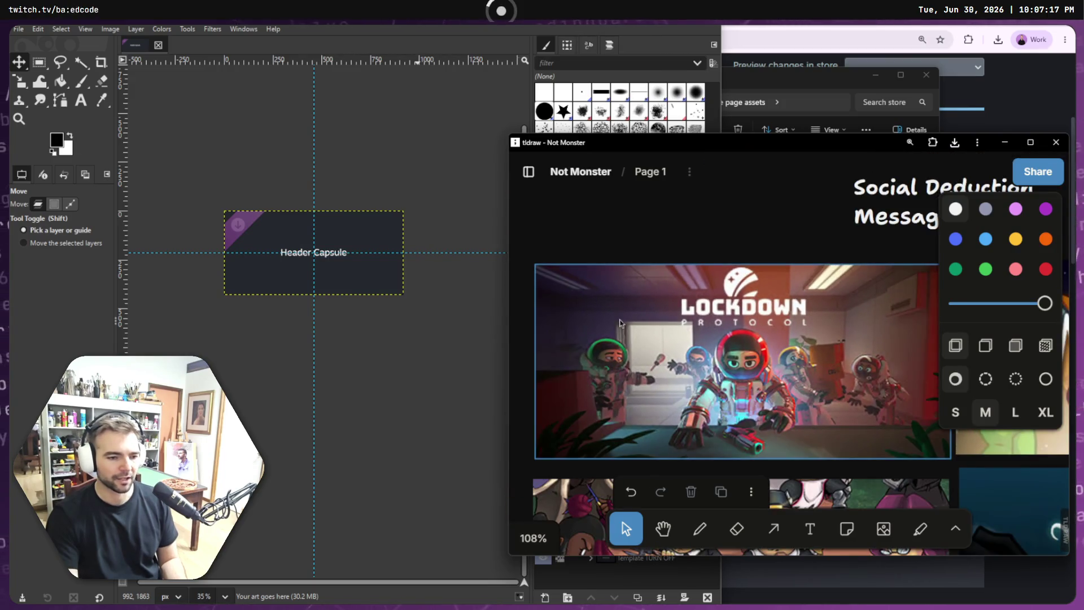
{"action": "scroll", "coordinate": [668, 411], "scroll_direction": "down", "scroll_amount": 5}
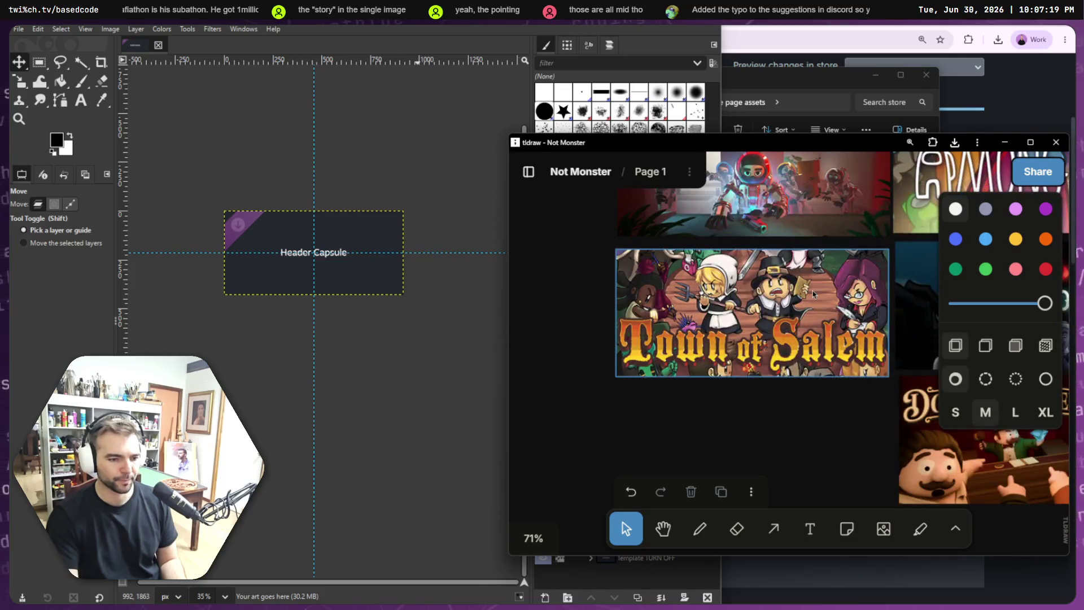
{"action": "scroll", "coordinate": [819, 373], "scroll_direction": "down", "scroll_amount": 2}
{"action": "scroll", "coordinate": [819, 372], "scroll_direction": "down", "scroll_amount": 5}
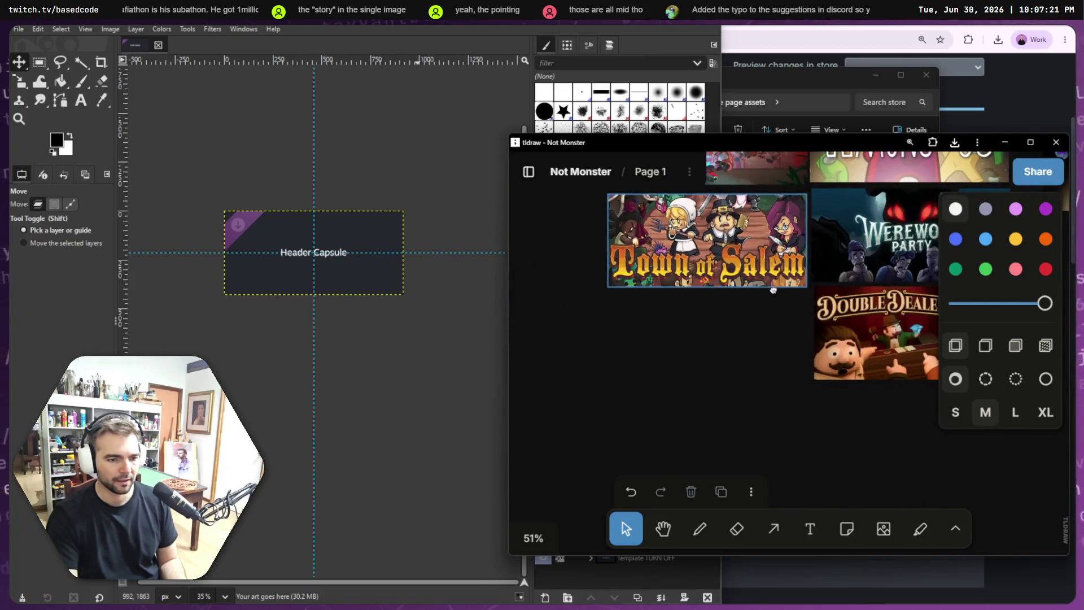
{"action": "mouse_move", "coordinate": [717, 291]}
{"action": "left_mouse_down"}
{"action": "mouse_move", "coordinate": [988, 357]}
{"action": "mouse_move", "coordinate": [932, 364]}
{"action": "left_mouse_up"}
{"action": "scroll", "coordinate": [613, 364], "scroll_direction": "down", "scroll_amount": 5}
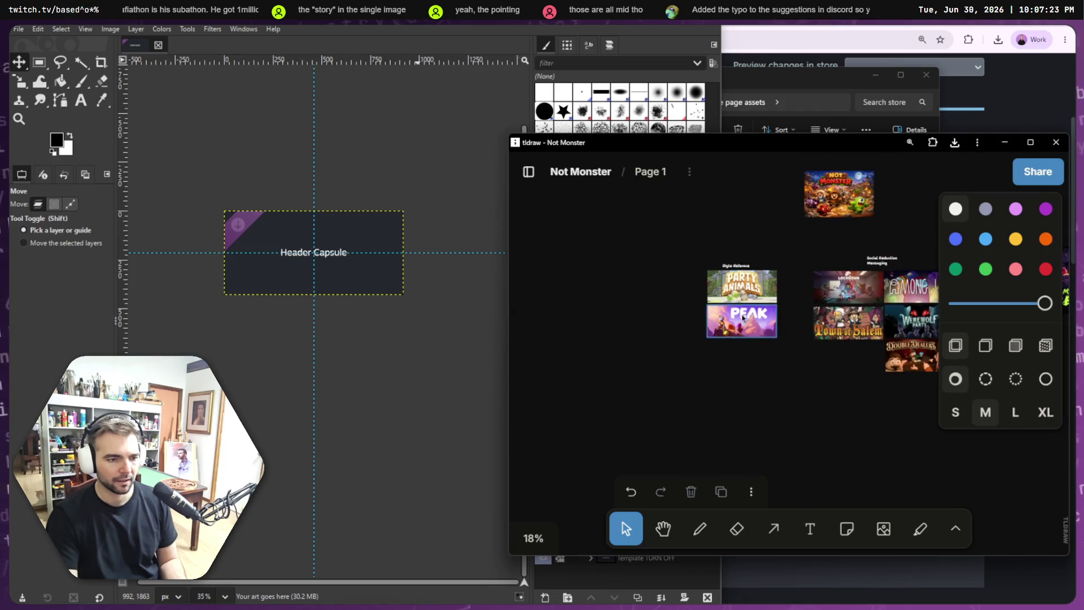
{"action": "scroll", "coordinate": [734, 350], "scroll_direction": "up", "scroll_amount": 15}
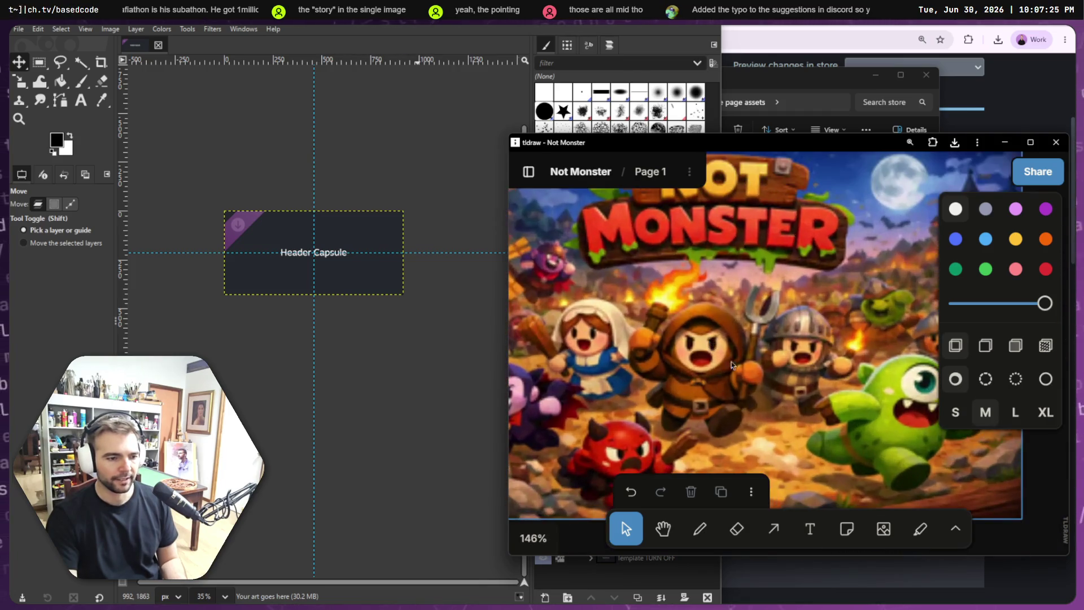
{"action": "scroll", "coordinate": [748, 379], "scroll_direction": "down", "scroll_amount": 4}
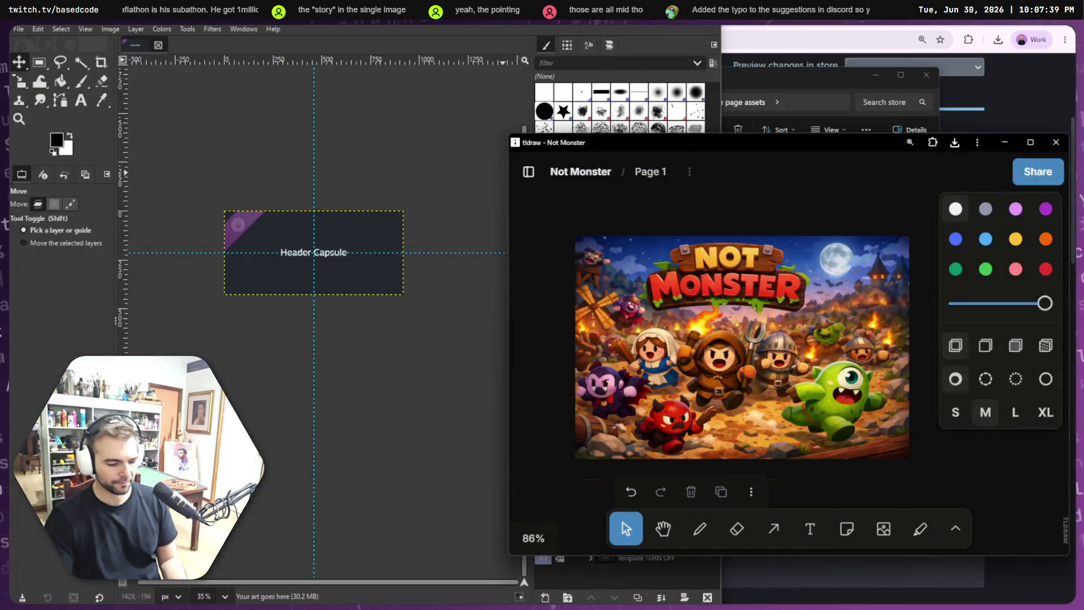
Step: Close the assets folder and copy 'Deceit 2' from the ChatGPT capsule report
{"action": "left_click", "coordinate": [806, 80]}
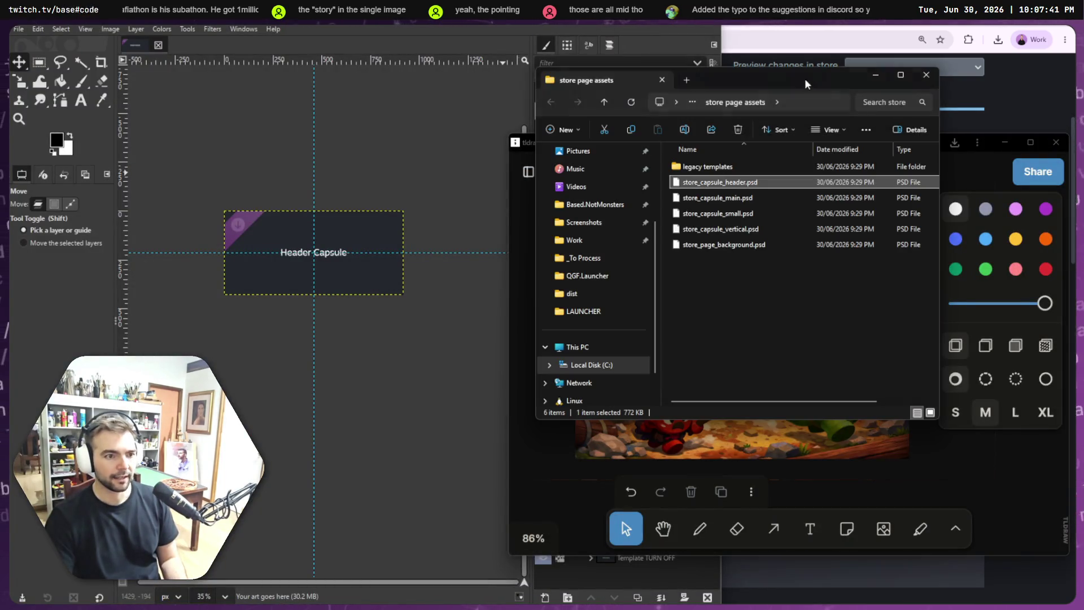
{"action": "left_click", "coordinate": [926, 75]}
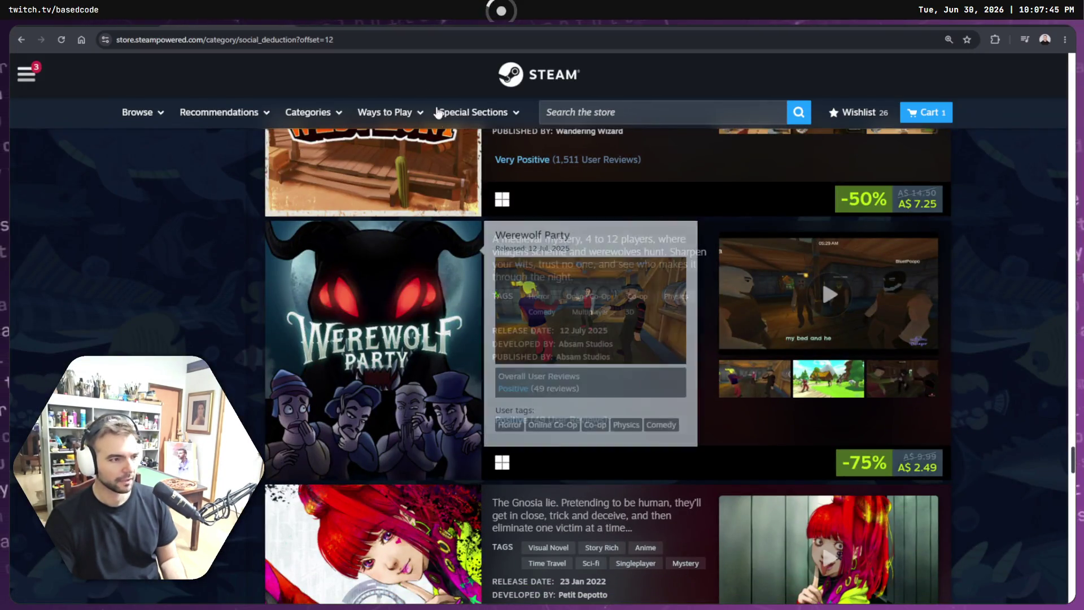
{"action": "key", "text": "ctrl+Tab"}
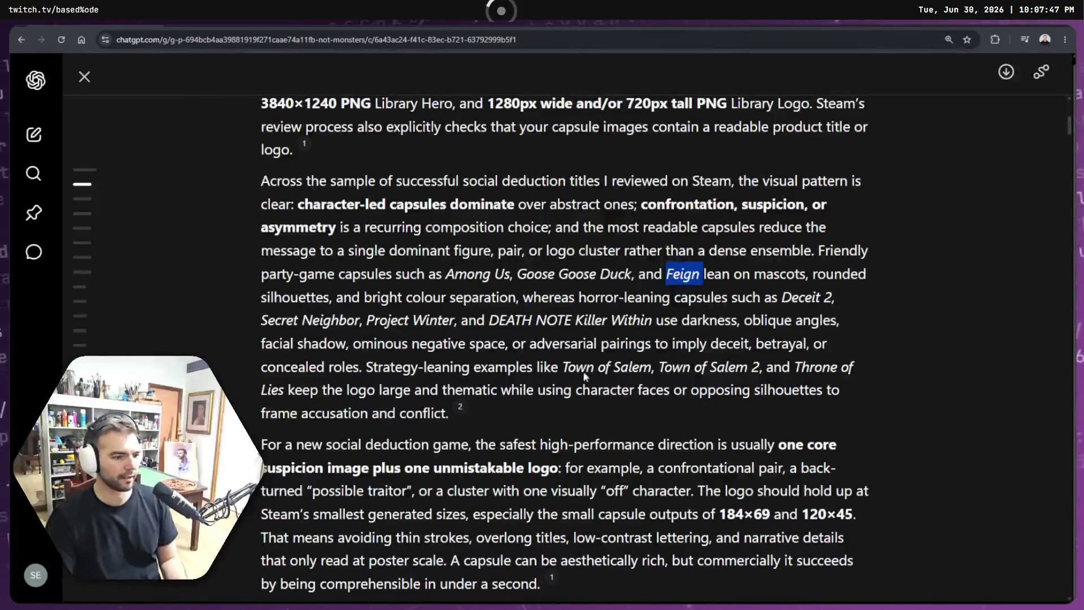
{"action": "left_click", "coordinate": [282, 328]}
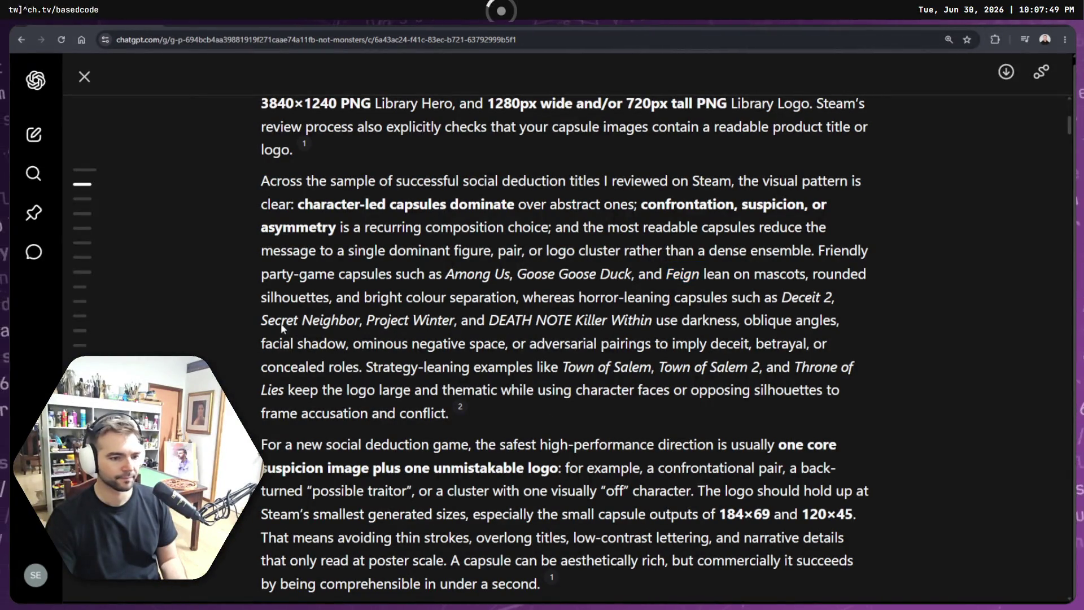
{"action": "left_click_drag", "start_coordinate": [784, 298], "coordinate": [857, 302]}
{"action": "key", "text": "ctrl+c"}
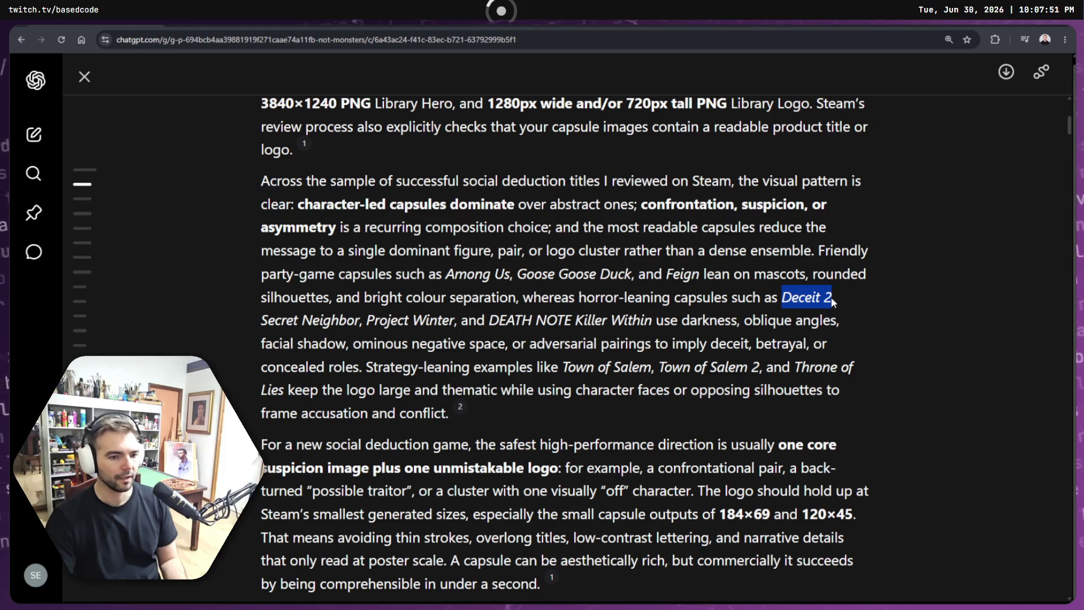
{"action": "right_click", "coordinate": [802, 302]}
{"action": "key", "text": "Escape"}
{"action": "key", "text": "ctrl+Tab"}
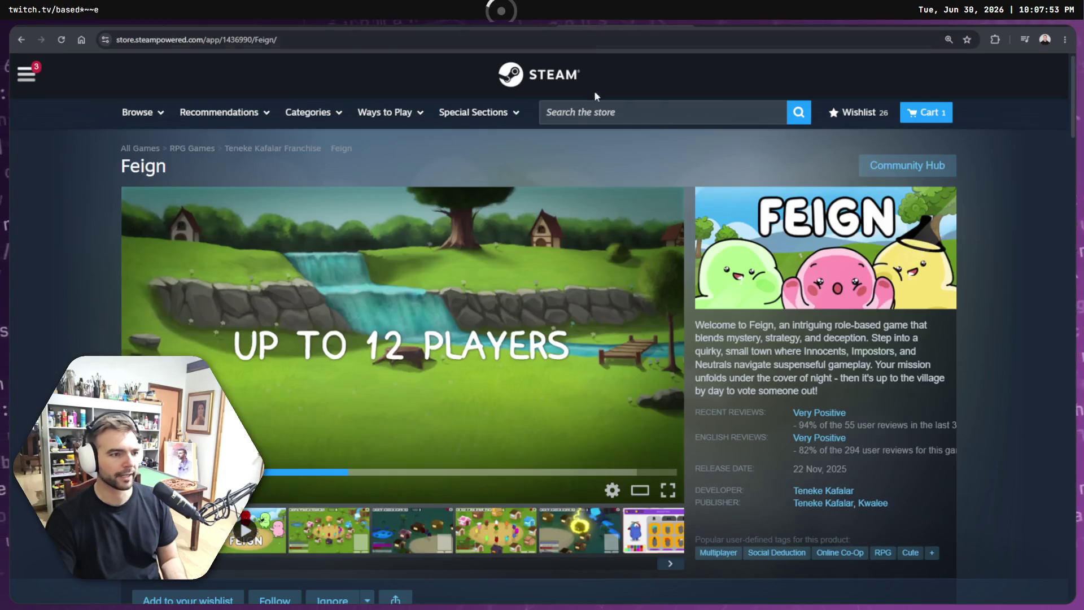
Step: Search the Steam store for Deceit 2 and open its store page
{"action": "left_click", "coordinate": [700, 113]}
{"action": "key", "text": "ctrl+v"}
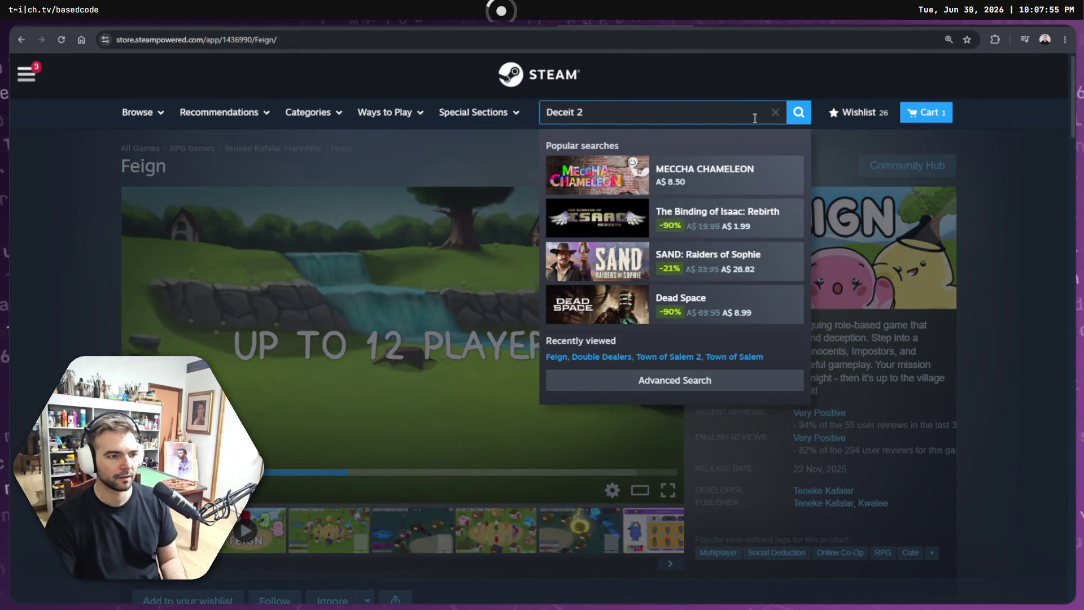
{"action": "left_click", "coordinate": [685, 170]}
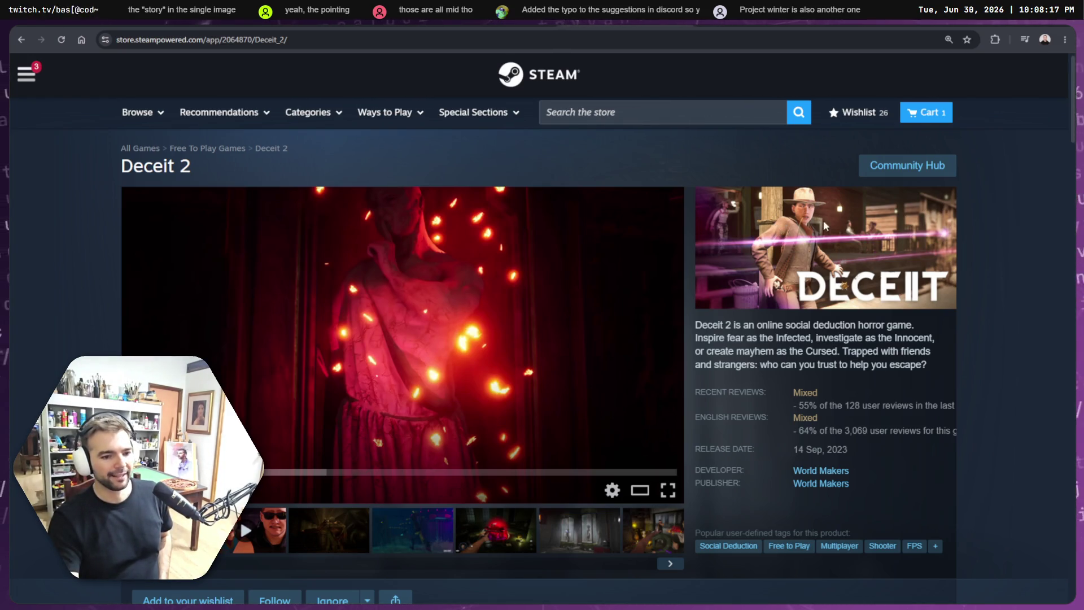
{"action": "scroll", "coordinate": [893, 247], "scroll_direction": "down", "scroll_amount": 8}
{"action": "scroll", "coordinate": [421, 252], "scroll_direction": "up", "scroll_amount": 6}
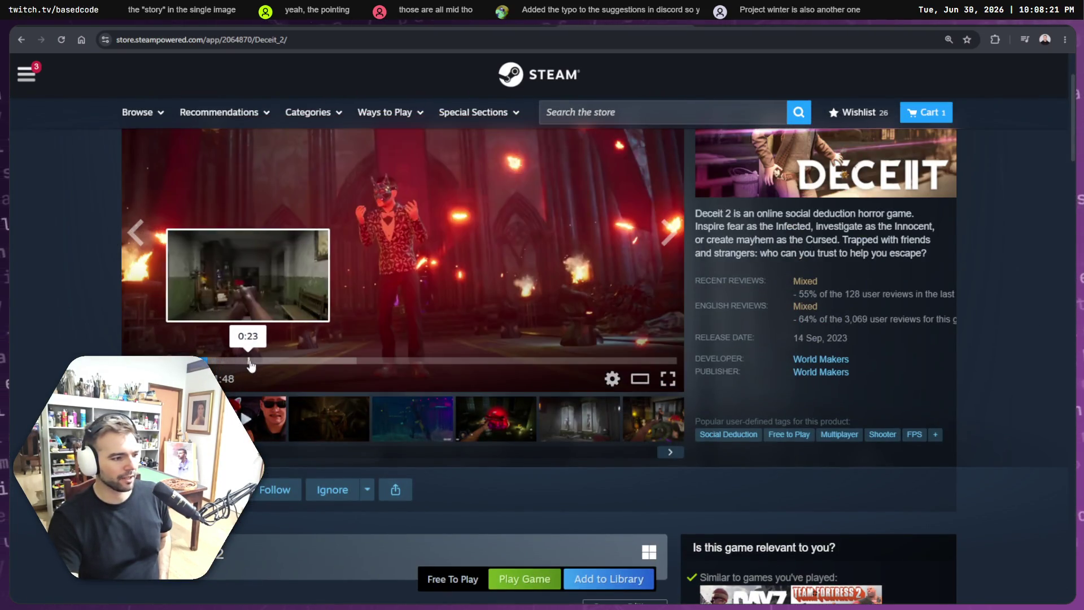
Step: Skip ahead through the Deceit 2 trailer, then return to the ChatGPT conversation
{"action": "left_click", "coordinate": [252, 360]}
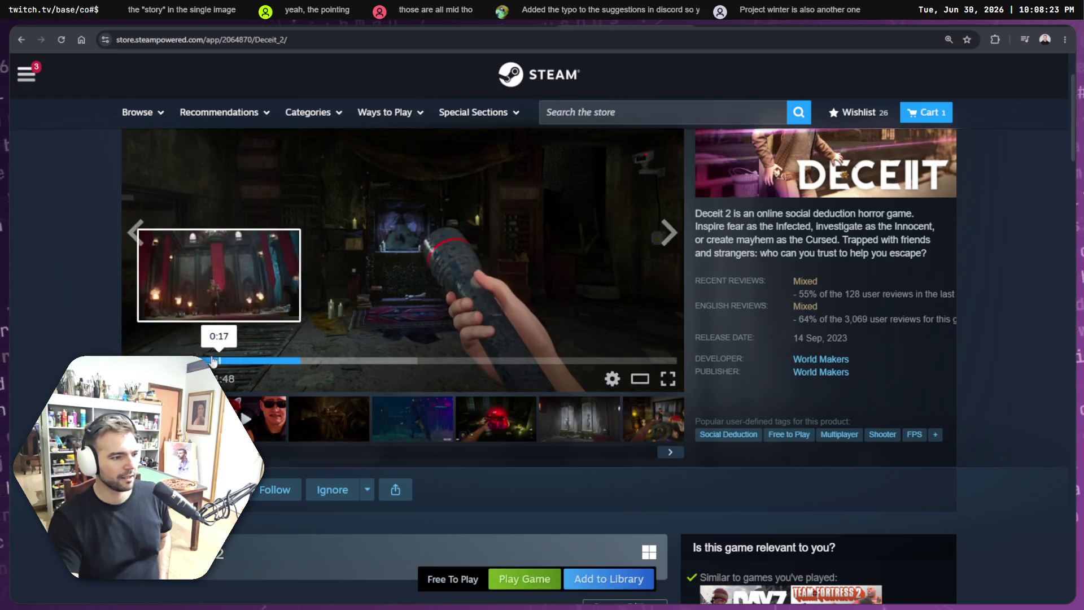
{"action": "left_click", "coordinate": [333, 360]}
{"action": "left_click", "coordinate": [396, 361]}
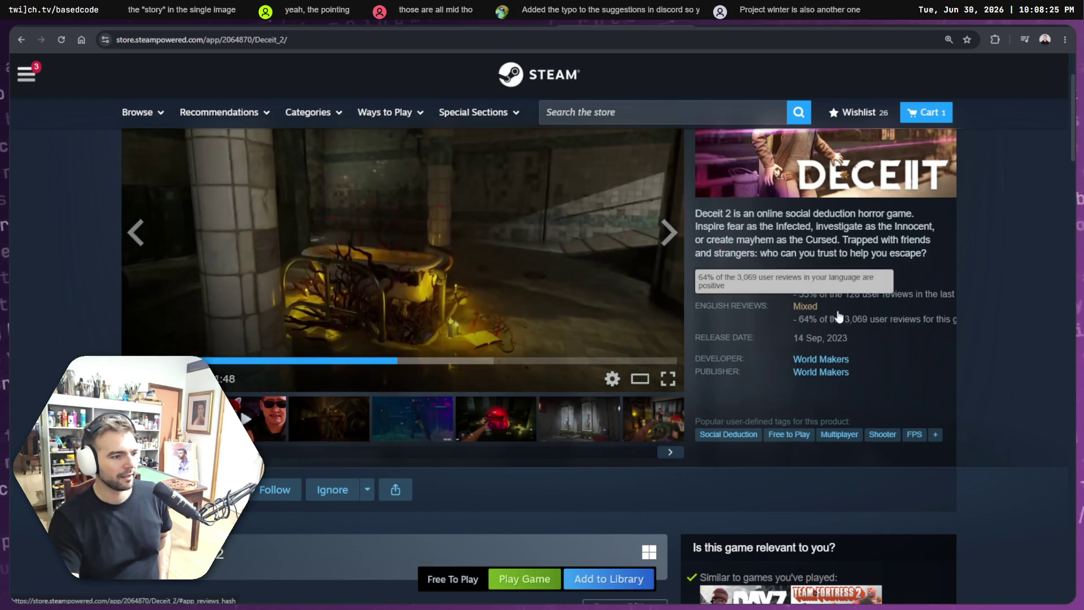
{"action": "scroll", "coordinate": [734, 354], "scroll_direction": "down", "scroll_amount": 8}
{"action": "scroll", "coordinate": [734, 354], "scroll_direction": "up", "scroll_amount": 8}
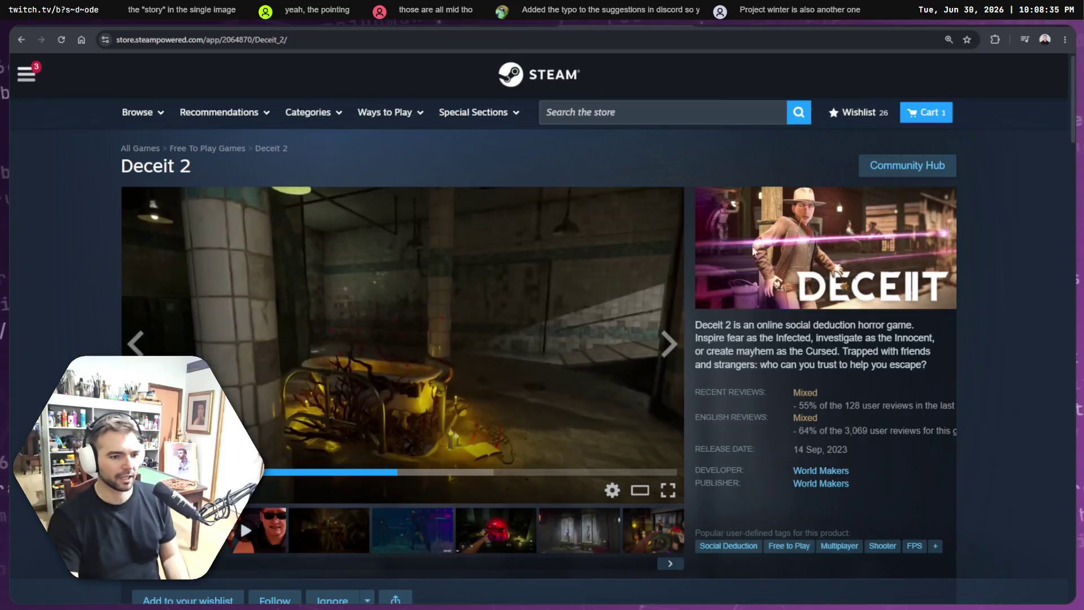
{"action": "key", "text": "ctrl+Tab"}
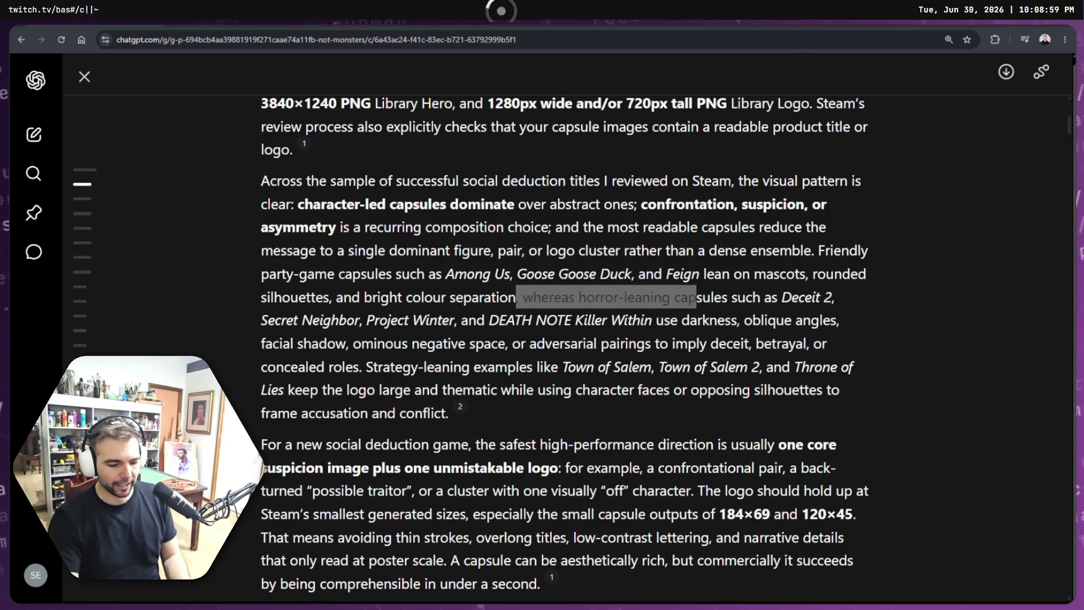
Step: Select 'Secret Neighbor' in the ChatGPT reply and bring the Steam tab back up
{"action": "left_click", "coordinate": [577, 322]}
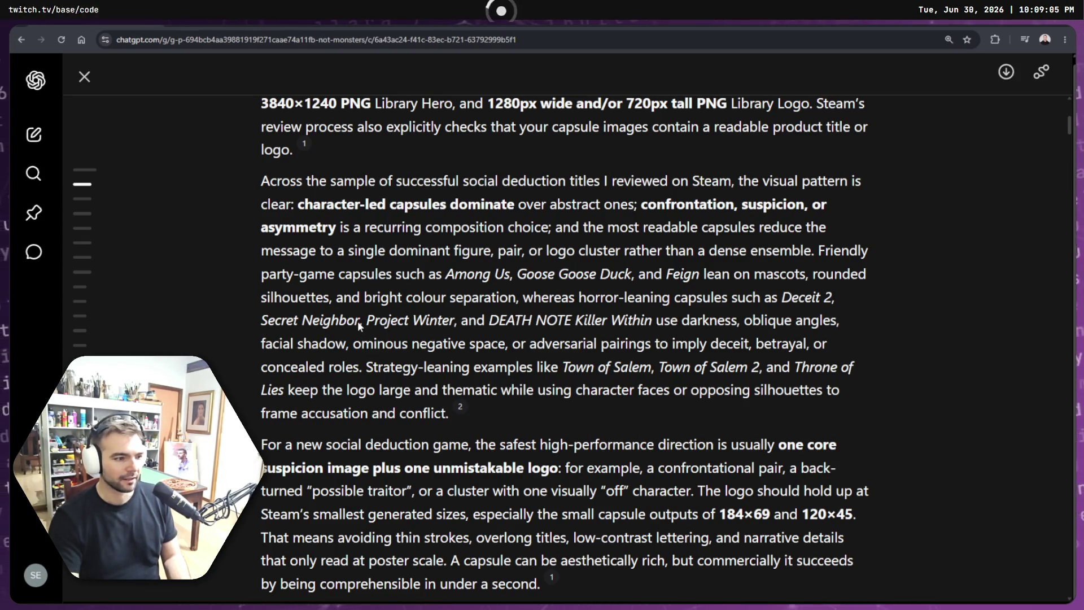
{"action": "left_click_drag", "start_coordinate": [356, 320], "coordinate": [265, 324]}
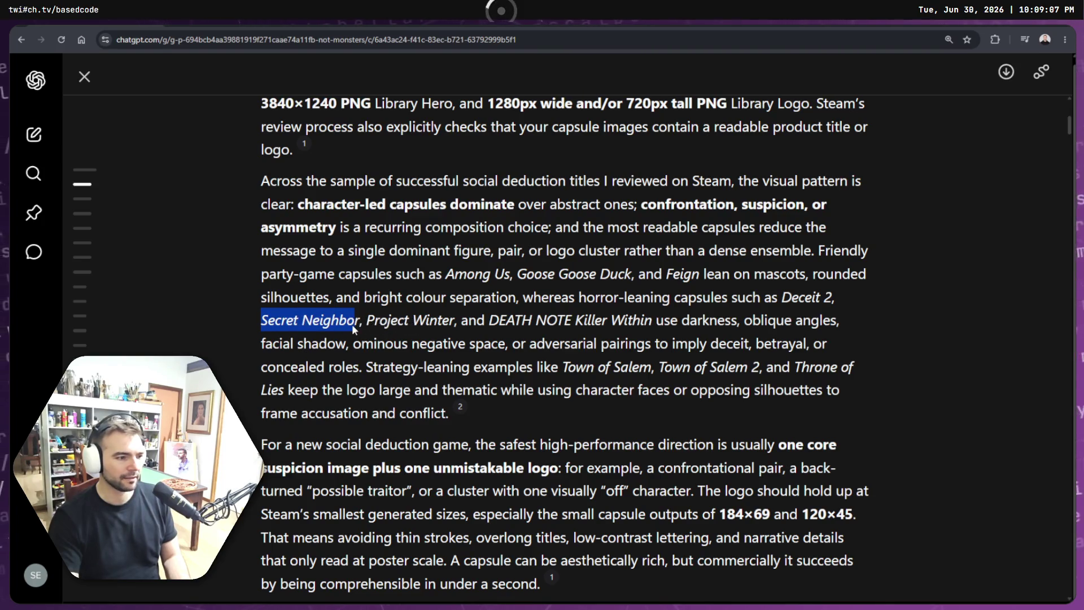
{"action": "mouse_move", "coordinate": [355, 321]}
{"action": "left_mouse_down"}
{"action": "mouse_move", "coordinate": [245, 318]}
{"action": "mouse_move", "coordinate": [366, 321]}
{"action": "mouse_move", "coordinate": [261, 320]}
{"action": "left_mouse_up"}
{"action": "key", "text": "ctrl+c"}
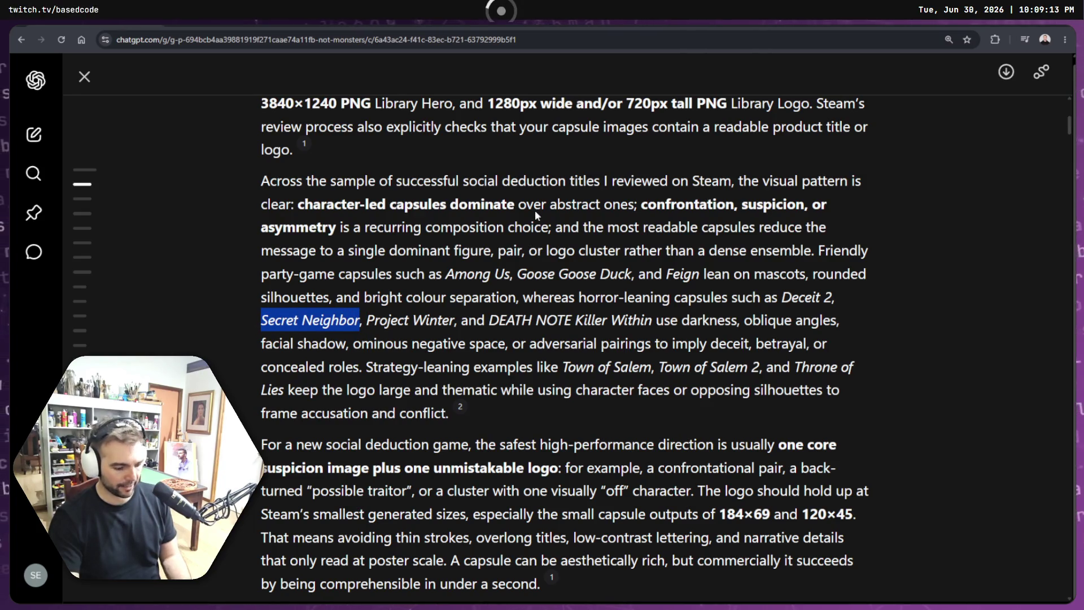
{"action": "key", "text": "ctrl+Tab"}
Step: Search the Steam store for the pasted Secret Neighbor title and open its page
{"action": "left_click", "coordinate": [615, 112]}
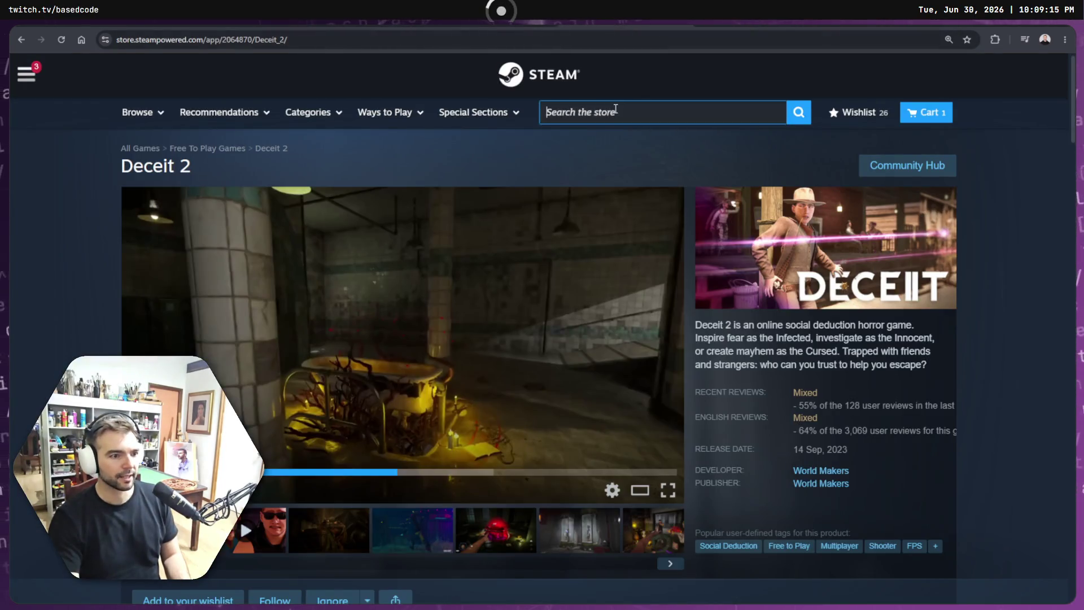
{"action": "key", "text": "ctrl+v"}
{"action": "left_click", "coordinate": [799, 115]}
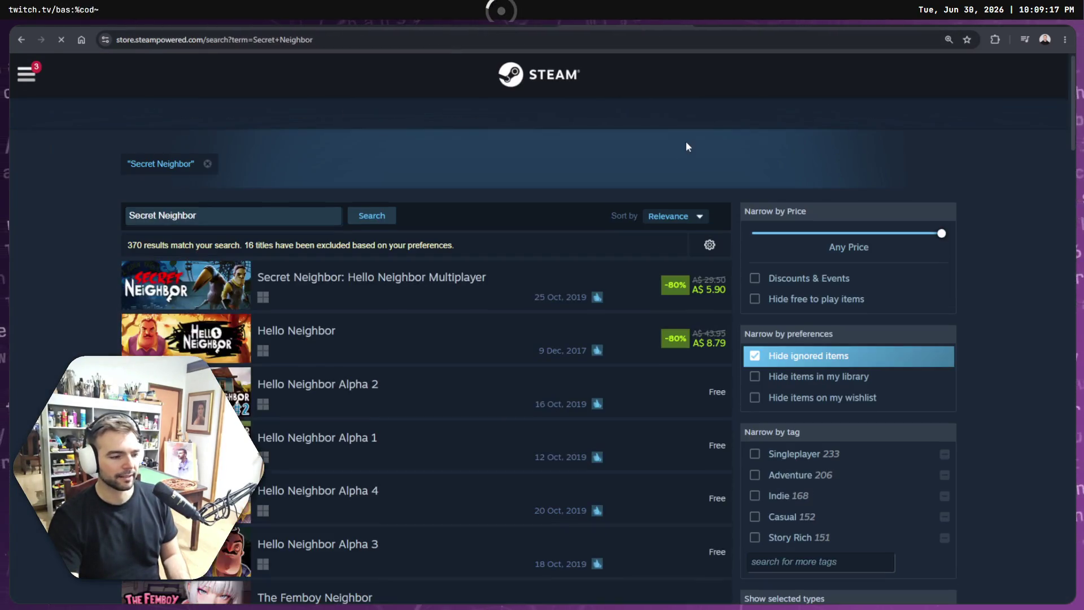
{"action": "mouse_move", "coordinate": [438, 281]}
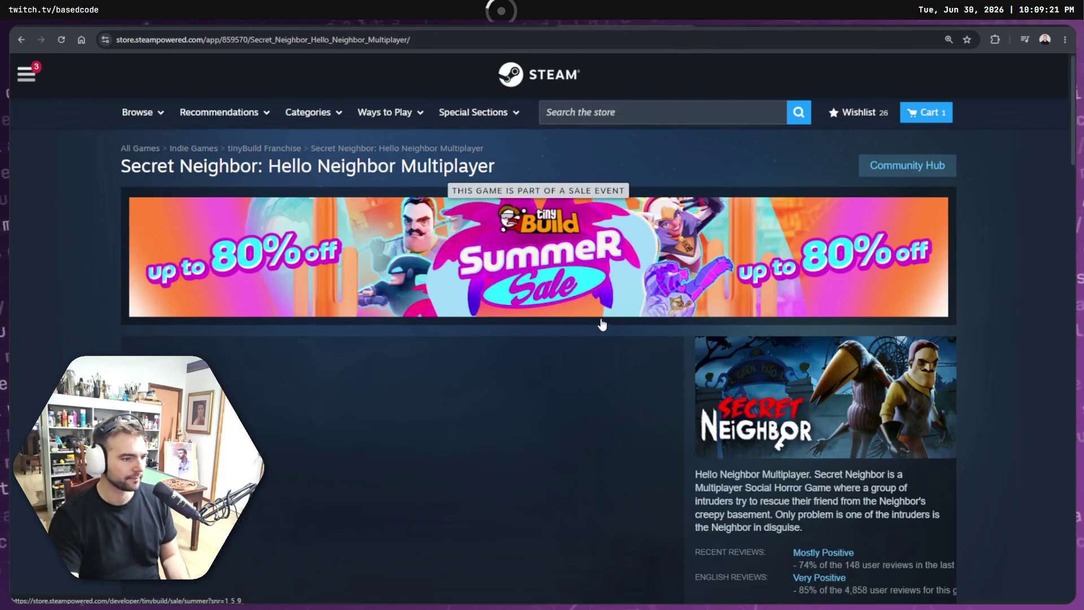
{"action": "scroll", "coordinate": [954, 325], "scroll_direction": "down", "scroll_amount": 5}
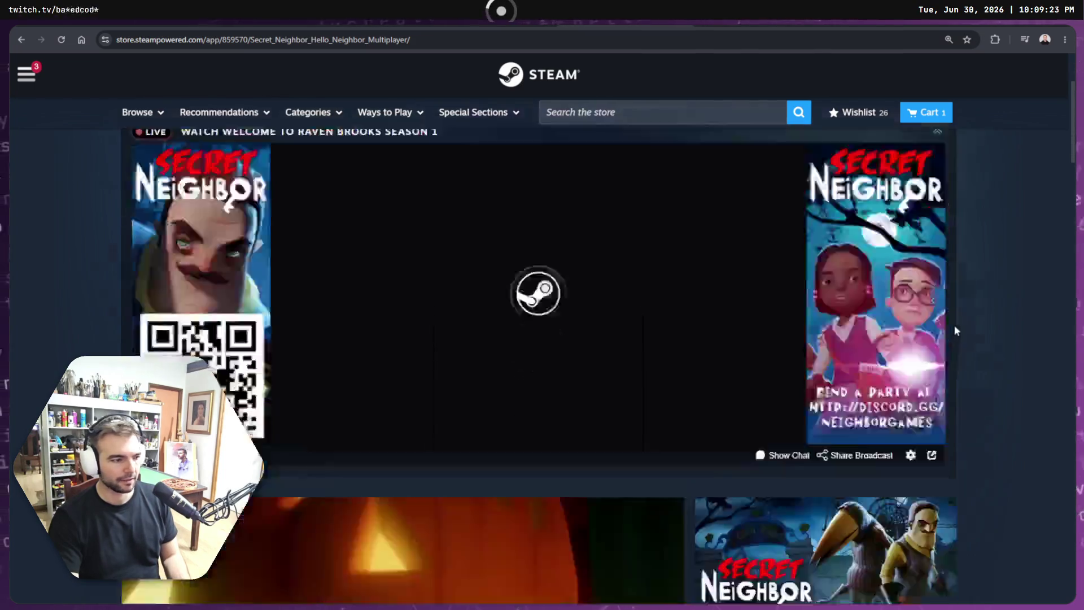
{"action": "scroll", "coordinate": [610, 252], "scroll_direction": "up", "scroll_amount": 4}
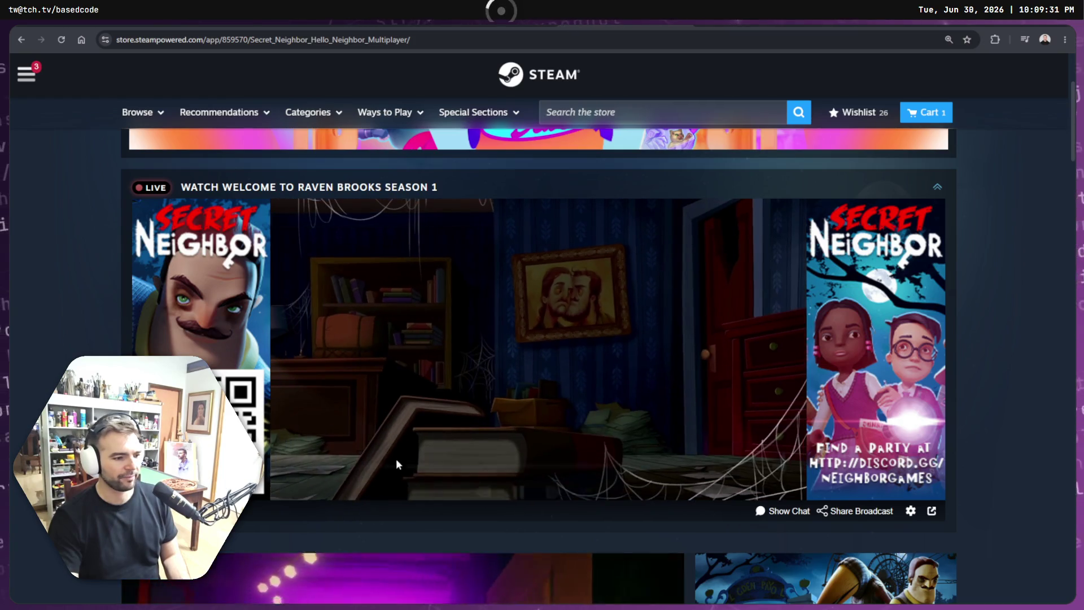
Step: Pause the live broadcast on the Secret Neighbor store page
{"action": "mouse_move", "coordinate": [520, 478]}
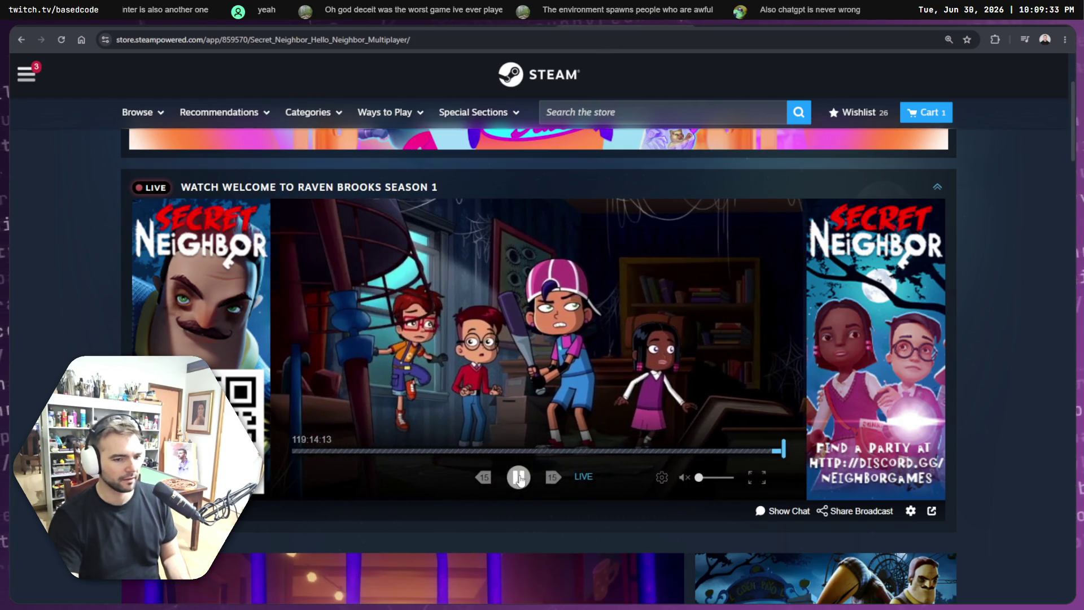
{"action": "left_click", "coordinate": [520, 477]}
{"action": "scroll", "coordinate": [1043, 354], "scroll_direction": "down", "scroll_amount": 3}
{"action": "scroll", "coordinate": [1043, 354], "scroll_direction": "down", "scroll_amount": 2}
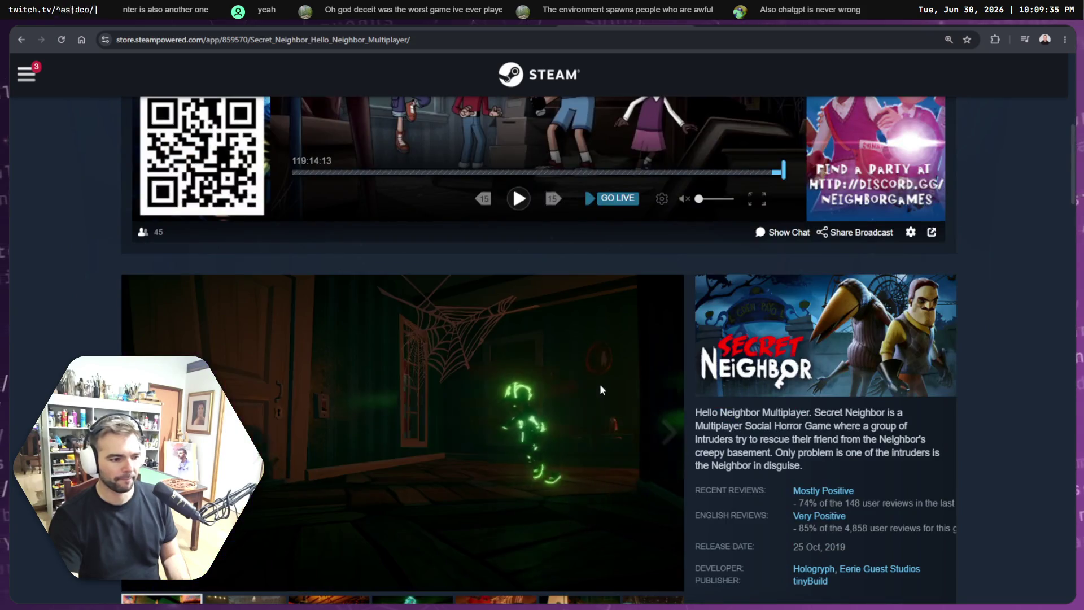
{"action": "scroll", "coordinate": [1043, 353], "scroll_direction": "down", "scroll_amount": 3}
{"action": "scroll", "coordinate": [828, 345], "scroll_direction": "up", "scroll_amount": 3}
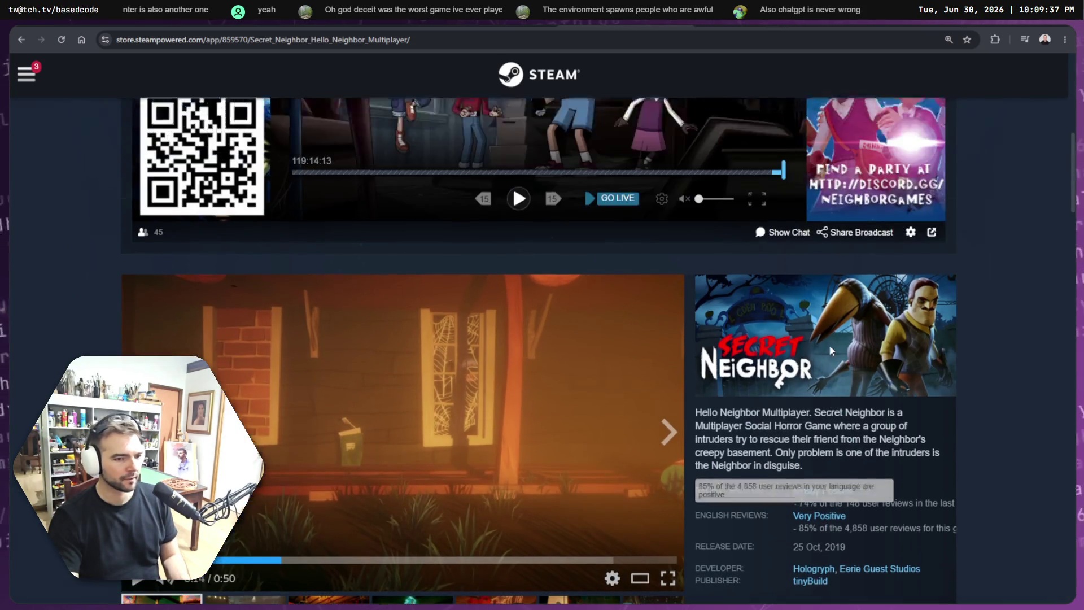
Step: Copy the Secret Neighbor: Hello Neighbor Multiplayer capsule image
{"action": "right_click", "coordinate": [798, 303]}
{"action": "left_click", "coordinate": [855, 363]}
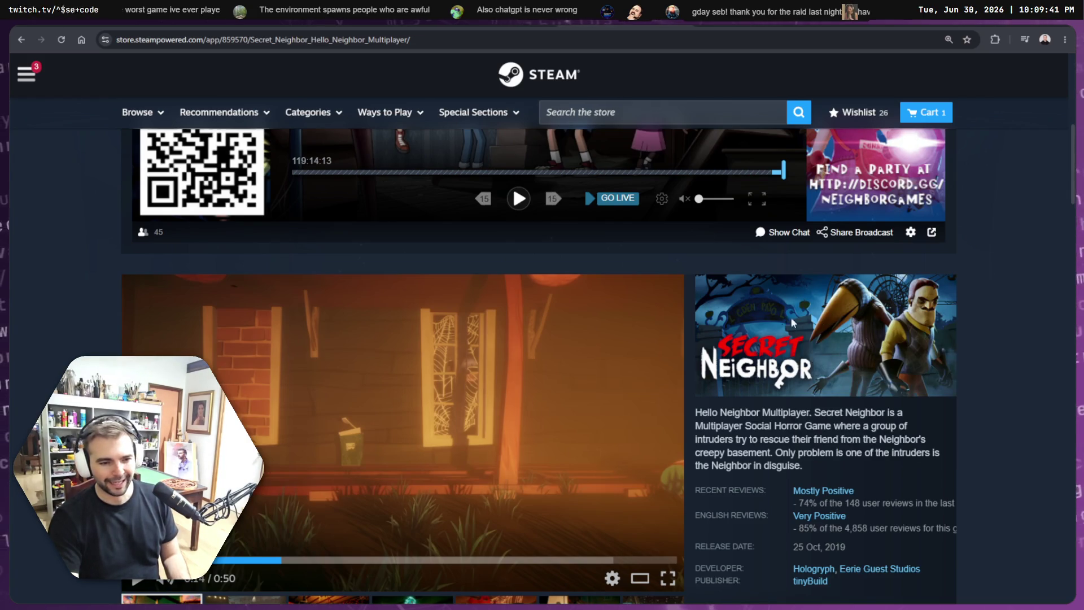
{"action": "right_click", "coordinate": [798, 311]}
{"action": "left_click", "coordinate": [859, 359]}
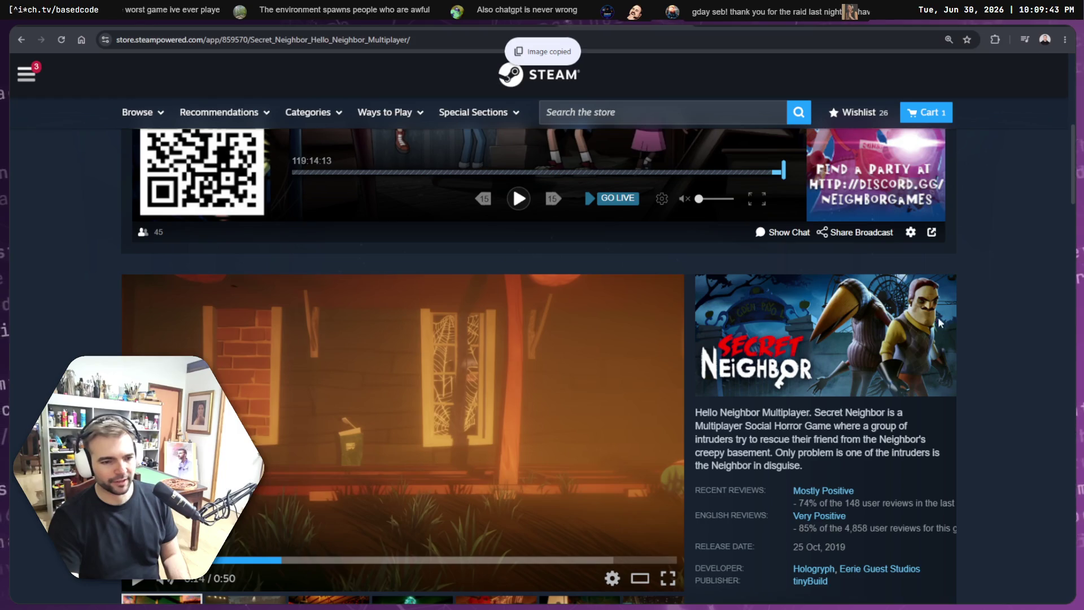
{"action": "scroll", "coordinate": [881, 361], "scroll_direction": "down", "scroll_amount": 5}
{"action": "scroll", "coordinate": [937, 285], "scroll_direction": "down", "scroll_amount": 6}
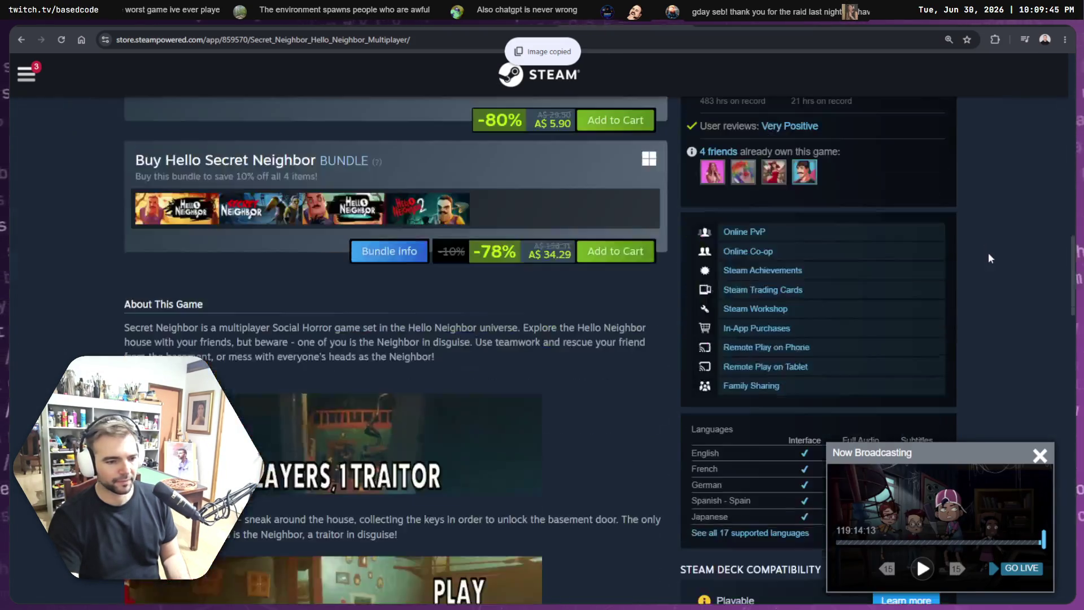
{"action": "scroll", "coordinate": [988, 252], "scroll_direction": "up", "scroll_amount": 12}
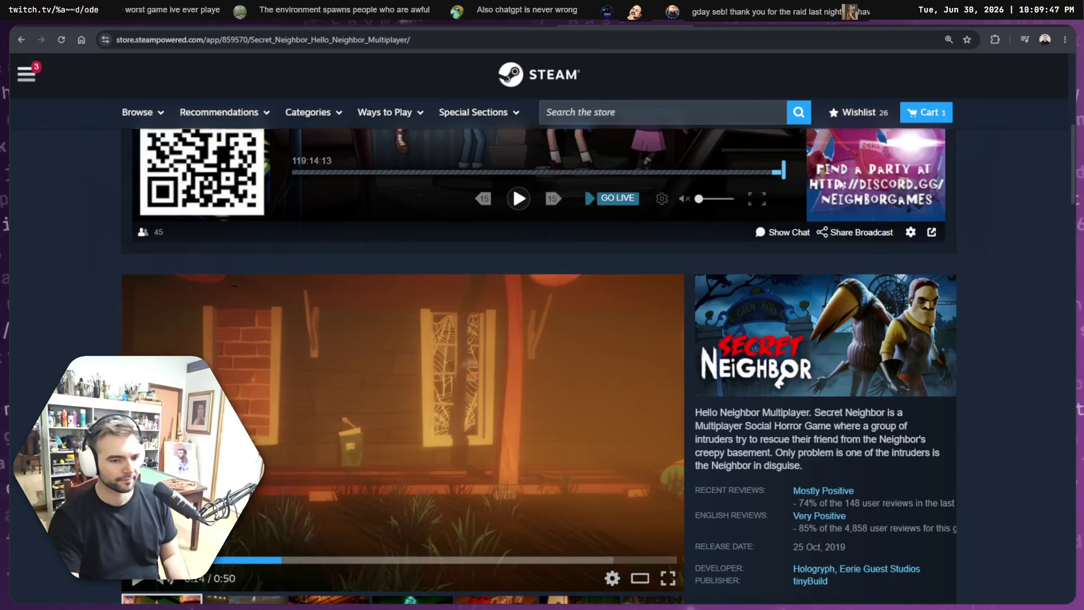
{"action": "key", "text": "alt+Left"}
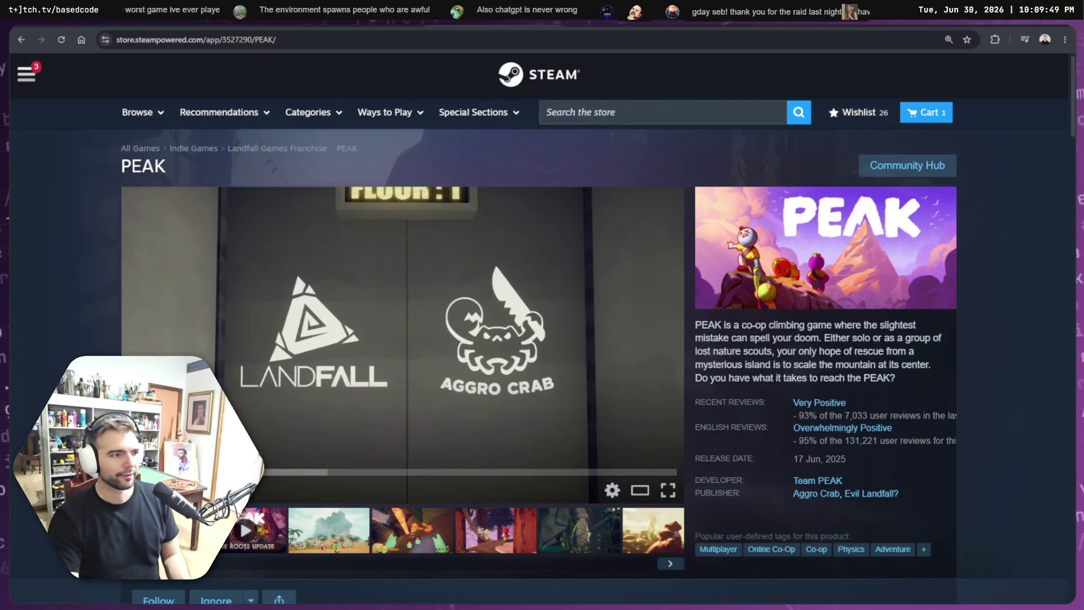
Step: Scroll through the rest of the Secret Neighbor page, then switch to the Werewolf Party page
{"action": "key", "text": "alt+Right"}
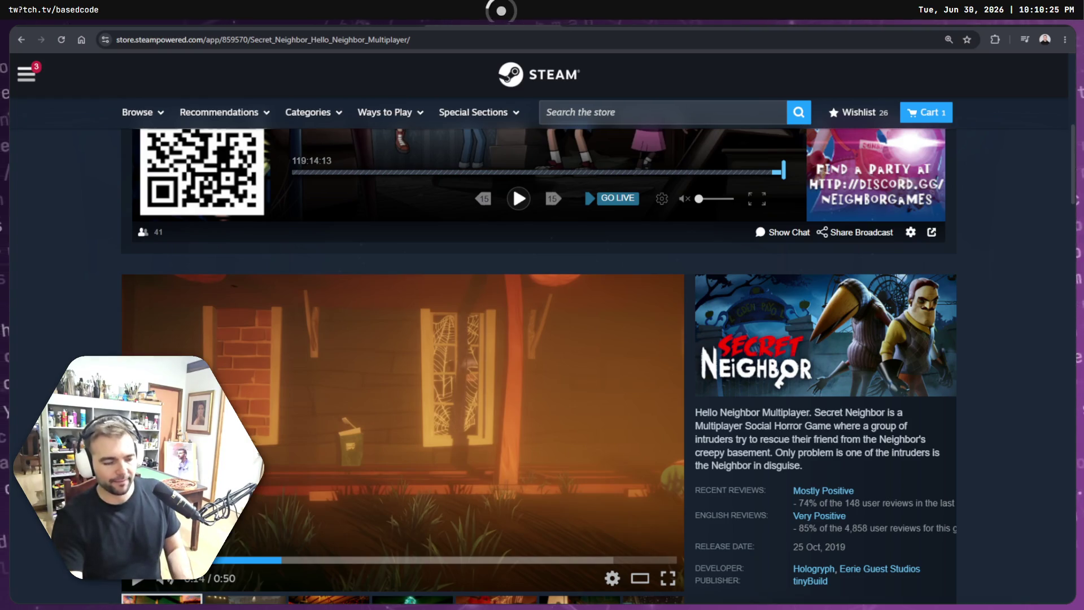
{"action": "scroll", "coordinate": [822, 422], "scroll_direction": "down", "scroll_amount": 2}
{"action": "scroll", "coordinate": [790, 360], "scroll_direction": "down", "scroll_amount": 15}
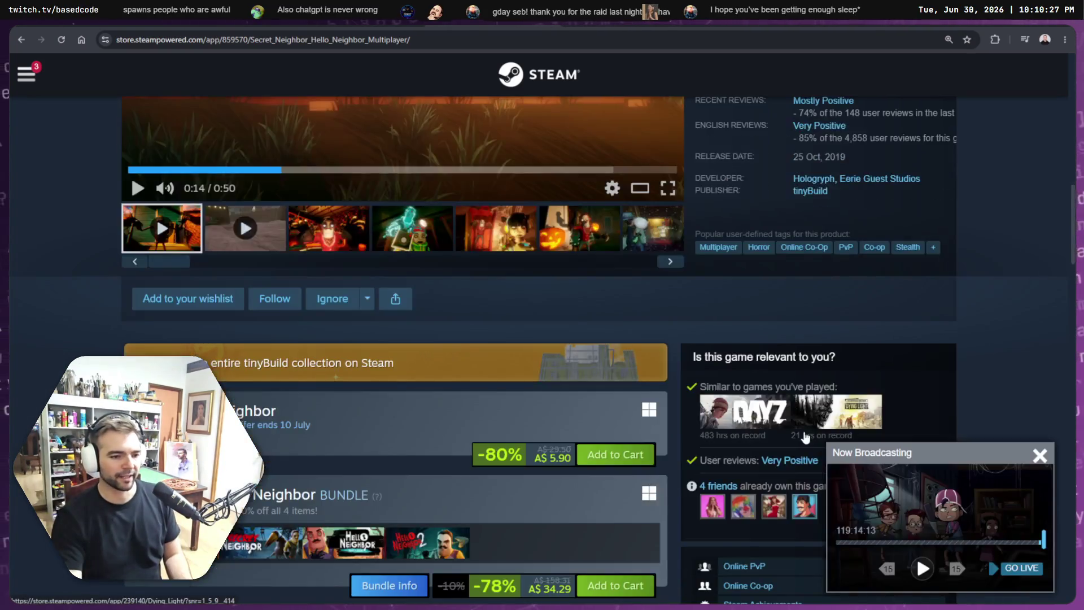
{"action": "scroll", "coordinate": [687, 354], "scroll_direction": "down", "scroll_amount": 20}
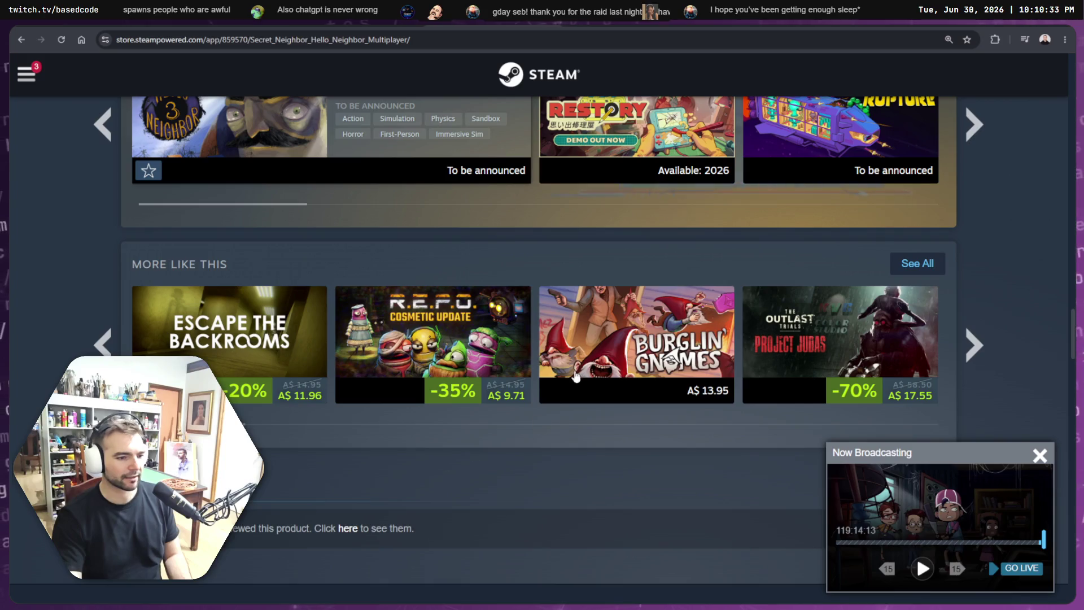
{"action": "scroll", "coordinate": [519, 325], "scroll_direction": "up", "scroll_amount": 20}
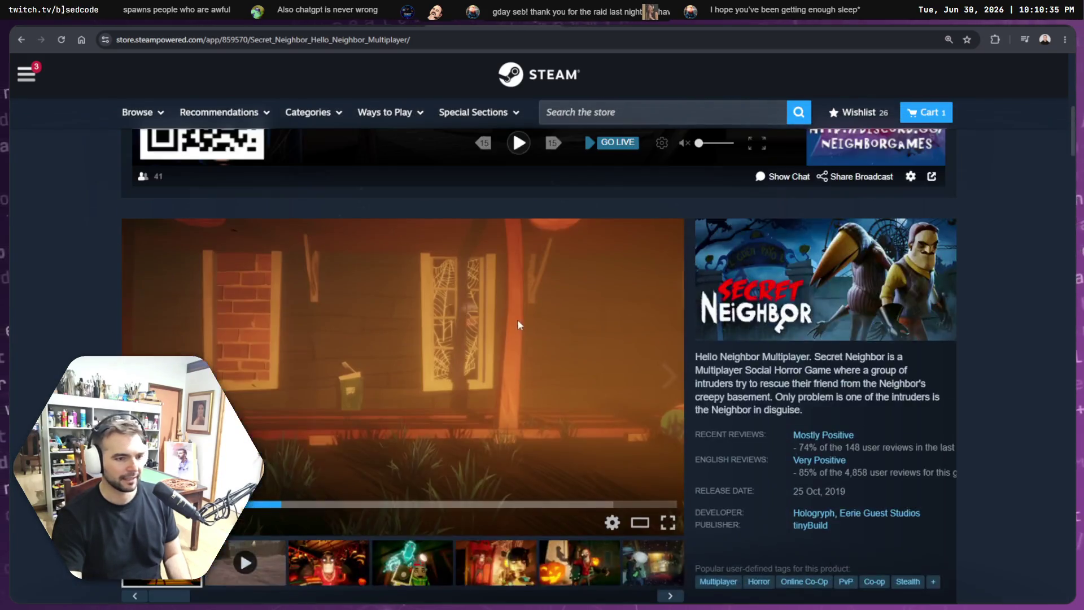
{"action": "scroll", "coordinate": [518, 325], "scroll_direction": "up", "scroll_amount": 7}
{"action": "key", "text": "ctrl+Tab"}
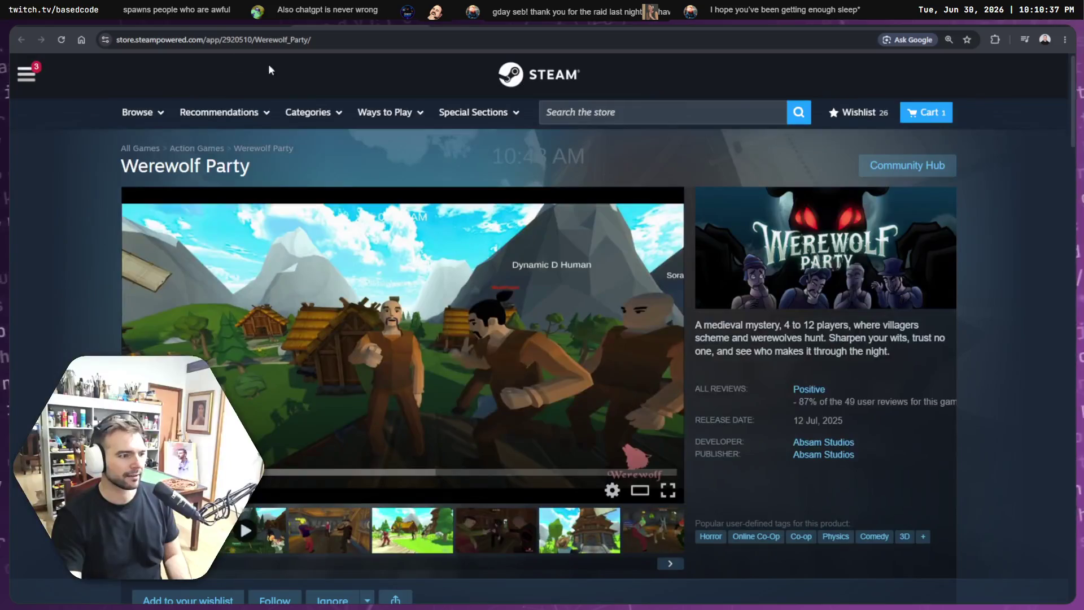
Step: Copy the 'Project Winter' title from the ChatGPT reply
{"action": "key", "text": "ctrl+Tab"}
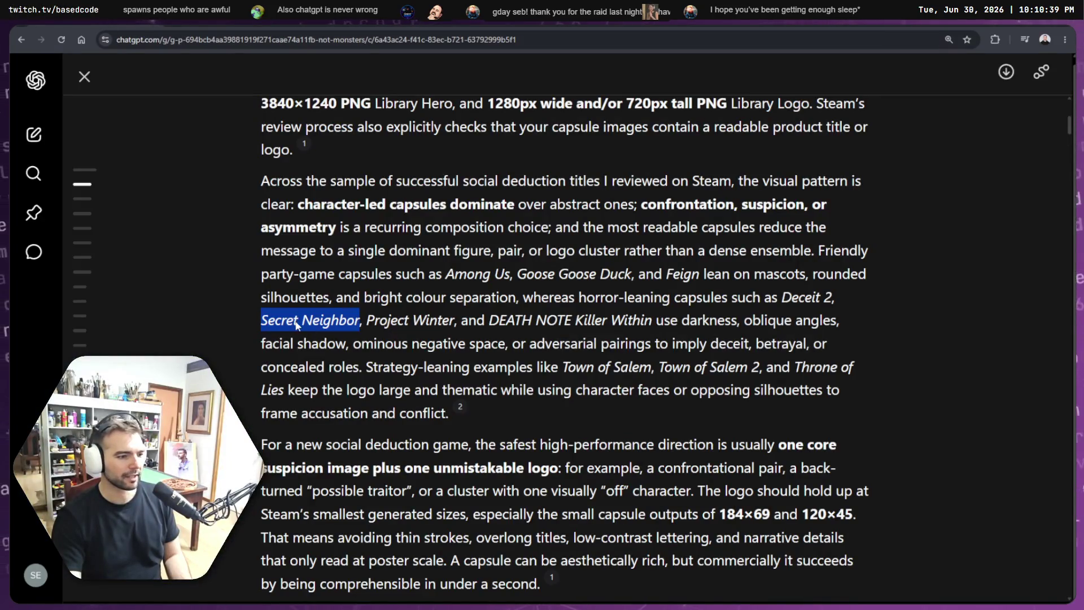
{"action": "left_click", "coordinate": [368, 323]}
{"action": "left_click_drag", "start_coordinate": [368, 323], "coordinate": [452, 326]}
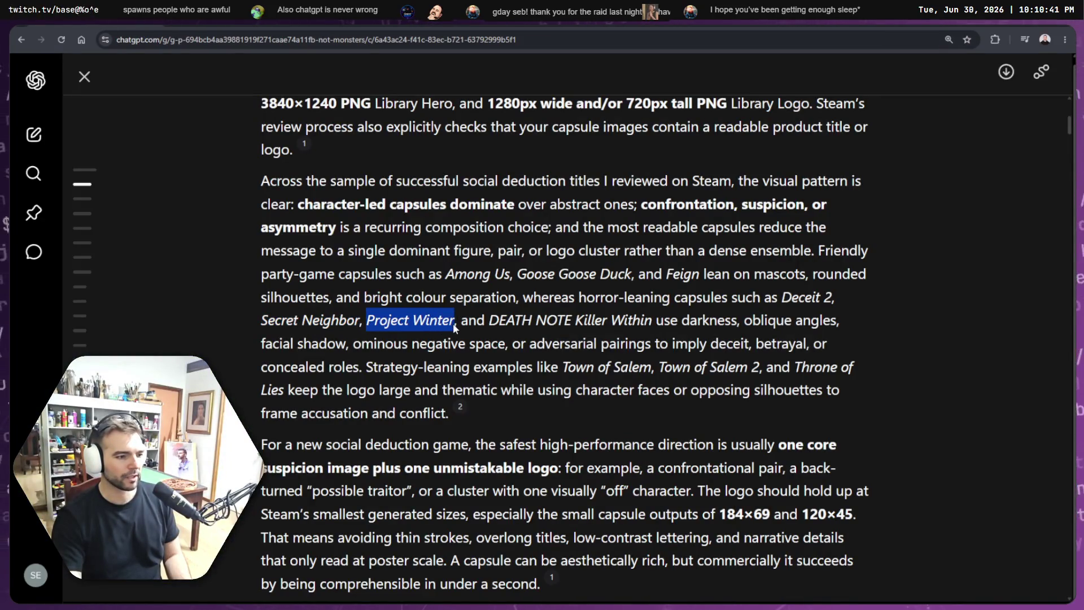
{"action": "right_click", "coordinate": [438, 325]}
{"action": "left_click", "coordinate": [441, 337]}
{"action": "key", "text": "ctrl+shift+Tab"}
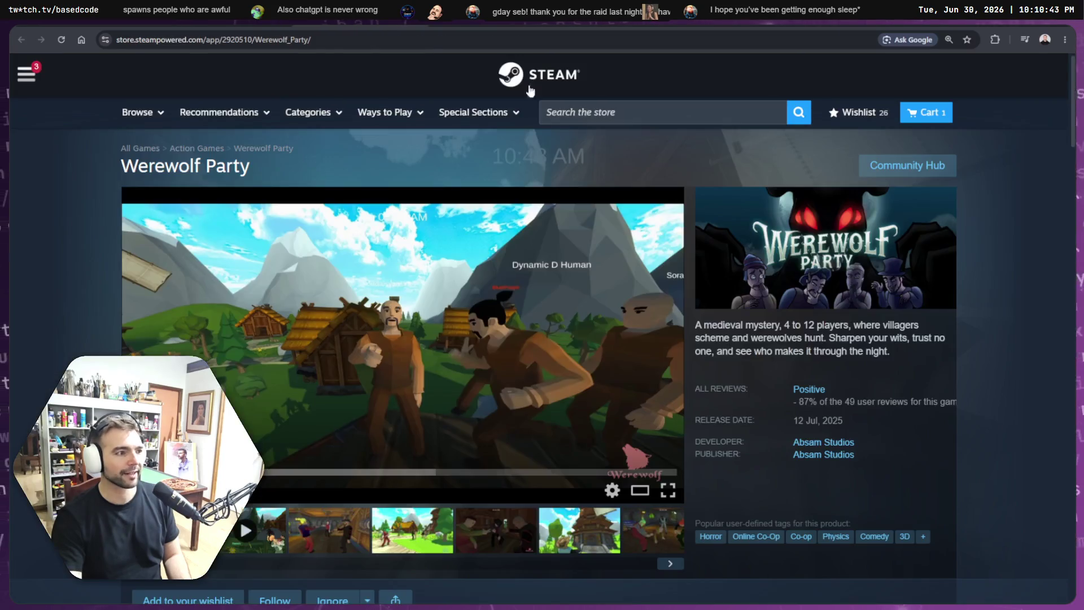
Step: Search Steam for Project Winter, review its store page, then go back to the category listing
{"action": "left_click", "coordinate": [621, 112]}
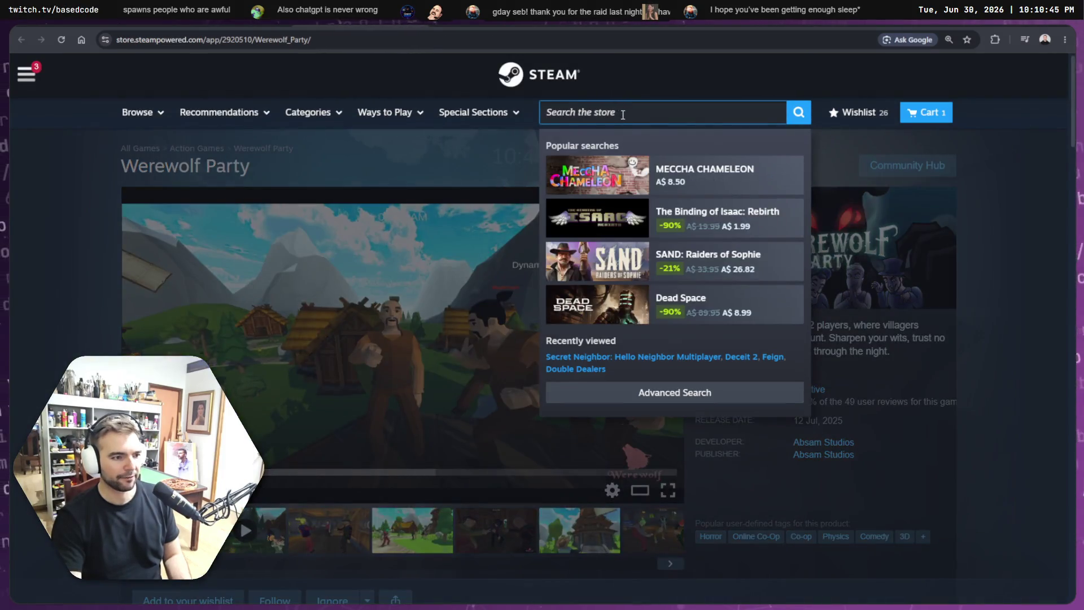
{"action": "key", "text": "ctrl+v"}
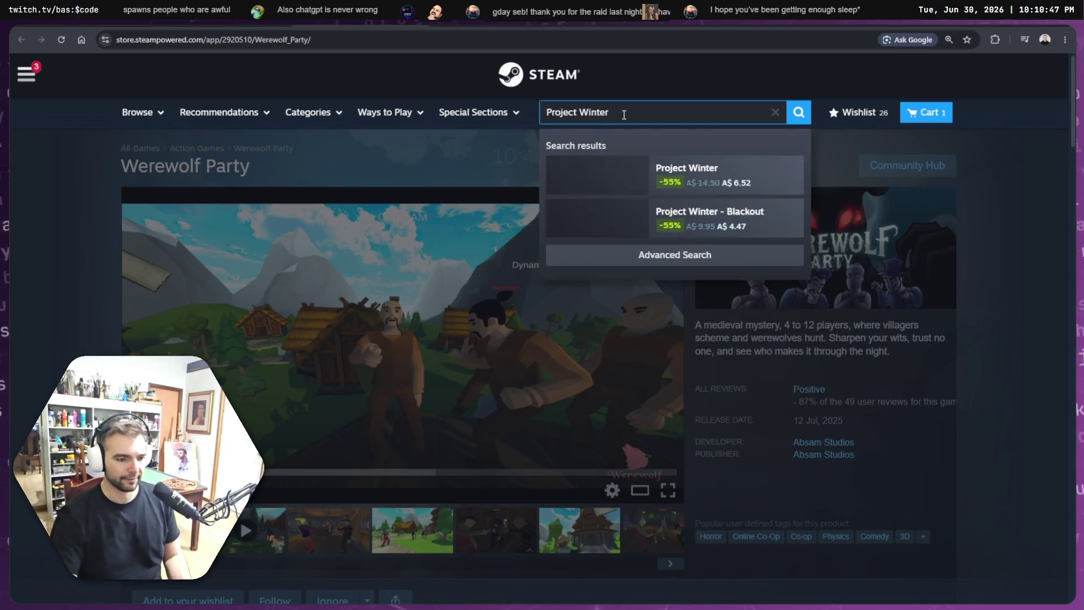
{"action": "key", "text": "Return"}
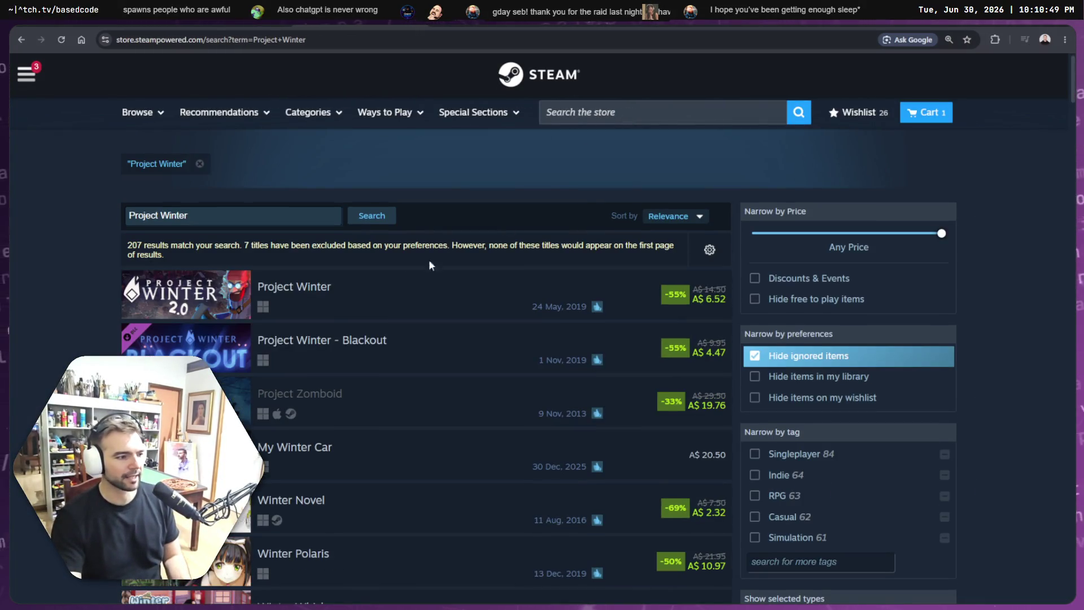
{"action": "left_click", "coordinate": [479, 305]}
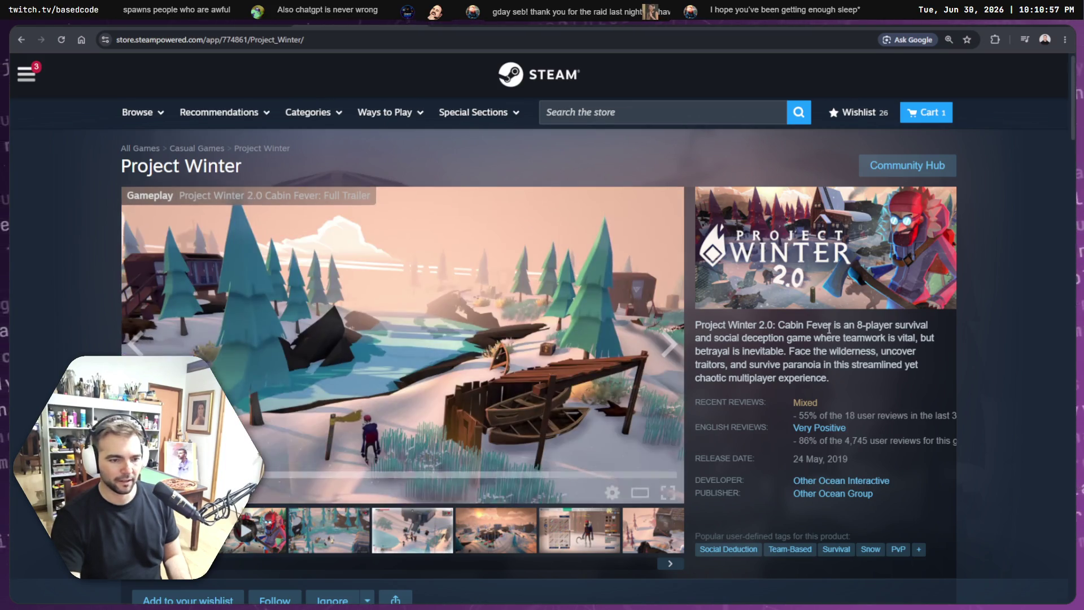
{"action": "left_click_drag", "start_coordinate": [784, 350], "coordinate": [845, 364]}
{"action": "left_click", "coordinate": [844, 365]}
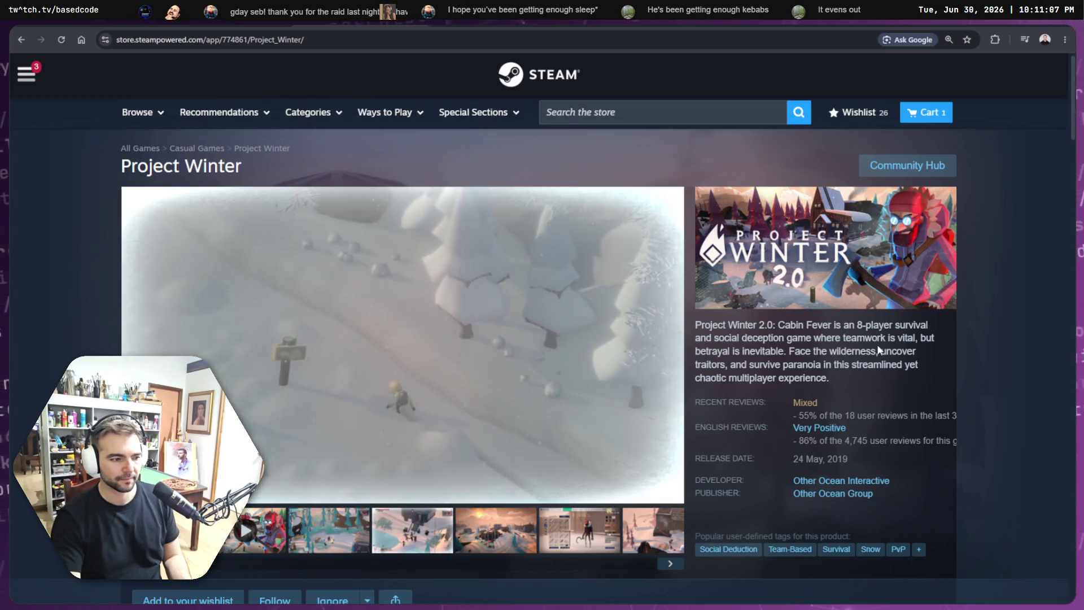
{"action": "scroll", "coordinate": [881, 346], "scroll_direction": "down", "scroll_amount": 2}
{"action": "scroll", "coordinate": [885, 345], "scroll_direction": "up", "scroll_amount": 2}
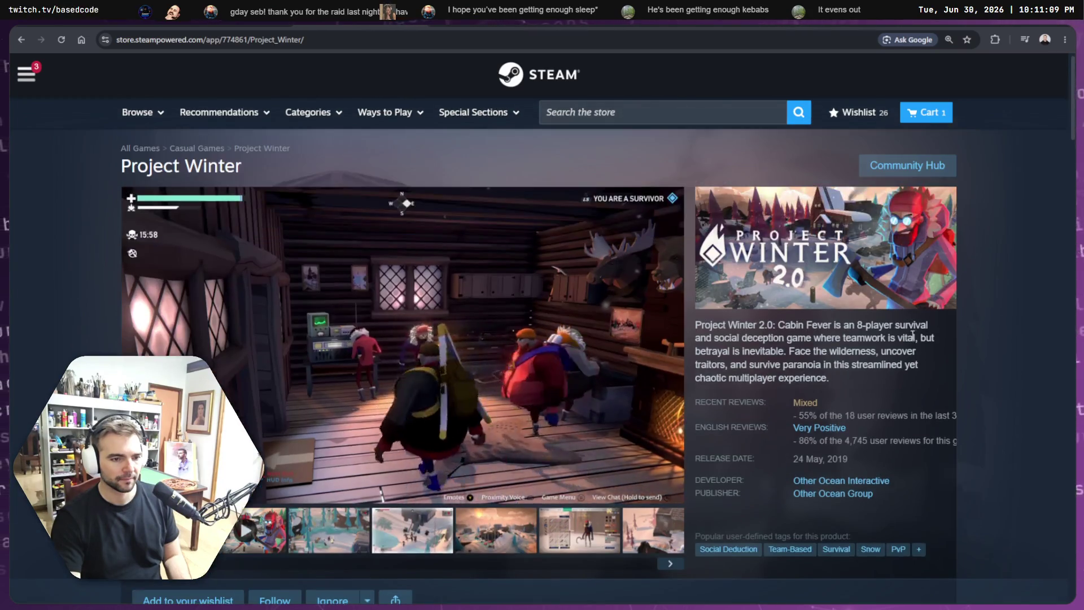
{"action": "key", "text": "alt+Left"}
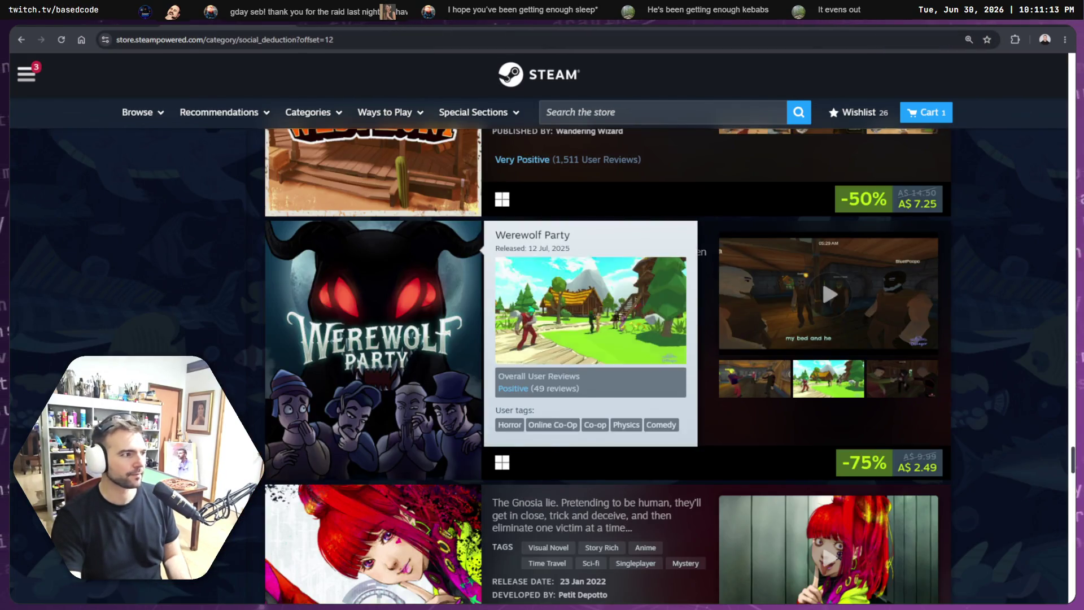
{"action": "key", "text": "alt+Tab"}
Step: Copy 'Throne of Lies' from the ChatGPT reply and return to the Steam tab
{"action": "left_click", "coordinate": [480, 325]}
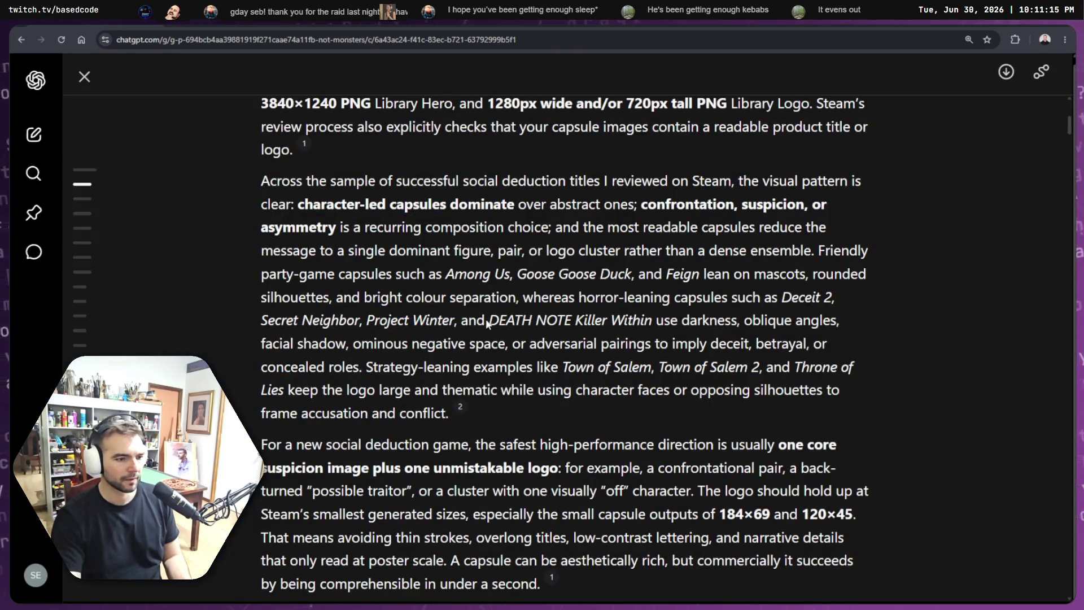
{"action": "mouse_move", "coordinate": [562, 371]}
{"action": "left_mouse_down"}
{"action": "mouse_move", "coordinate": [783, 372]}
{"action": "mouse_move", "coordinate": [265, 393]}
{"action": "left_mouse_up"}
{"action": "left_click", "coordinate": [658, 376]}
{"action": "left_click", "coordinate": [783, 372]}
{"action": "left_click", "coordinate": [810, 370]}
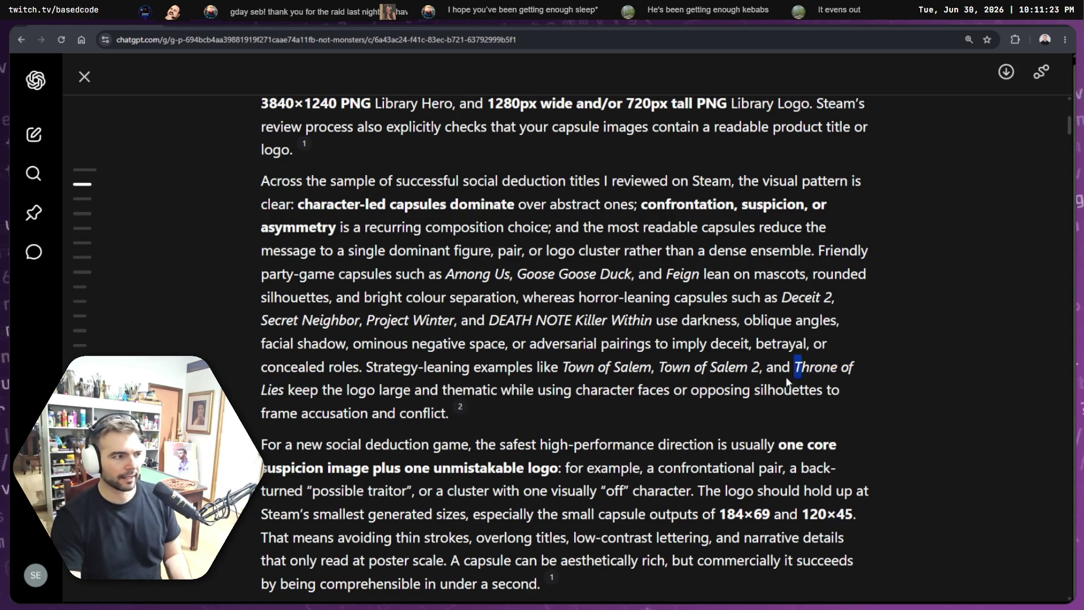
{"action": "mouse_move", "coordinate": [787, 382]}
{"action": "left_mouse_down"}
{"action": "mouse_move", "coordinate": [303, 415]}
{"action": "mouse_move", "coordinate": [283, 395]}
{"action": "left_mouse_up"}
{"action": "right_click", "coordinate": [274, 393]}
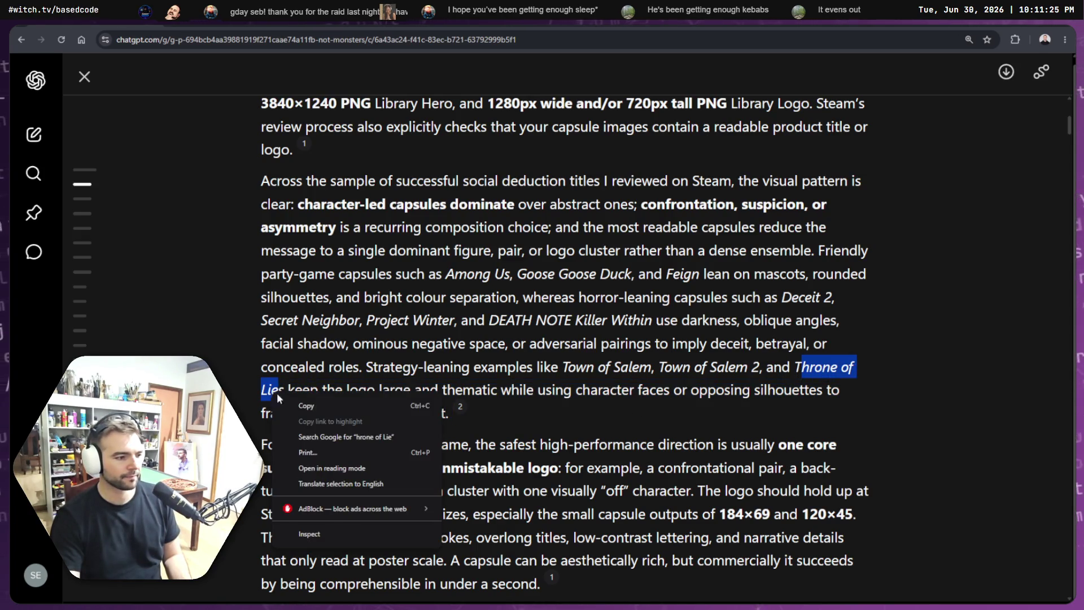
{"action": "left_click", "coordinate": [288, 405]}
{"action": "key", "text": "ctrl+Tab"}
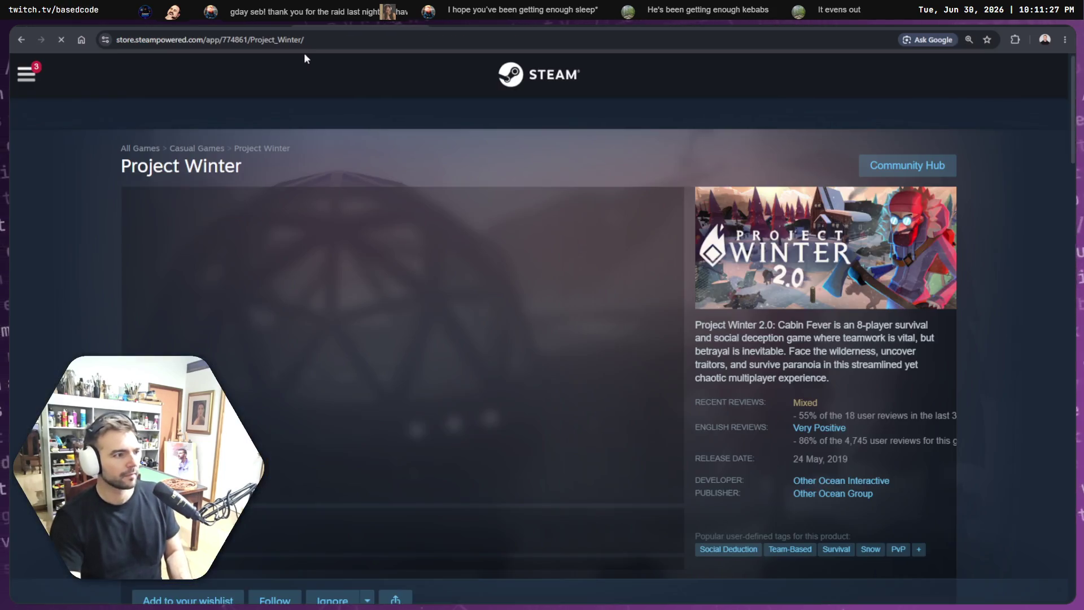
Step: Search Steam for the pasted Throne of Lies title, adding a leading 'T'
{"action": "left_click", "coordinate": [728, 107]}
{"action": "key", "text": "ctrl+v"}
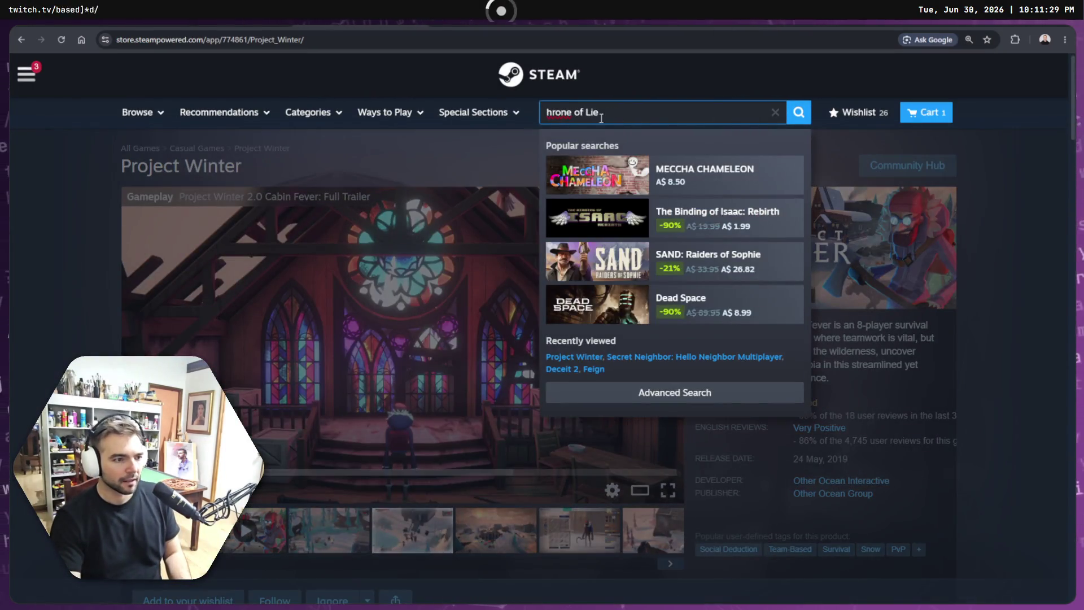
{"action": "key", "text": "Home"}
{"action": "type", "text": "T"}
{"action": "key", "text": "Return"}
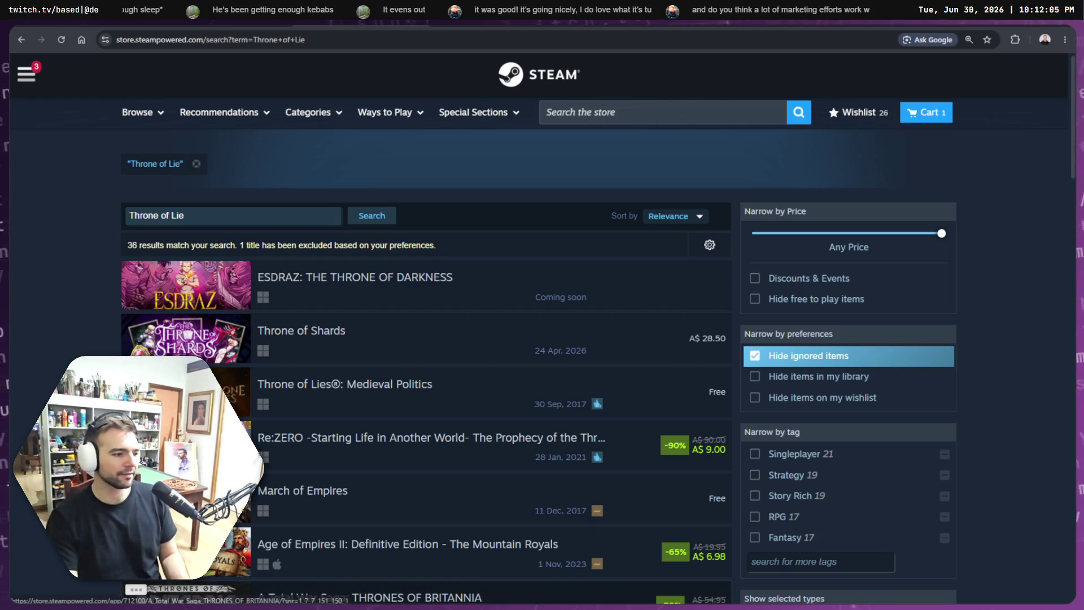
{"action": "scroll", "coordinate": [389, 276], "scroll_direction": "down", "scroll_amount": 2}
{"action": "scroll", "coordinate": [389, 276], "scroll_direction": "up", "scroll_amount": 2}
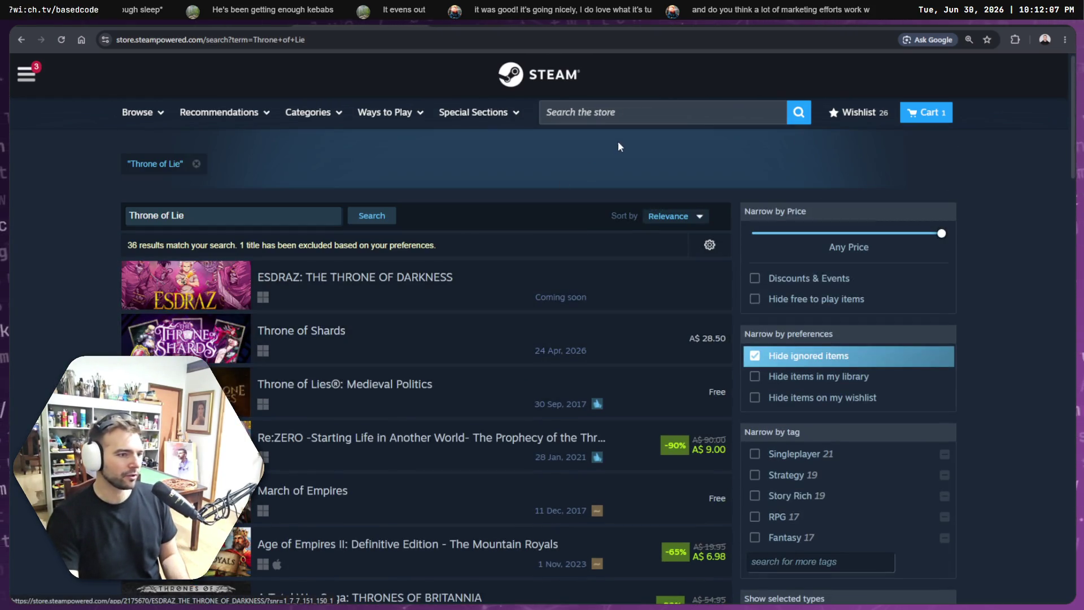
Step: Rerun the corrected 'Throne of Lies' search and open Throne of Lies: Medieval Politics
{"action": "left_click", "coordinate": [595, 112]}
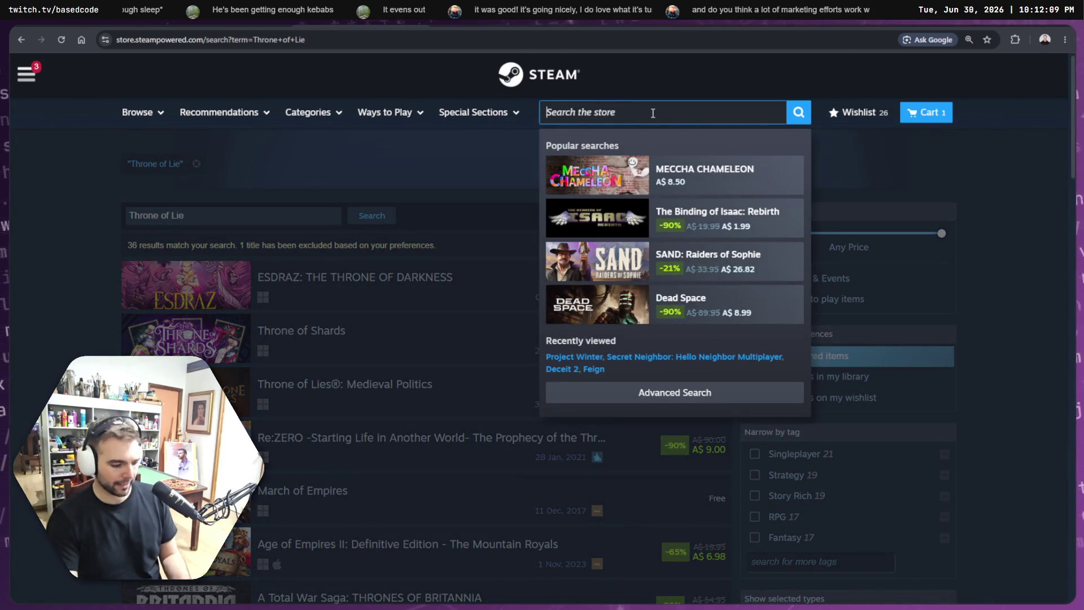
{"action": "key", "text": "ctrl+v"}
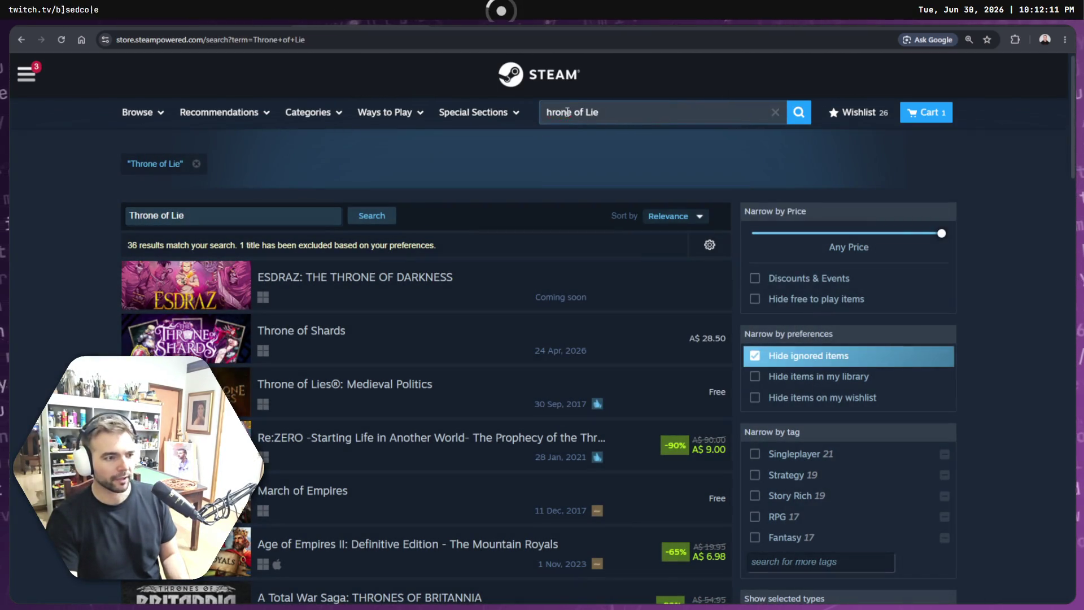
{"action": "type", "text": "T"}
{"action": "type", "text": "s"}
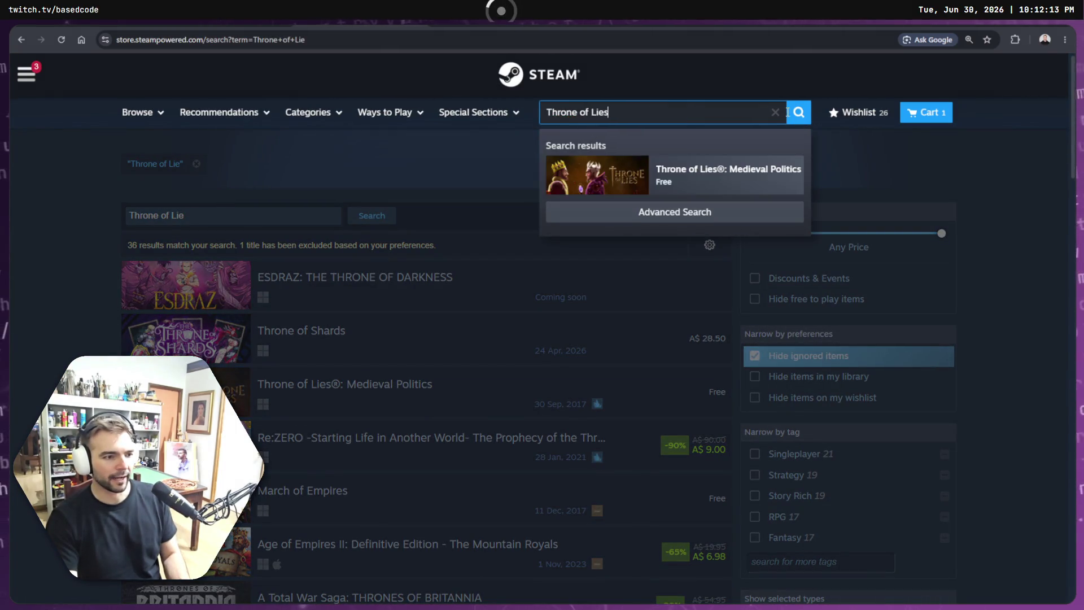
{"action": "key", "text": "Return"}
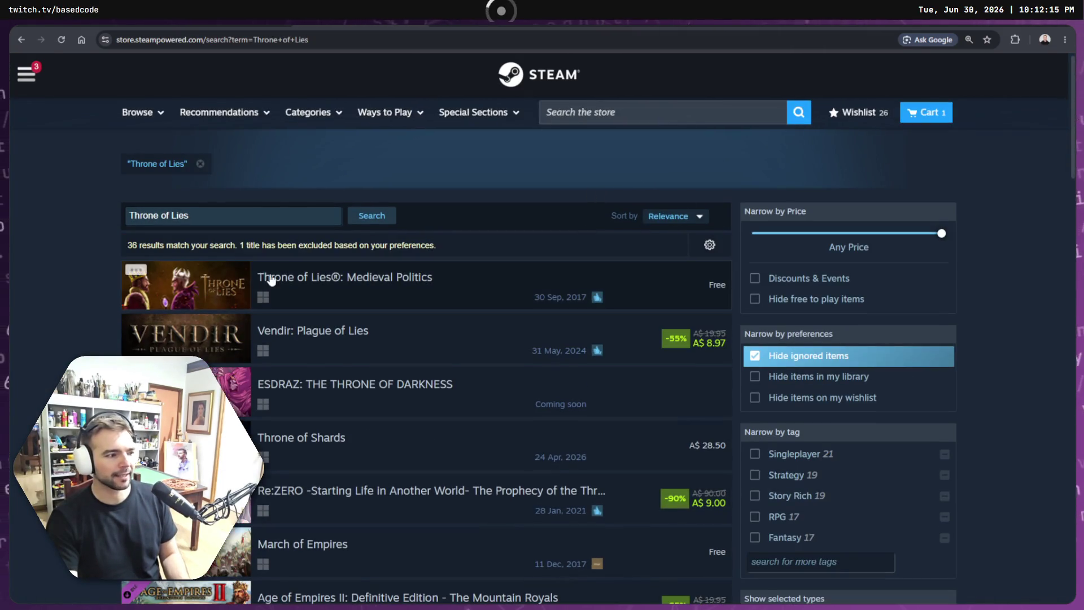
{"action": "left_click", "coordinate": [460, 264]}
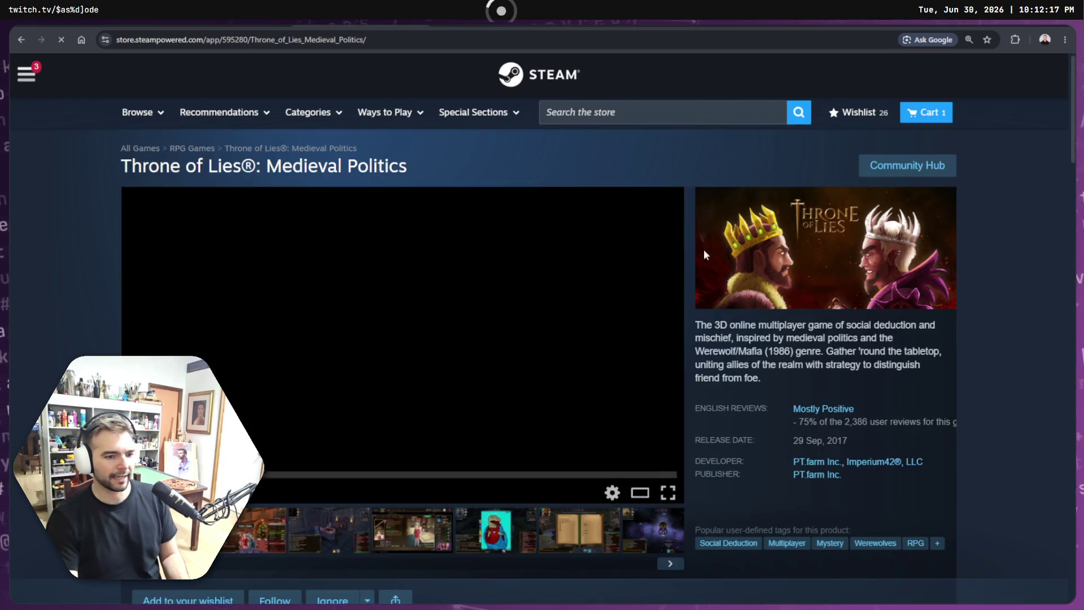
Step: Copy the Throne of Lies header capsule image and switch to the tldraw workspace
{"action": "right_click", "coordinate": [874, 239]}
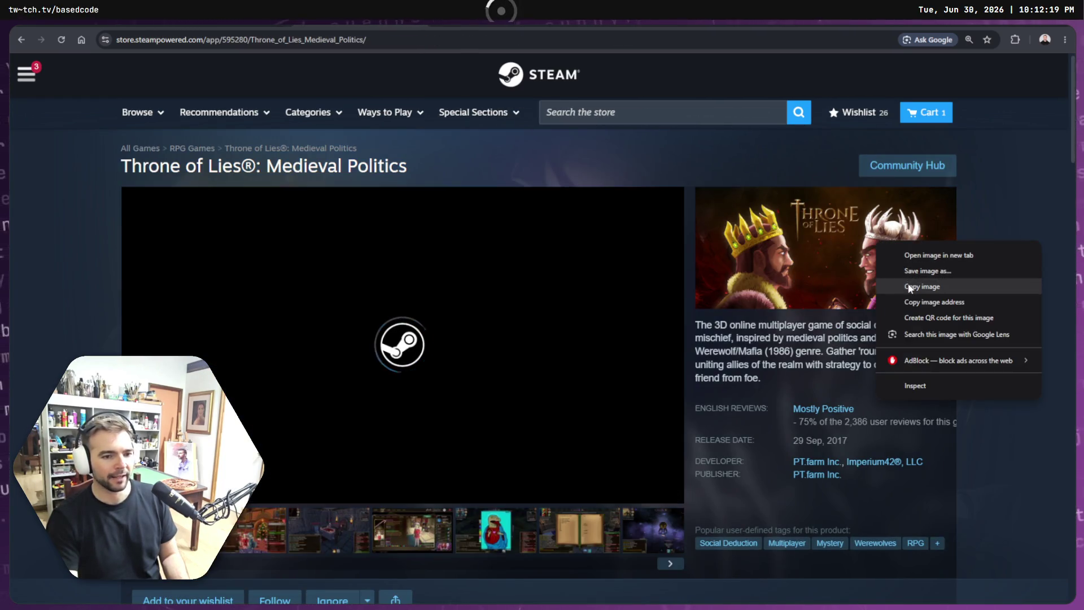
{"action": "left_click", "coordinate": [910, 287]}
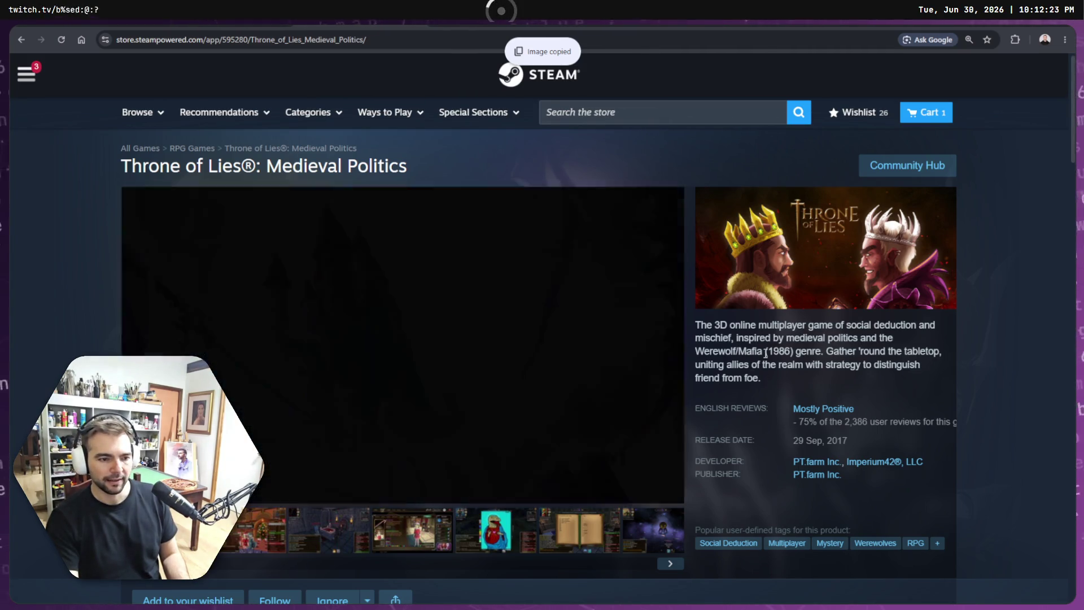
{"action": "right_click", "coordinate": [781, 238]}
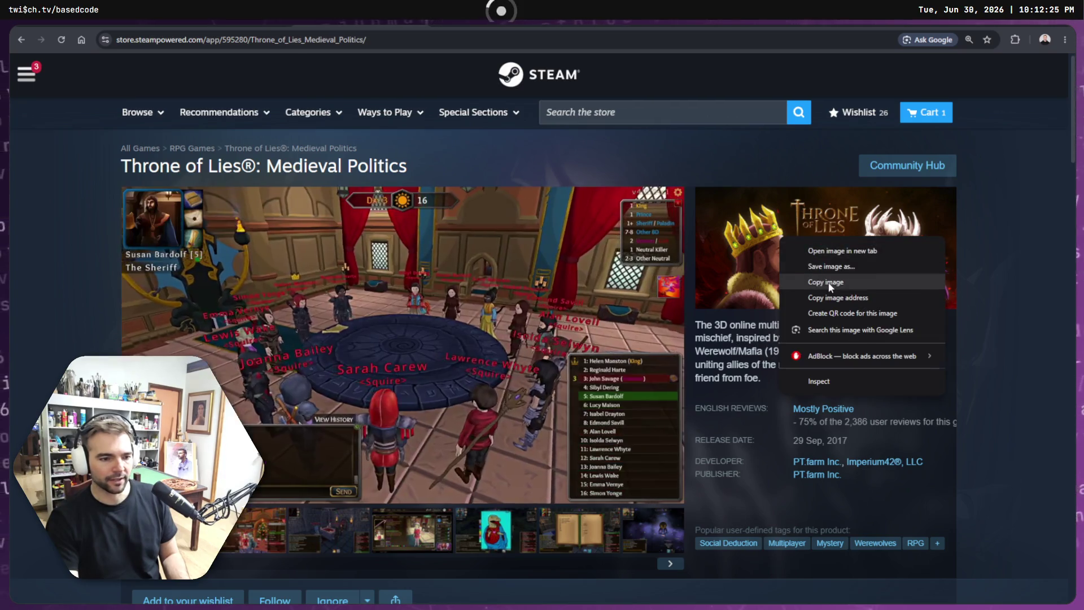
{"action": "left_click", "coordinate": [830, 283]}
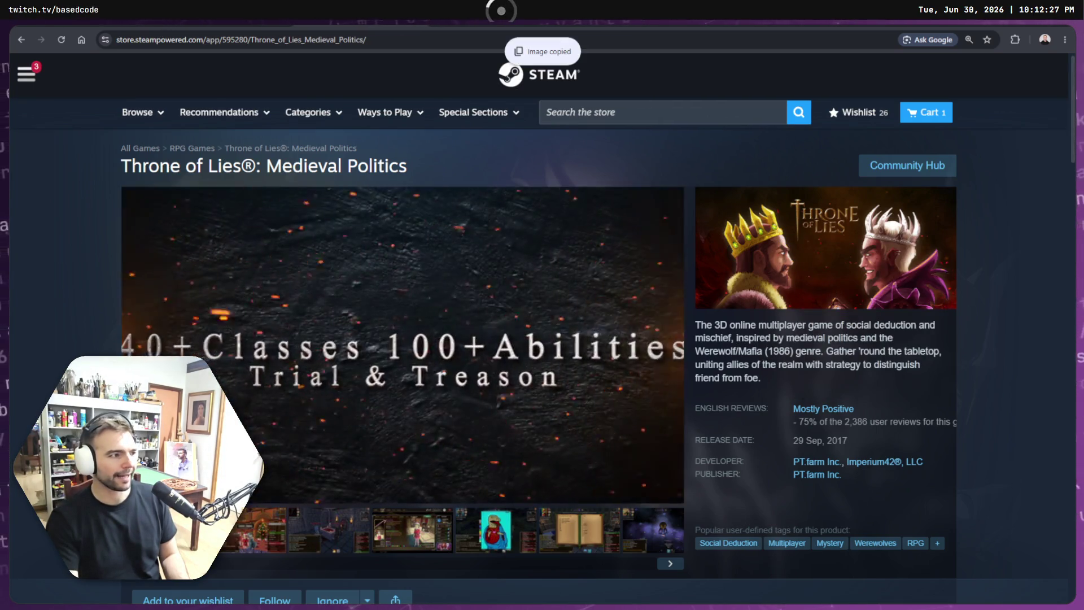
{"action": "key", "text": "ctrl+Tab"}
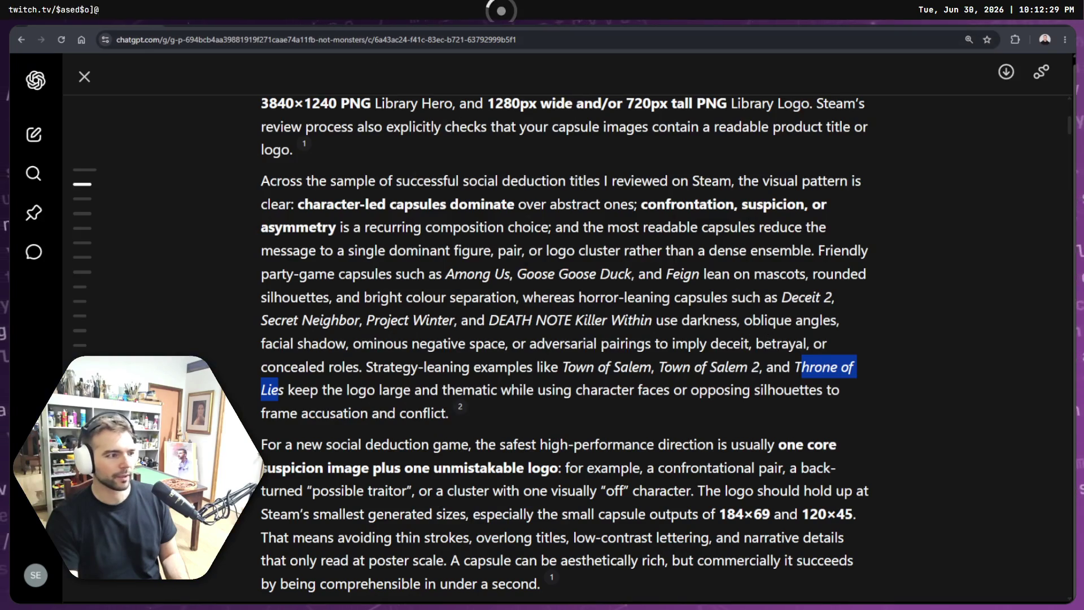
{"action": "key", "text": "ctrl+Tab"}
{"action": "key", "text": "ctrl+Tab"}
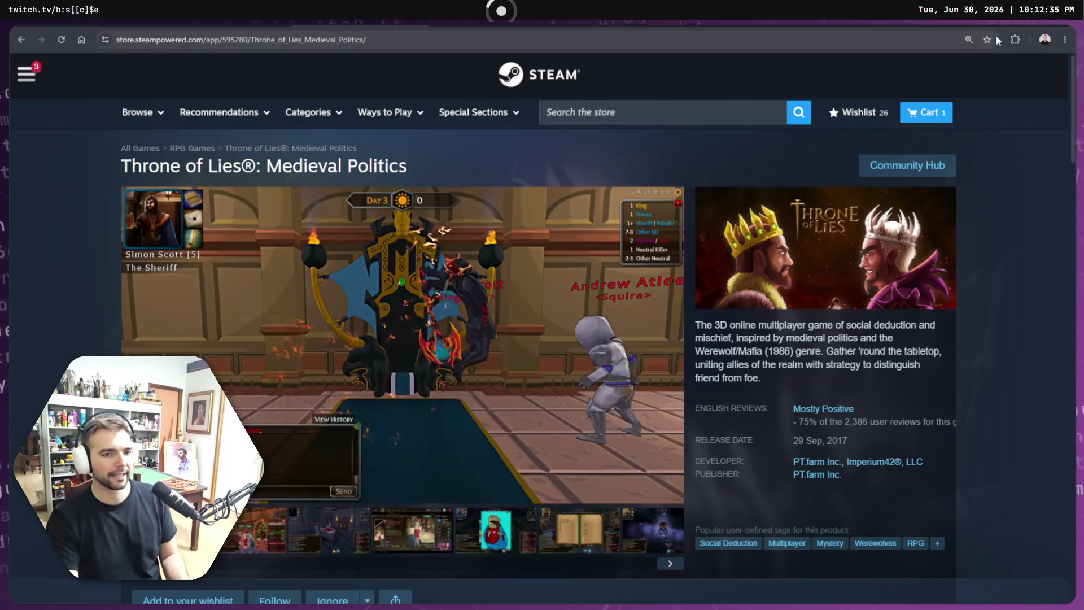
{"action": "key", "text": "super+1"}
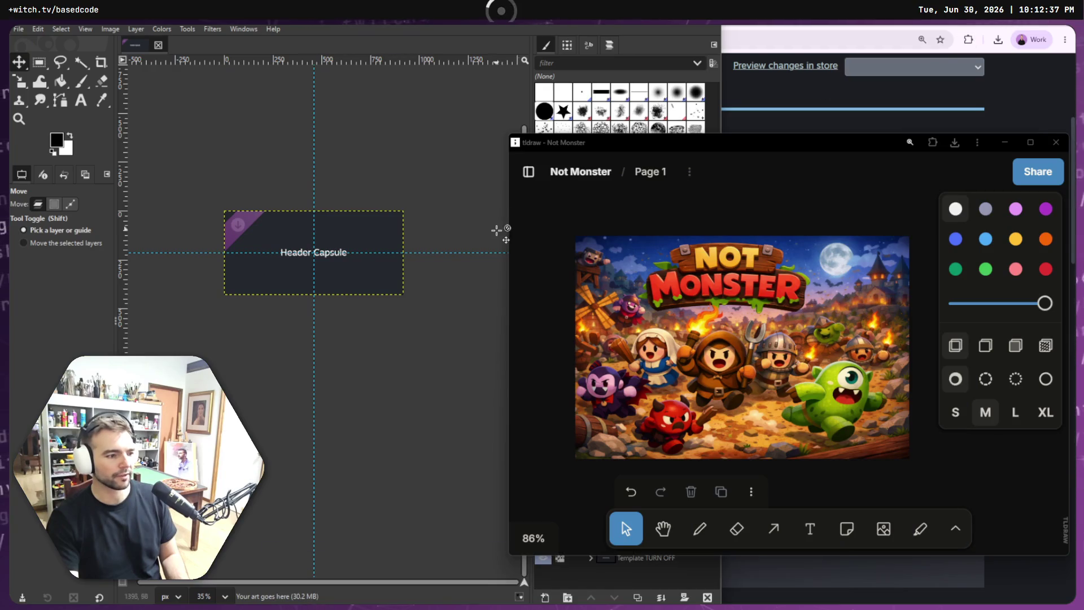
Step: Paste the Throne of Lies capsule and place it under the social deduction images
{"action": "left_click", "coordinate": [1030, 142]}
{"action": "scroll", "coordinate": [621, 321], "scroll_direction": "down", "scroll_amount": 5}
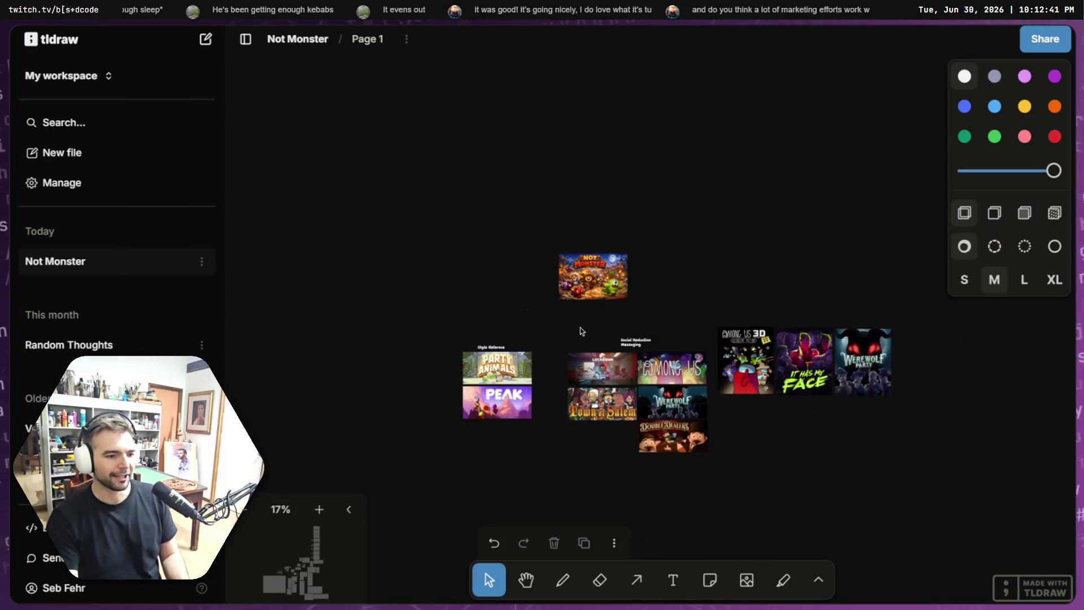
{"action": "key", "text": "ctrl+v"}
{"action": "mouse_move", "coordinate": [656, 310]}
{"action": "left_mouse_down"}
{"action": "mouse_move", "coordinate": [604, 480]}
{"action": "mouse_move", "coordinate": [606, 437]}
{"action": "left_mouse_up"}
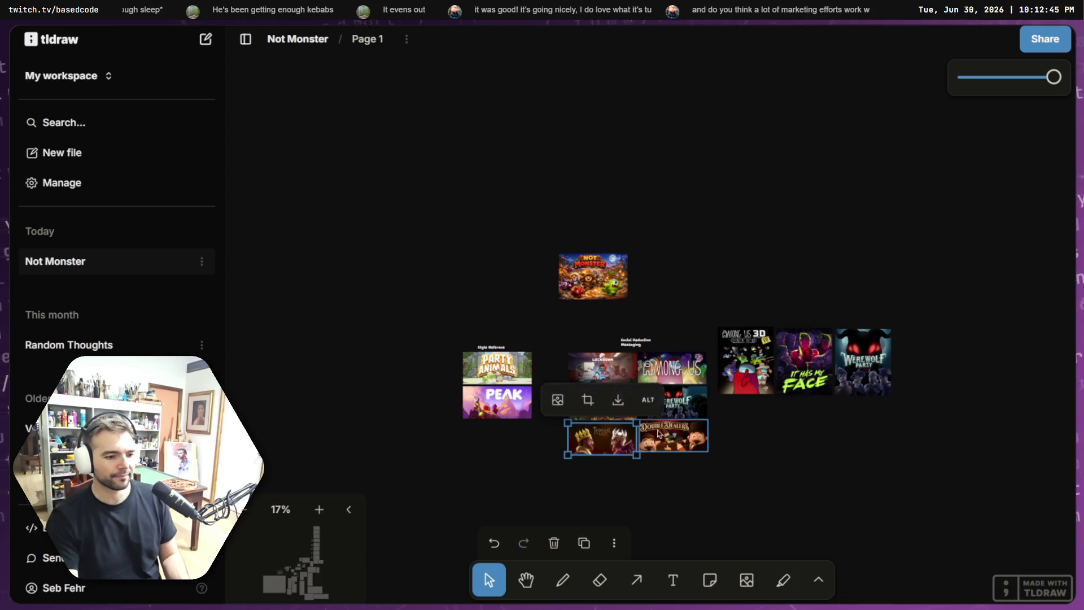
{"action": "scroll", "coordinate": [607, 437], "scroll_direction": "up", "scroll_amount": 10}
{"action": "left_click_drag", "start_coordinate": [493, 500], "coordinate": [495, 490]}
Step: Line up Double Dealers, Werewolf Party, Among Us and Lockdown Protocol in the grid
{"action": "left_click_drag", "start_coordinate": [705, 438], "coordinate": [706, 449]}
{"action": "left_click_drag", "start_coordinate": [712, 333], "coordinate": [712, 343]}
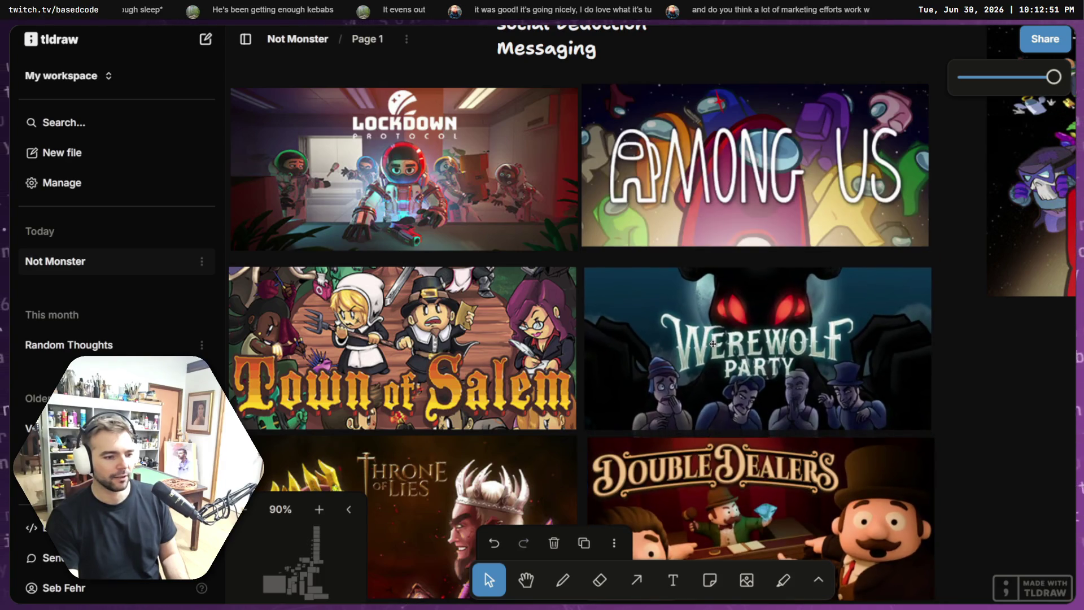
{"action": "left_click_drag", "start_coordinate": [706, 141], "coordinate": [709, 154]}
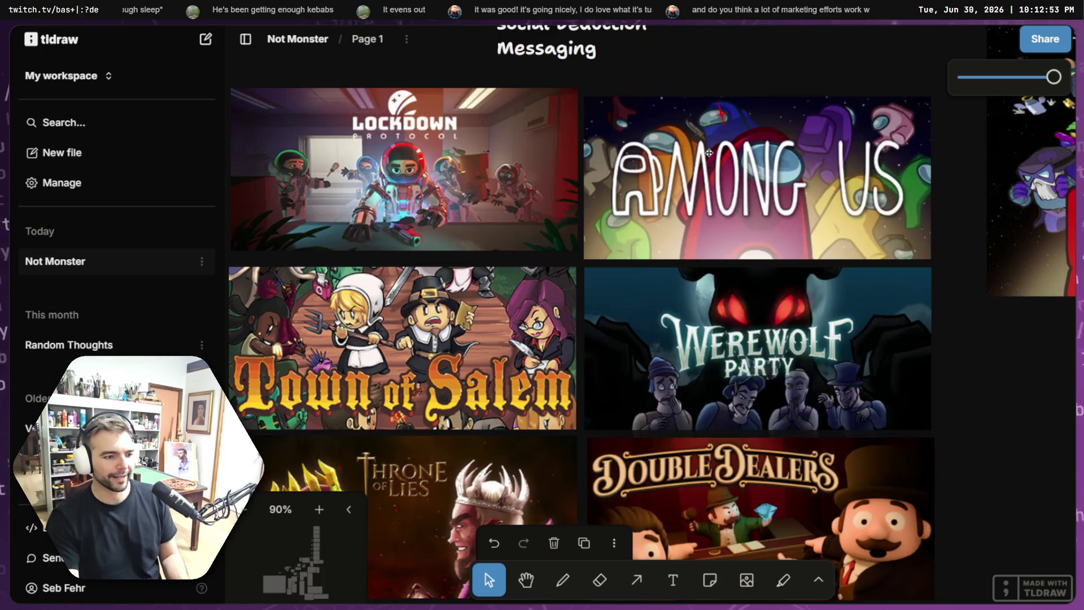
{"action": "left_click_drag", "start_coordinate": [488, 153], "coordinate": [488, 159]}
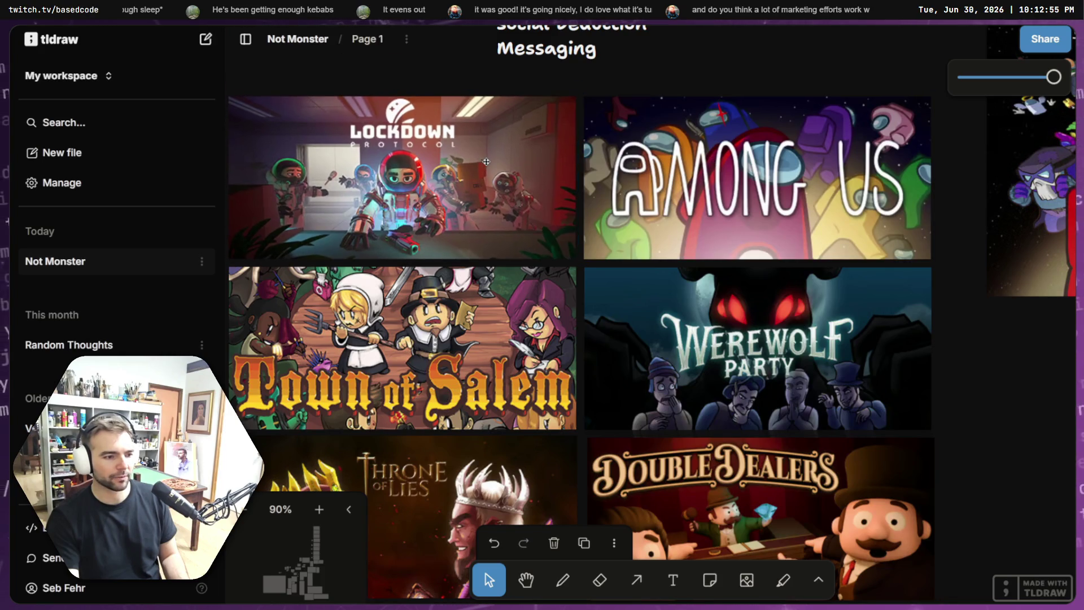
Step: Move the Among Us 3D, It Has My Face and Werewolf Party capsules up beside the Not Monster cover
{"action": "scroll", "coordinate": [477, 235], "scroll_direction": "left", "scroll_amount": 2}
{"action": "scroll", "coordinate": [572, 366], "scroll_direction": "down", "scroll_amount": 5}
{"action": "scroll", "coordinate": [571, 366], "scroll_direction": "down", "scroll_amount": 2}
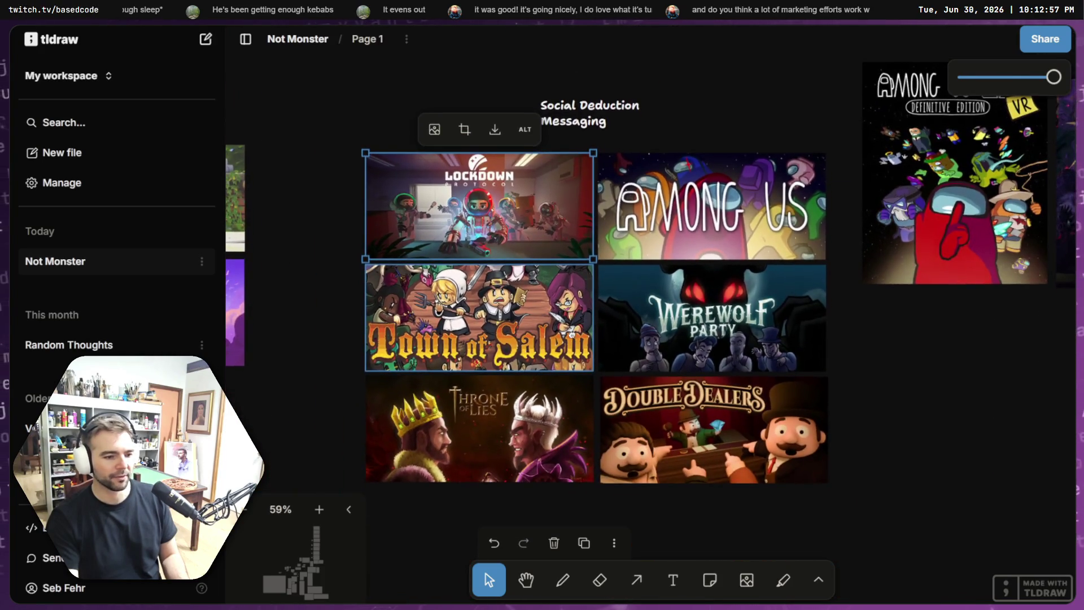
{"action": "scroll", "coordinate": [678, 333], "scroll_direction": "left", "scroll_amount": 1}
{"action": "scroll", "coordinate": [839, 284], "scroll_direction": "down", "scroll_amount": 6}
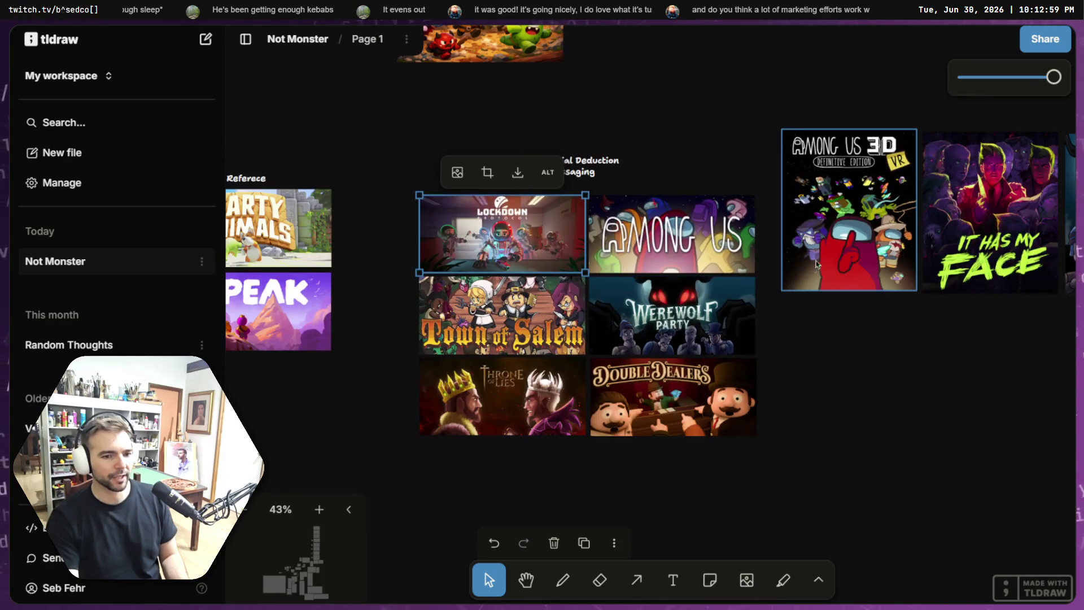
{"action": "scroll", "coordinate": [769, 279], "scroll_direction": "right", "scroll_amount": 2}
{"action": "left_click_drag", "start_coordinate": [900, 324], "coordinate": [717, 217]}
{"action": "mouse_move", "coordinate": [792, 230]}
{"action": "left_mouse_down"}
{"action": "mouse_move", "coordinate": [806, 193]}
{"action": "mouse_move", "coordinate": [797, 130]}
{"action": "left_mouse_up"}
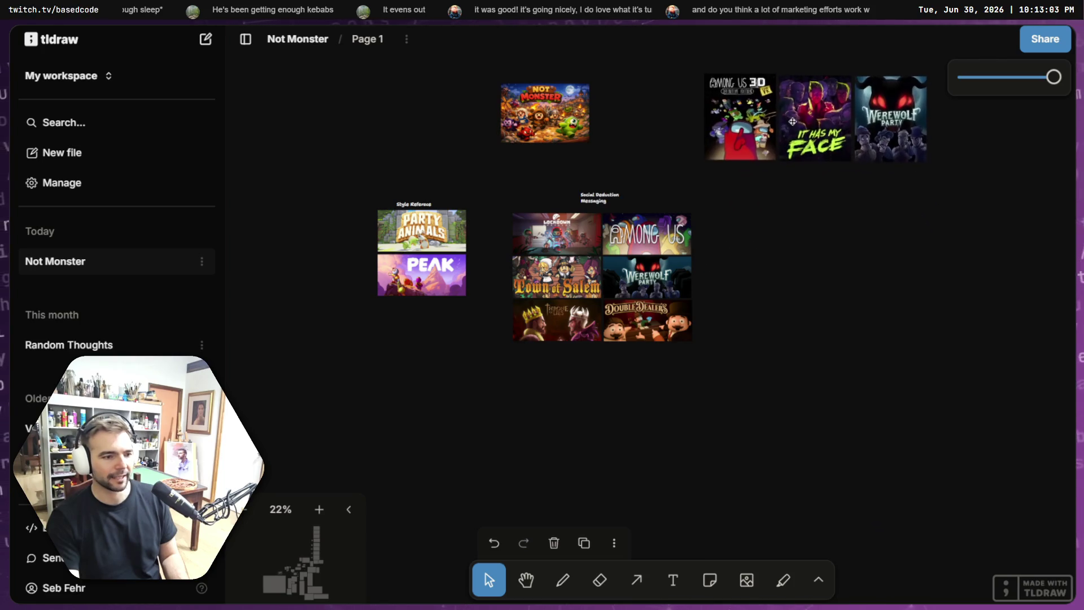
{"action": "scroll", "coordinate": [529, 241], "scroll_direction": "up", "scroll_amount": 5}
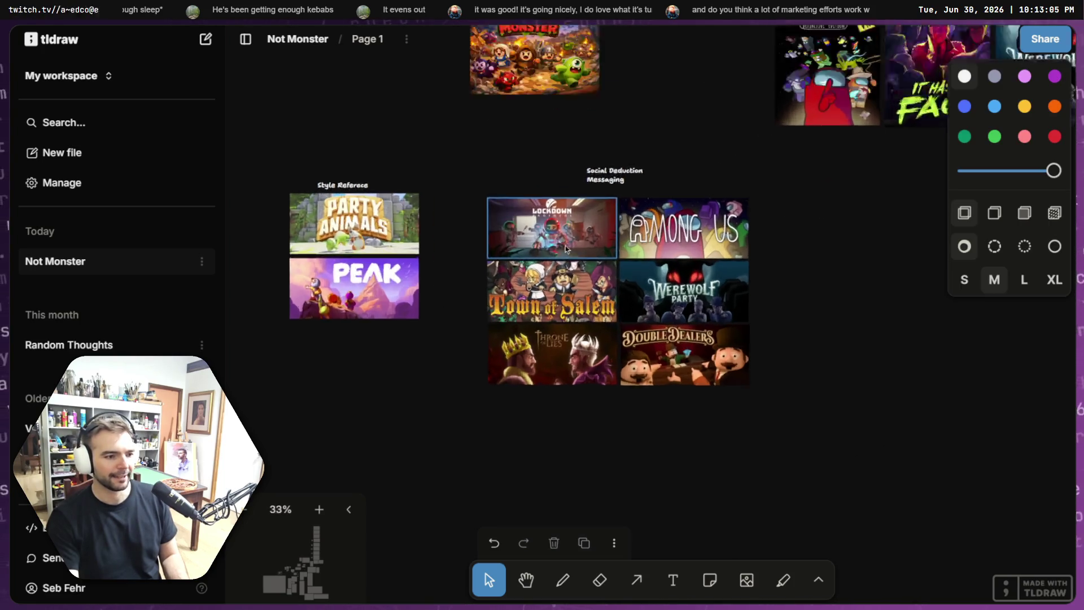
{"action": "scroll", "coordinate": [688, 412], "scroll_direction": "up", "scroll_amount": 5}
{"action": "scroll", "coordinate": [672, 372], "scroll_direction": "up", "scroll_amount": 4}
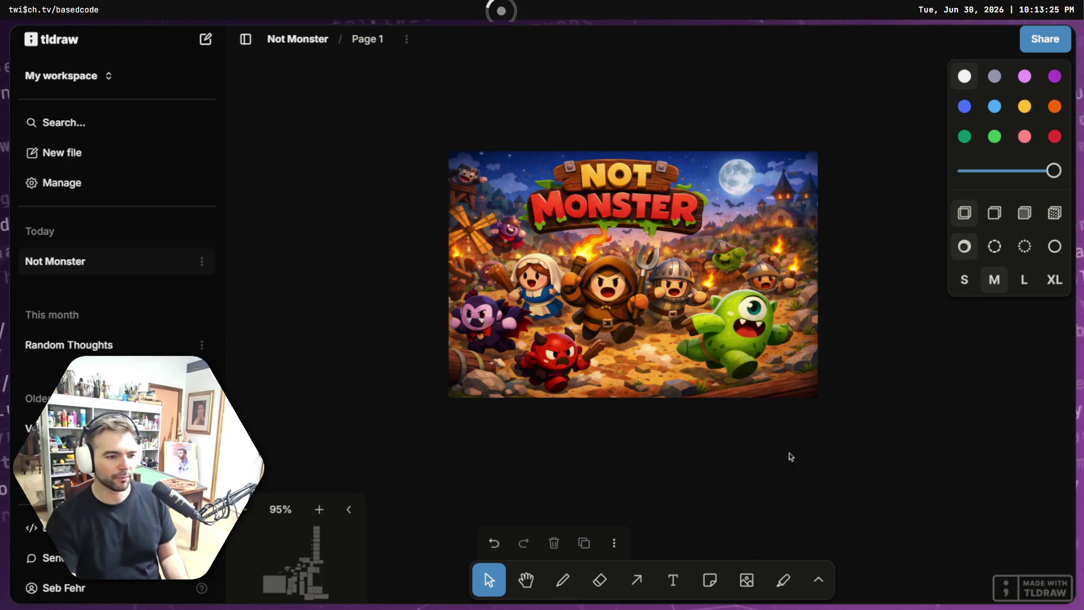
Step: Scroll the board back to the capsule grid at 77%, then switch to the ChatGPT report
{"action": "scroll", "coordinate": [791, 456], "scroll_direction": "down", "scroll_amount": 15}
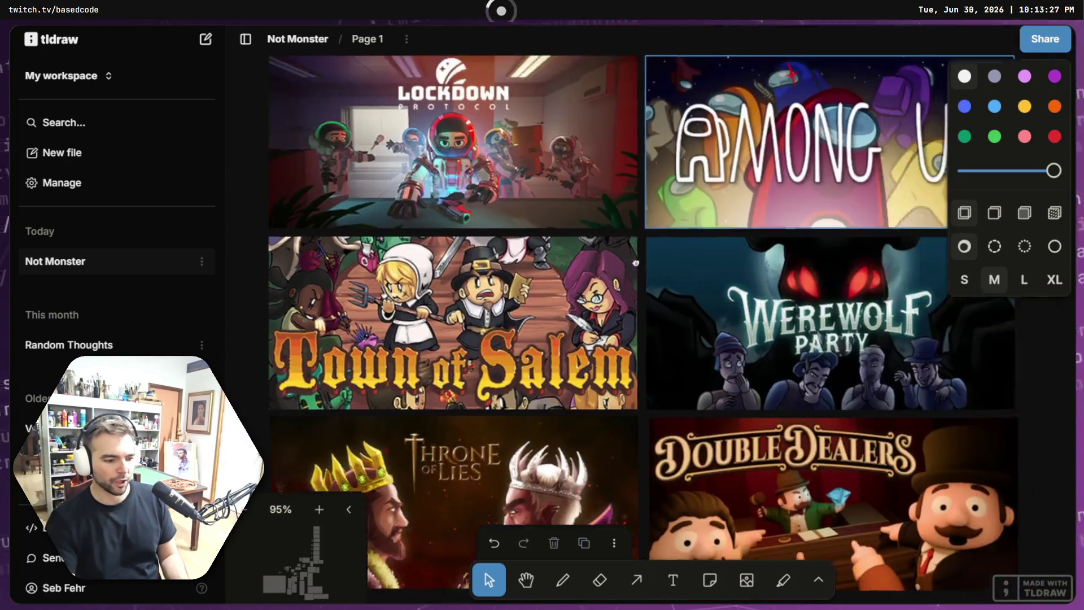
{"action": "scroll", "coordinate": [621, 271], "scroll_direction": "down", "scroll_amount": 3}
{"action": "scroll", "coordinate": [627, 268], "scroll_direction": "left", "scroll_amount": 2}
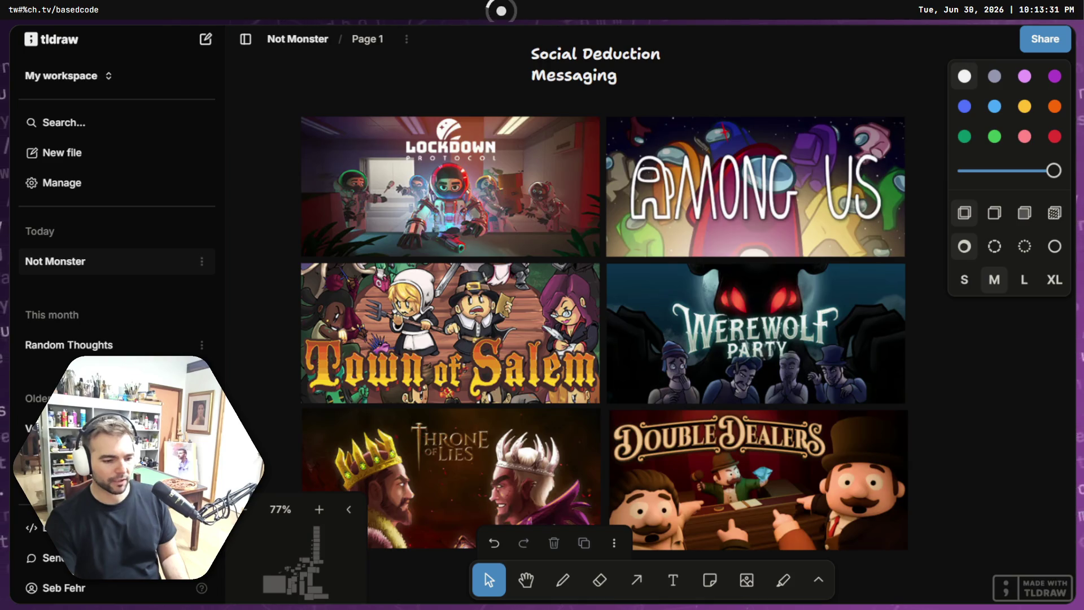
{"action": "key", "text": "alt+Tab"}
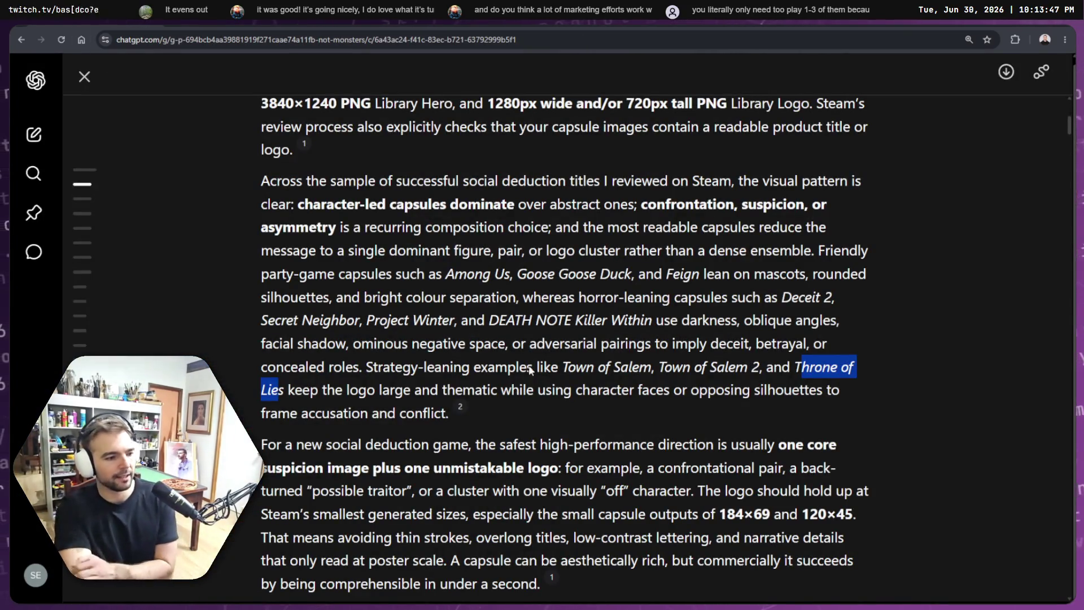
{"action": "left_click", "coordinate": [546, 405]}
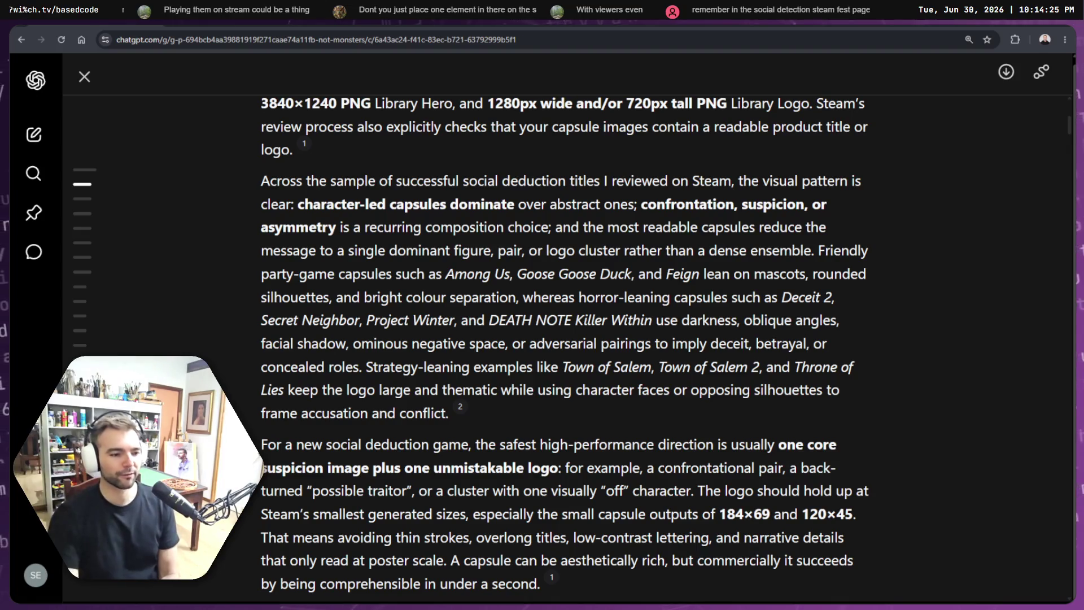
{"action": "scroll", "coordinate": [546, 388], "scroll_direction": "down", "scroll_amount": 2}
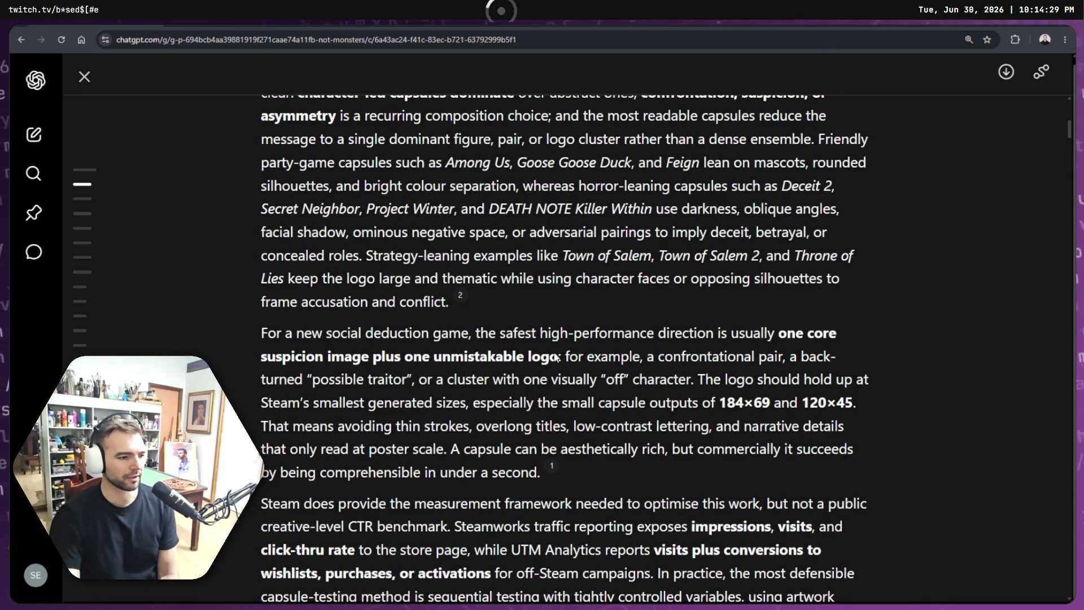
{"action": "scroll", "coordinate": [451, 316], "scroll_direction": "down", "scroll_amount": 1}
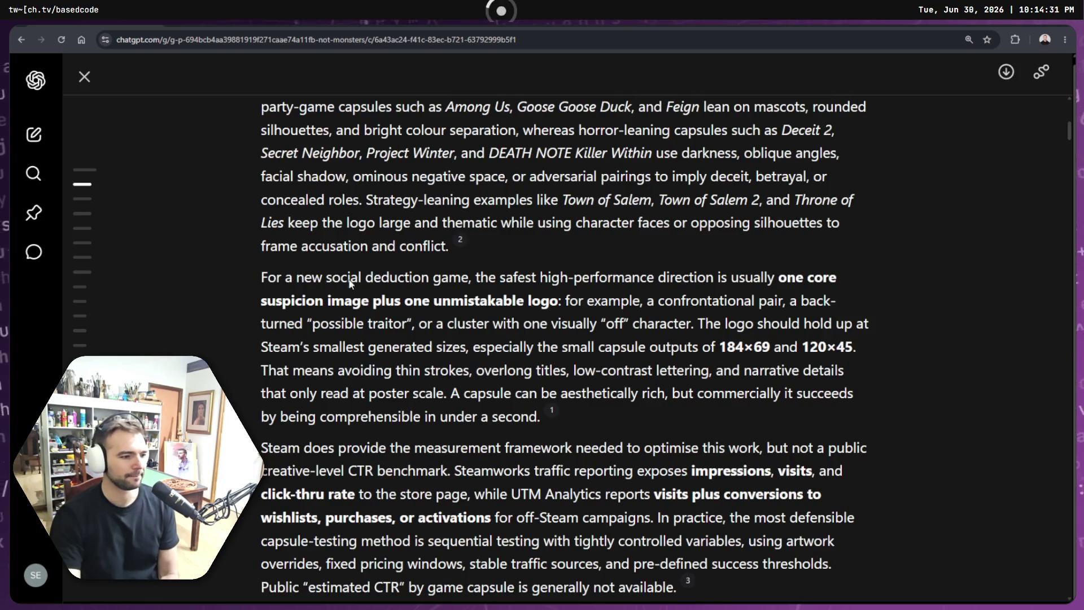
{"action": "left_click_drag", "start_coordinate": [775, 277], "coordinate": [488, 301]}
{"action": "mouse_move", "coordinate": [350, 308]}
{"action": "left_mouse_down"}
{"action": "mouse_move", "coordinate": [776, 279]}
{"action": "mouse_move", "coordinate": [526, 306]}
{"action": "mouse_move", "coordinate": [558, 302]}
{"action": "left_mouse_up"}
{"action": "left_click", "coordinate": [565, 303]}
{"action": "left_click", "coordinate": [762, 285]}
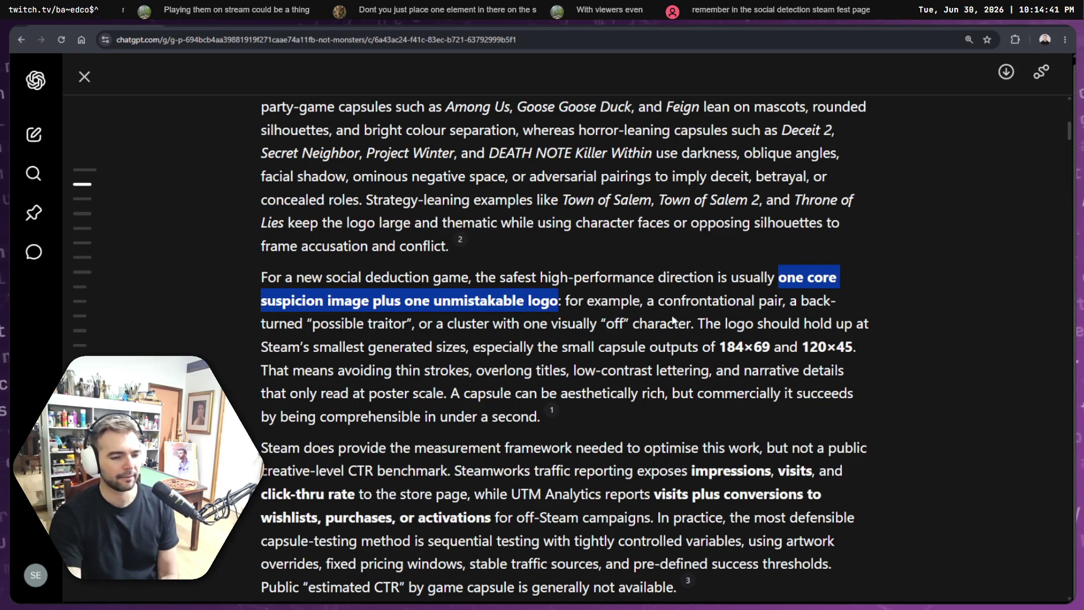
{"action": "scroll", "coordinate": [699, 264], "scroll_direction": "down", "scroll_amount": 1}
{"action": "left_click", "coordinate": [302, 275]}
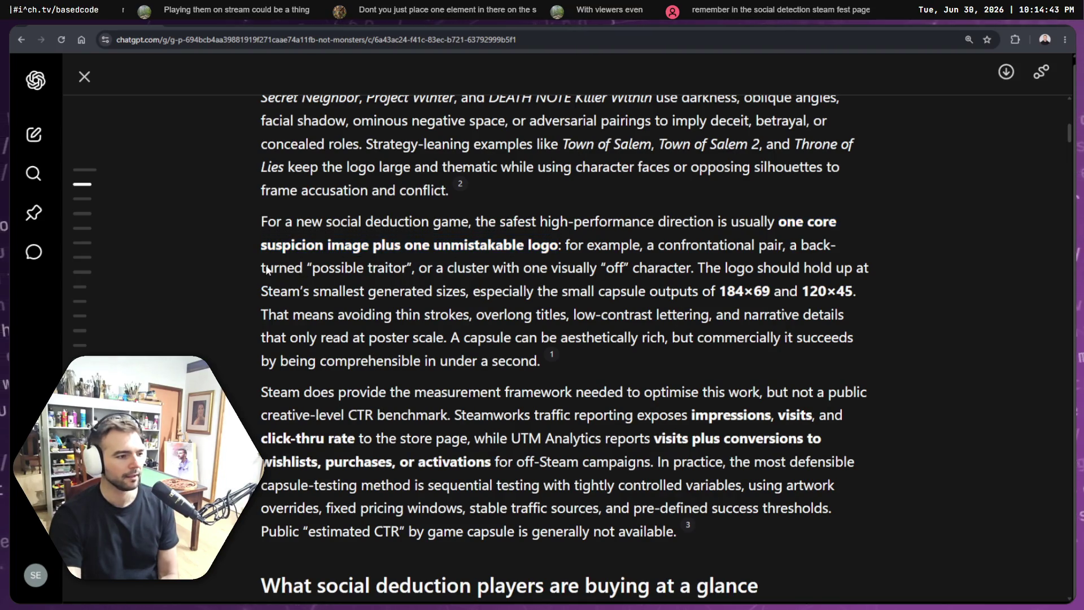
{"action": "mouse_move", "coordinate": [334, 268]}
{"action": "left_mouse_down"}
{"action": "mouse_move", "coordinate": [681, 276]}
{"action": "mouse_move", "coordinate": [418, 270]}
{"action": "left_mouse_up"}
{"action": "left_click", "coordinate": [472, 279]}
{"action": "left_click", "coordinate": [590, 278]}
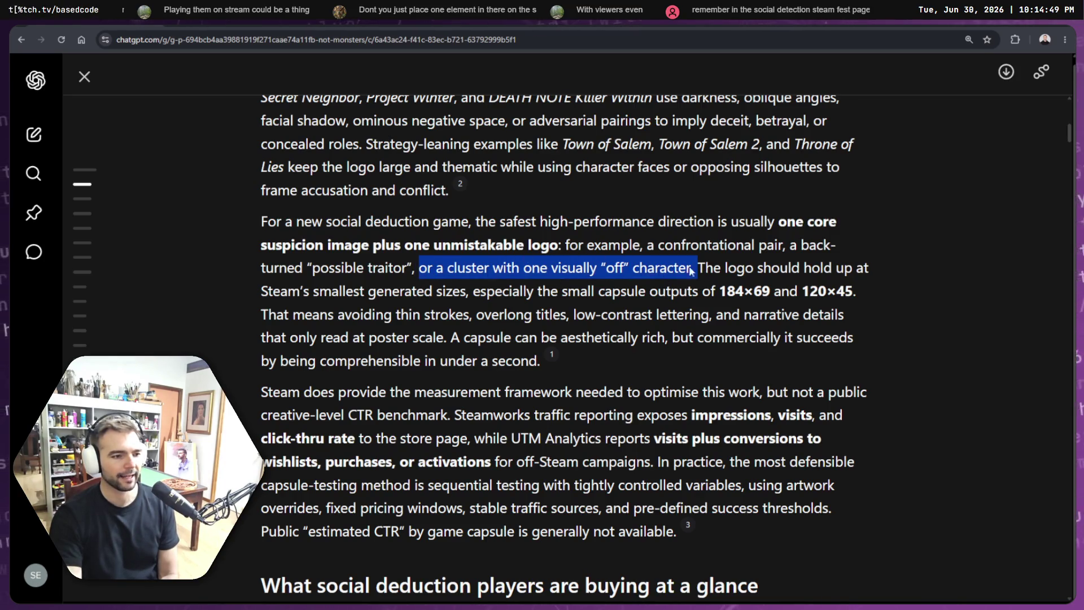
{"action": "scroll", "coordinate": [716, 273], "scroll_direction": "down", "scroll_amount": 1}
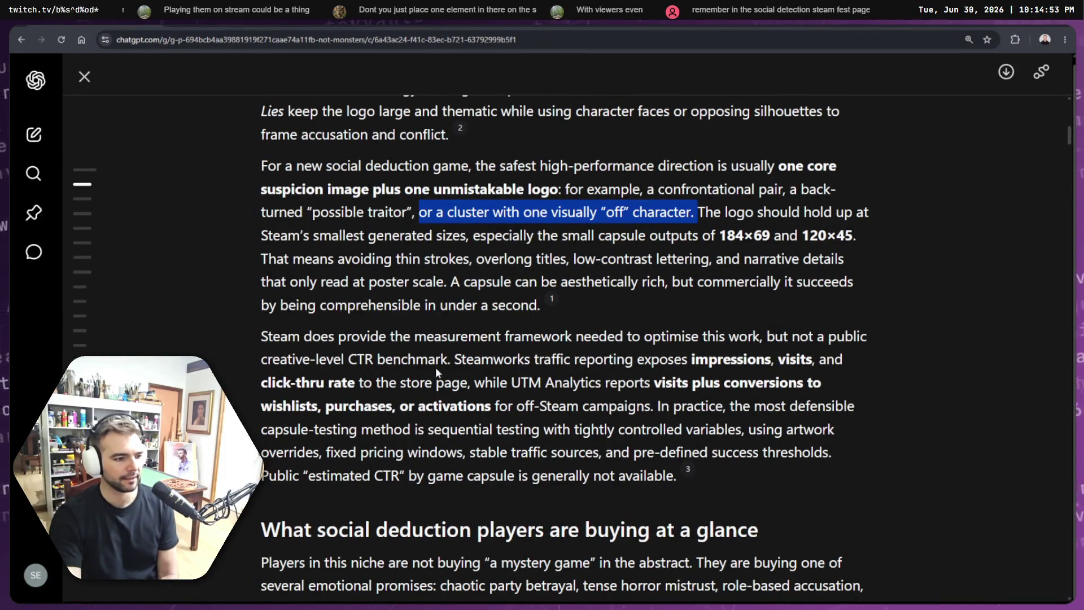
{"action": "scroll", "coordinate": [655, 348], "scroll_direction": "down", "scroll_amount": 1}
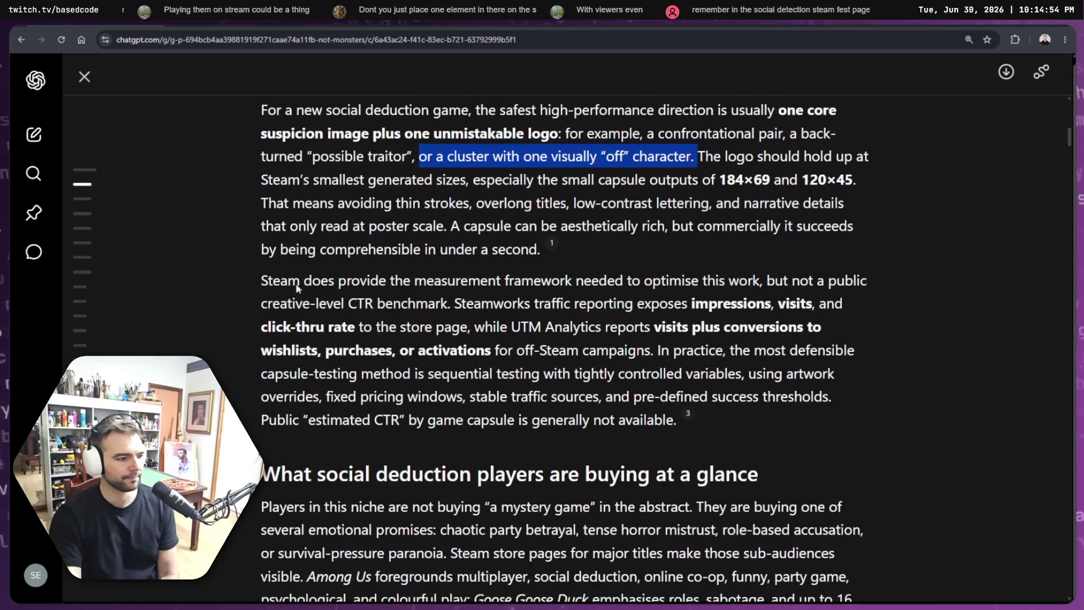
{"action": "left_click", "coordinate": [264, 282]}
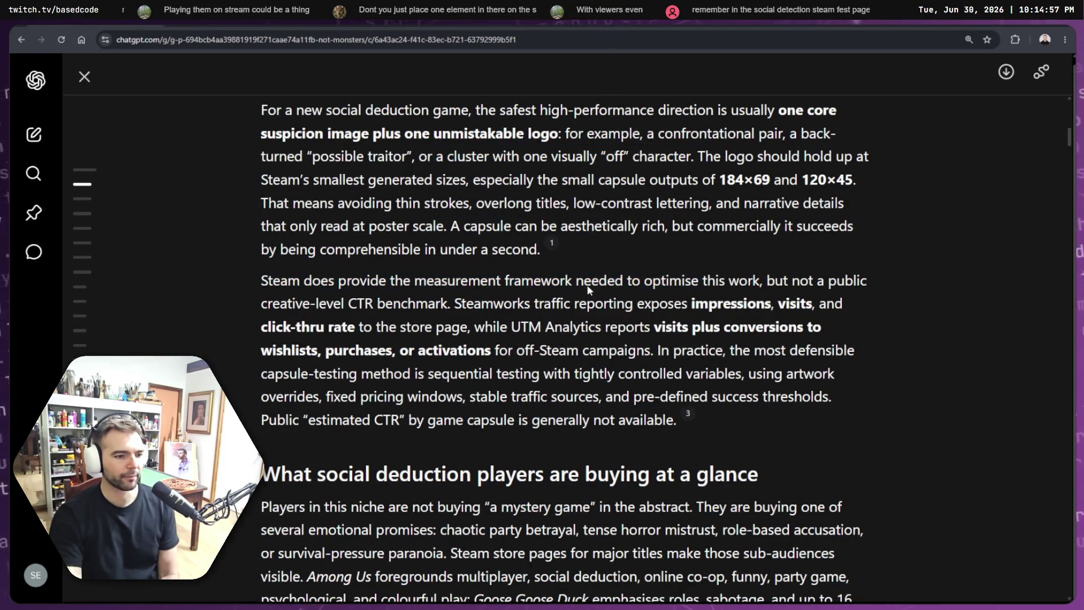
{"action": "left_click_drag", "start_coordinate": [771, 286], "coordinate": [865, 286]}
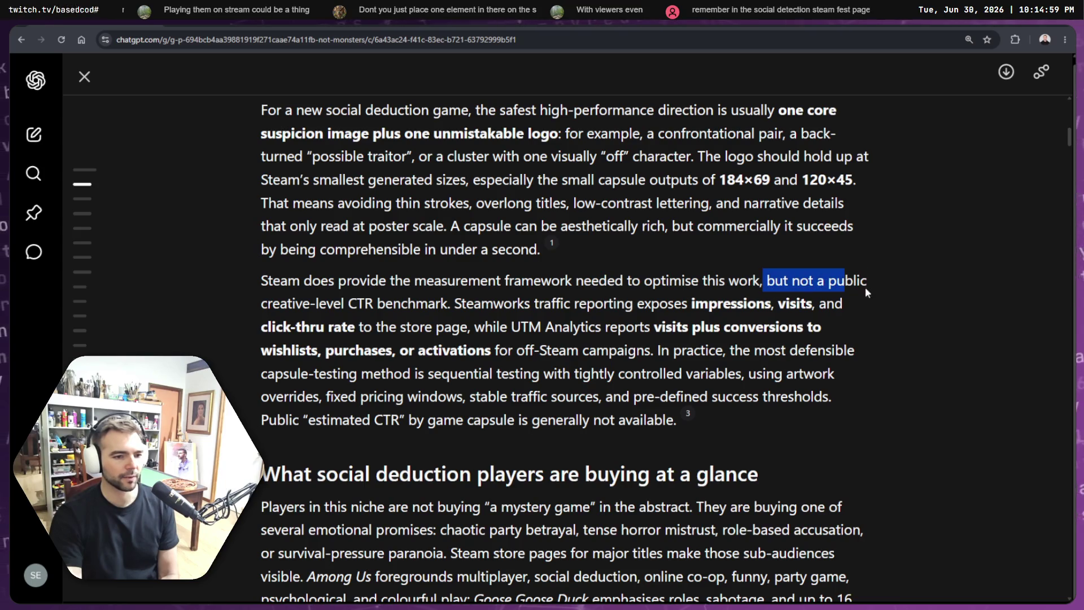
{"action": "left_click", "coordinate": [865, 287]}
{"action": "left_click_drag", "start_coordinate": [260, 304], "coordinate": [410, 305]}
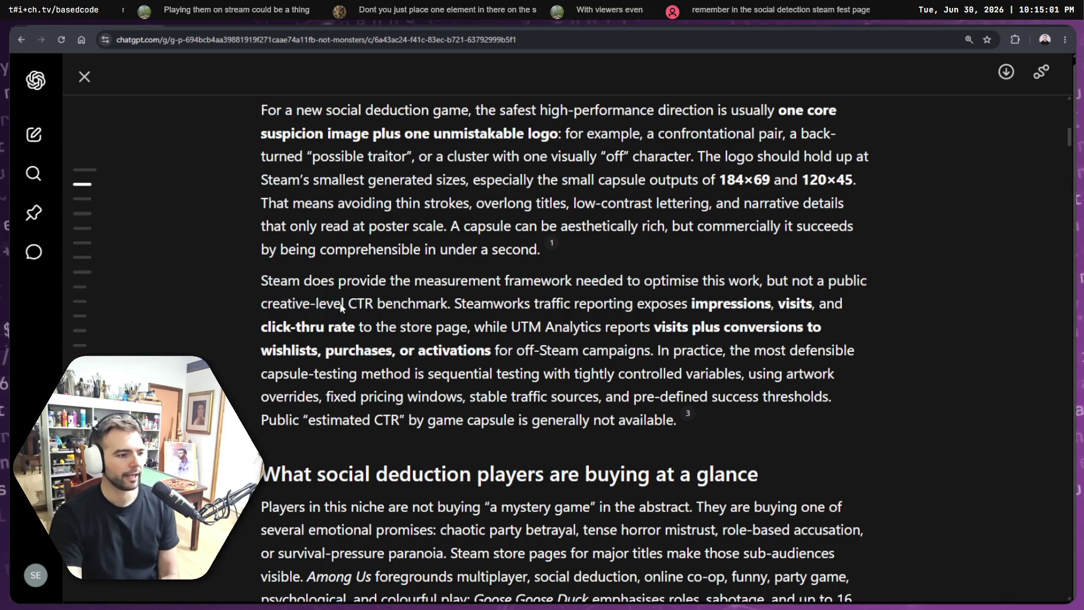
{"action": "left_click_drag", "start_coordinate": [341, 305], "coordinate": [402, 305]}
{"action": "double_click", "coordinate": [418, 304]}
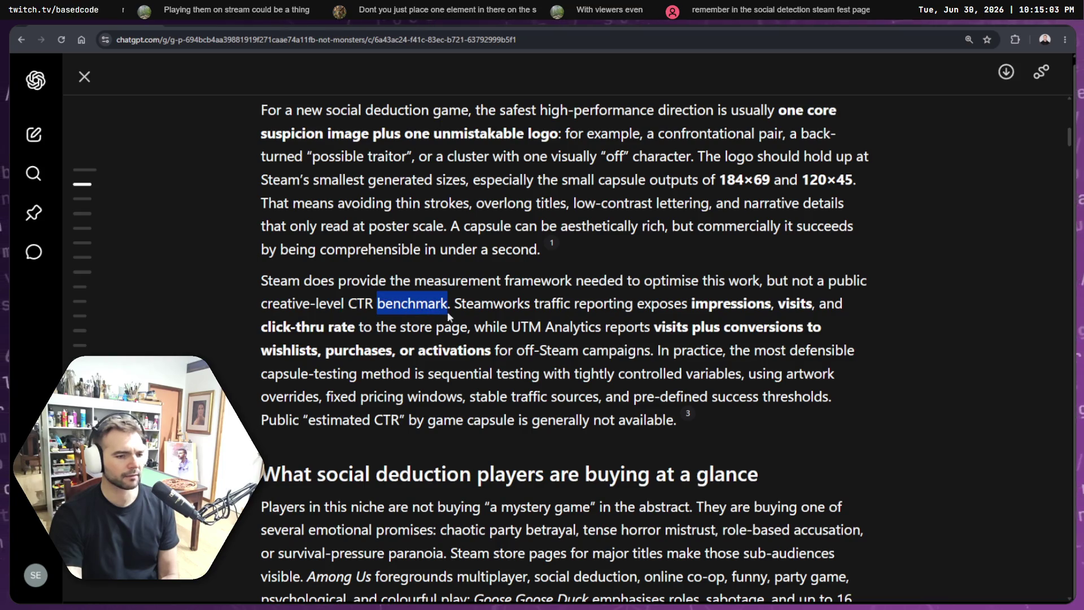
{"action": "double_click", "coordinate": [273, 305]}
{"action": "left_click", "coordinate": [314, 305]}
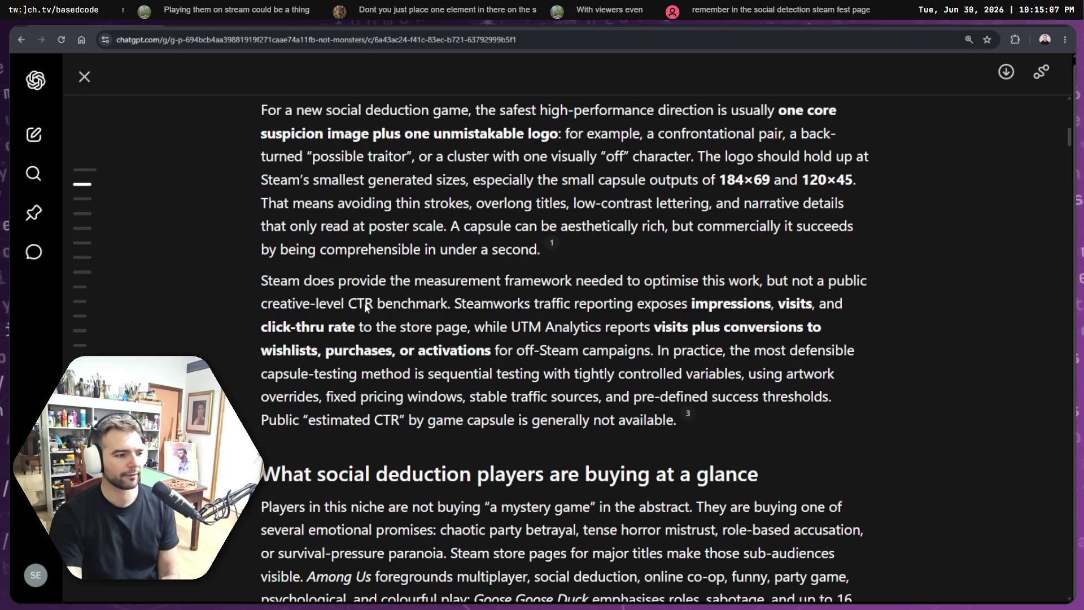
{"action": "mouse_move", "coordinate": [448, 305]}
{"action": "left_mouse_down"}
{"action": "mouse_move", "coordinate": [346, 280]}
{"action": "mouse_move", "coordinate": [272, 282]}
{"action": "left_mouse_up"}
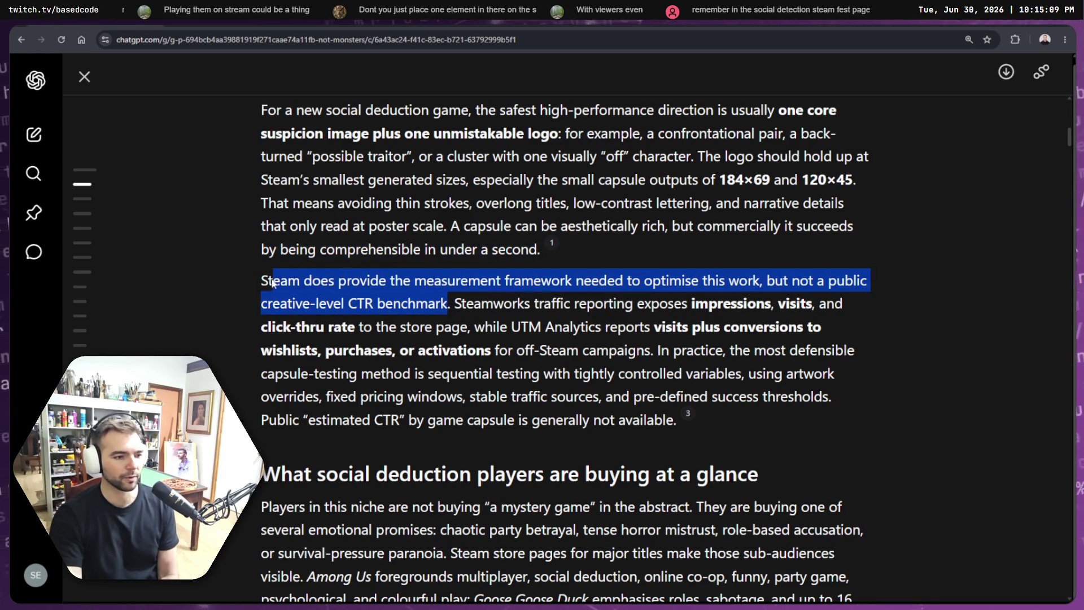
{"action": "left_click", "coordinate": [429, 299]}
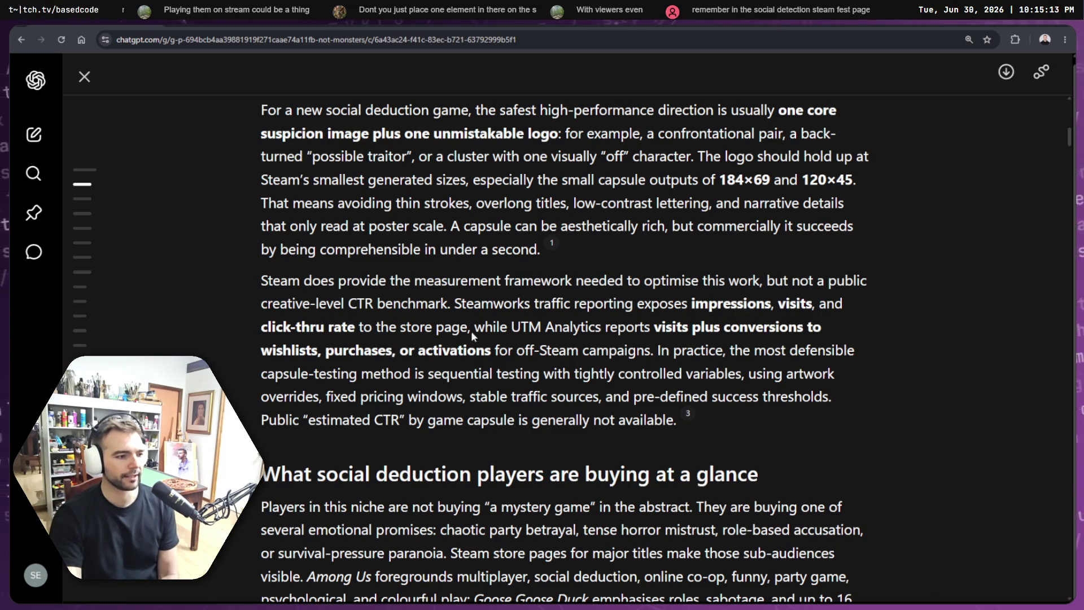
{"action": "mouse_move", "coordinate": [390, 327]}
{"action": "left_mouse_down"}
{"action": "mouse_move", "coordinate": [511, 304]}
{"action": "mouse_move", "coordinate": [733, 330]}
{"action": "left_mouse_up"}
{"action": "left_click", "coordinate": [546, 302]}
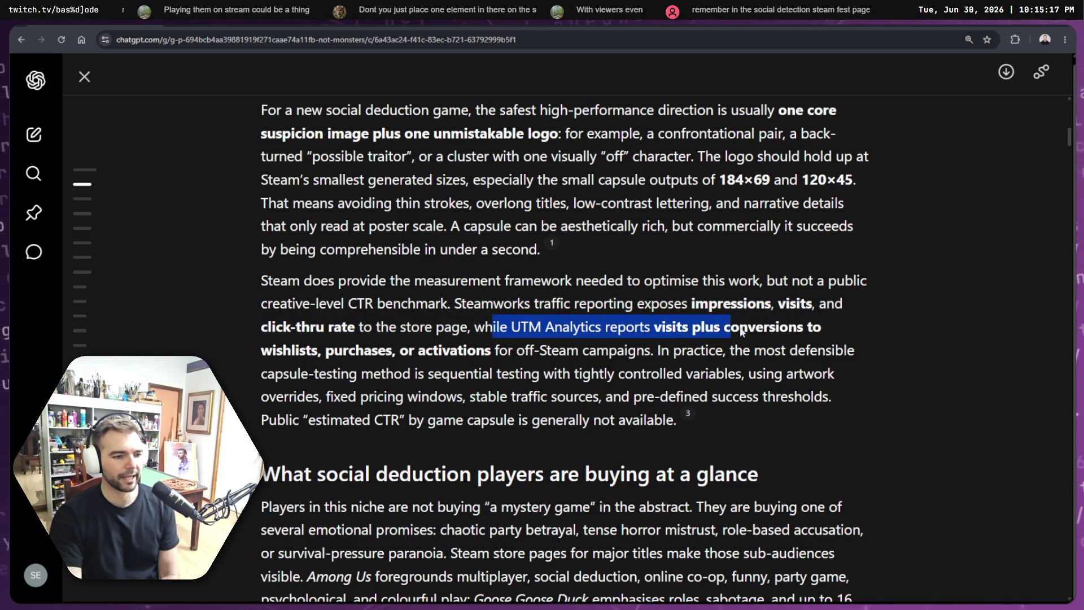
{"action": "left_click", "coordinate": [743, 333]}
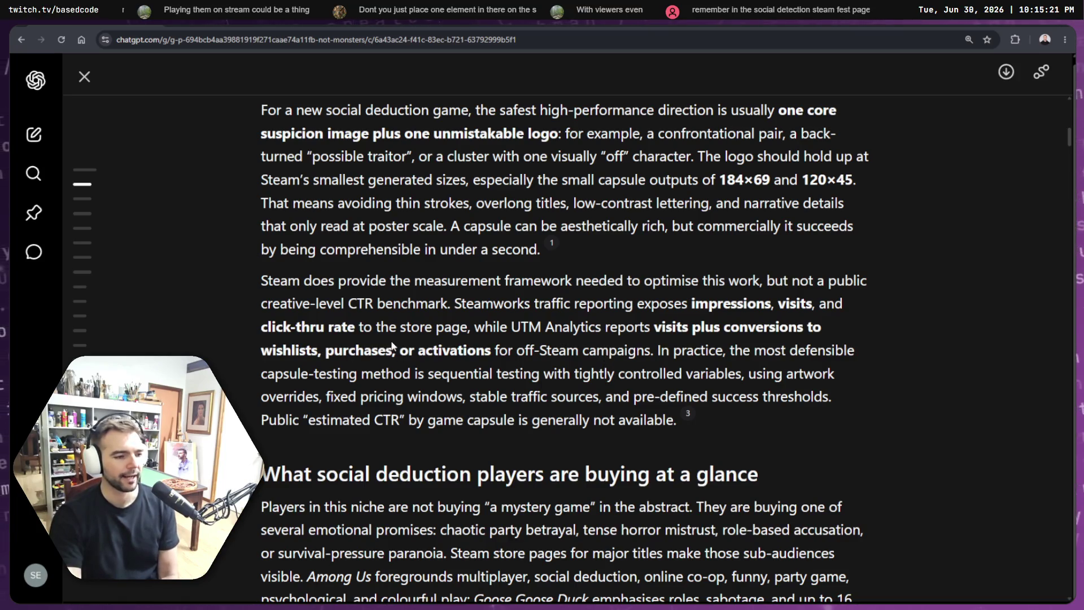
{"action": "scroll", "coordinate": [418, 345], "scroll_direction": "down", "scroll_amount": 1}
{"action": "scroll", "coordinate": [469, 266], "scroll_direction": "down", "scroll_amount": 1}
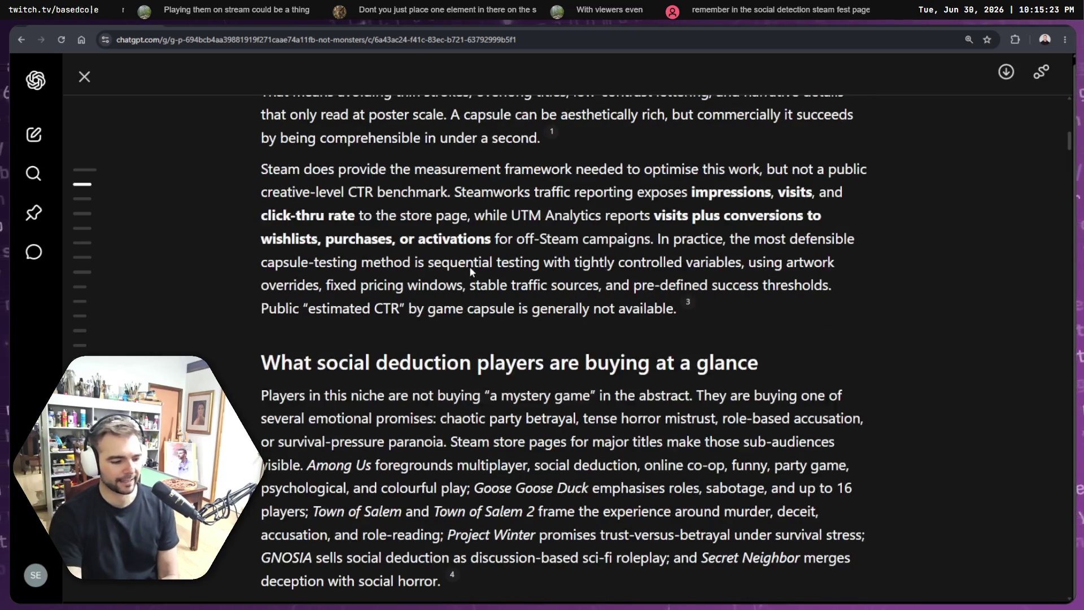
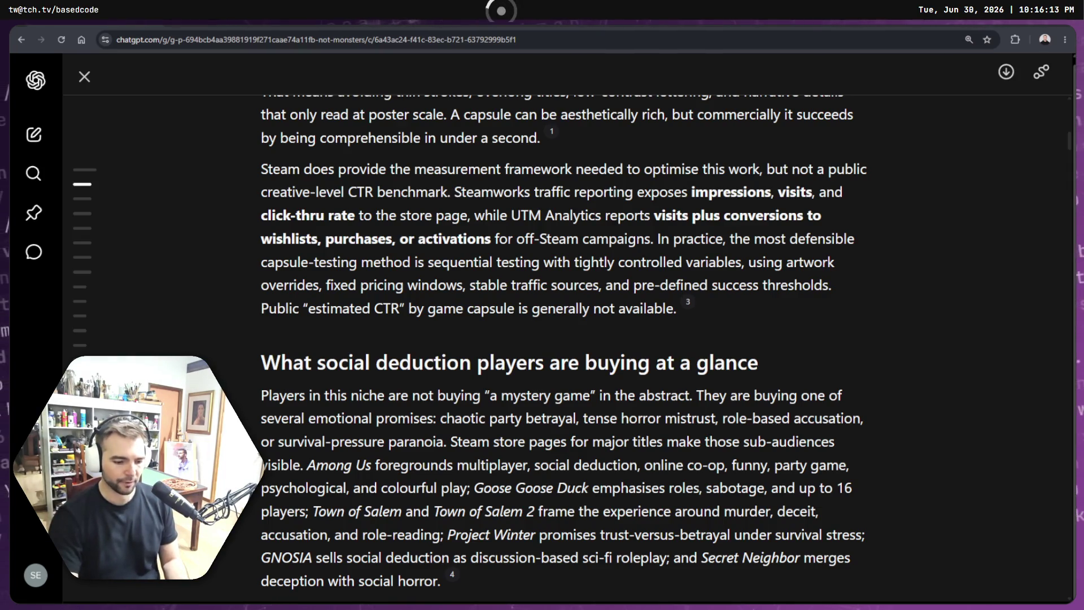
Step: Read further into the social deduction buyers section, then switch to the Not Monster tldraw board
{"action": "scroll", "coordinate": [467, 264], "scroll_direction": "down", "scroll_amount": 1}
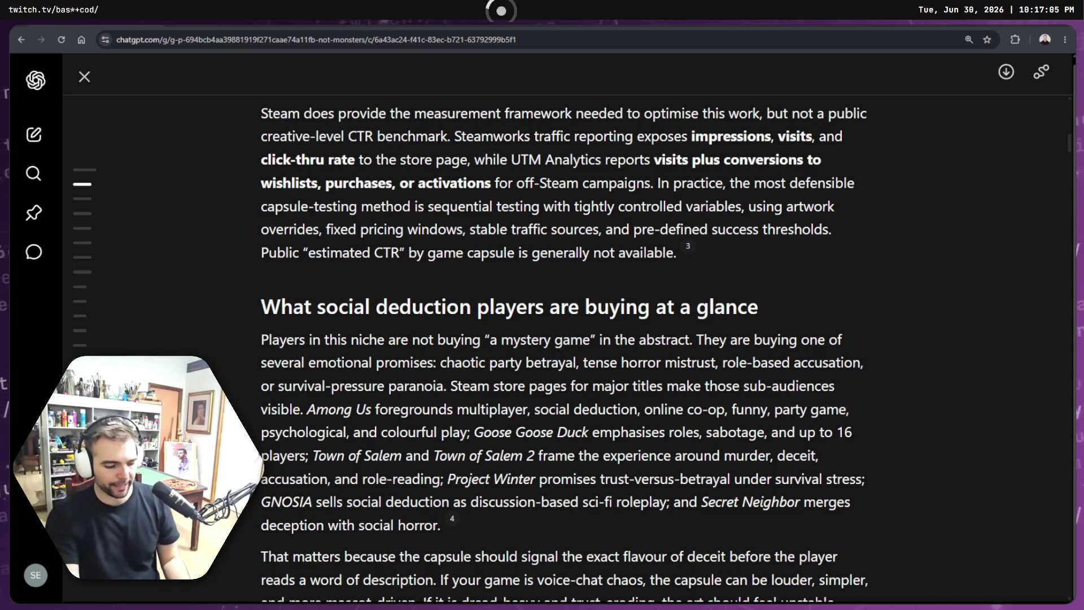
{"action": "key", "text": "alt+Tab"}
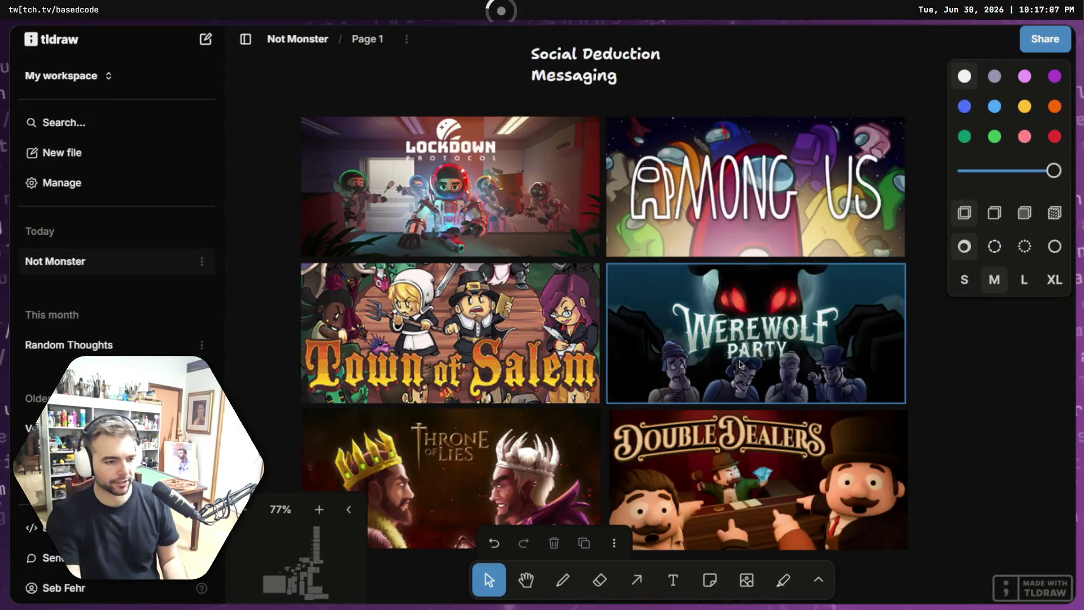
Step: Zoom out across the board and select the small comic-style accusation image
{"action": "scroll", "coordinate": [852, 244], "scroll_direction": "down", "scroll_amount": 5}
{"action": "scroll", "coordinate": [852, 244], "scroll_direction": "right", "scroll_amount": 10}
{"action": "scroll", "coordinate": [777, 254], "scroll_direction": "down", "scroll_amount": 5}
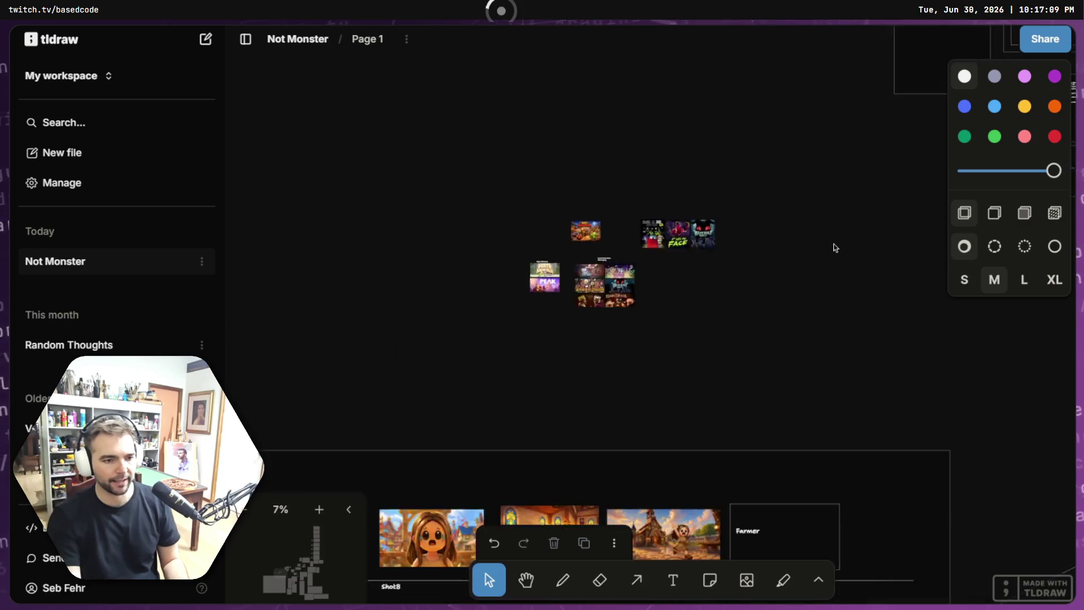
{"action": "scroll", "coordinate": [698, 261], "scroll_direction": "right", "scroll_amount": 5}
{"action": "scroll", "coordinate": [638, 283], "scroll_direction": "right", "scroll_amount": 5}
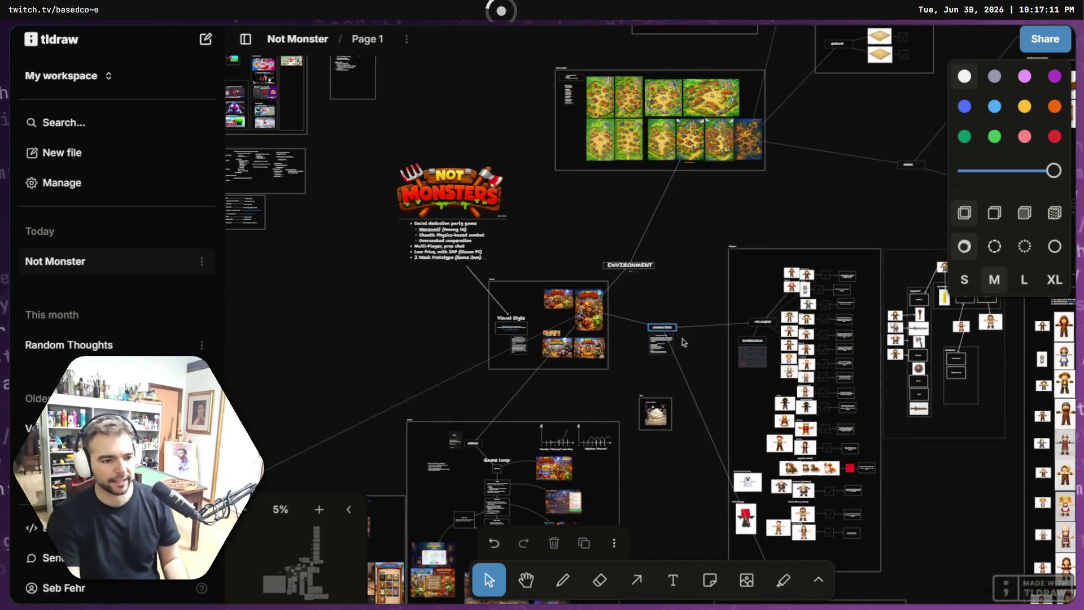
{"action": "left_click", "coordinate": [552, 337]}
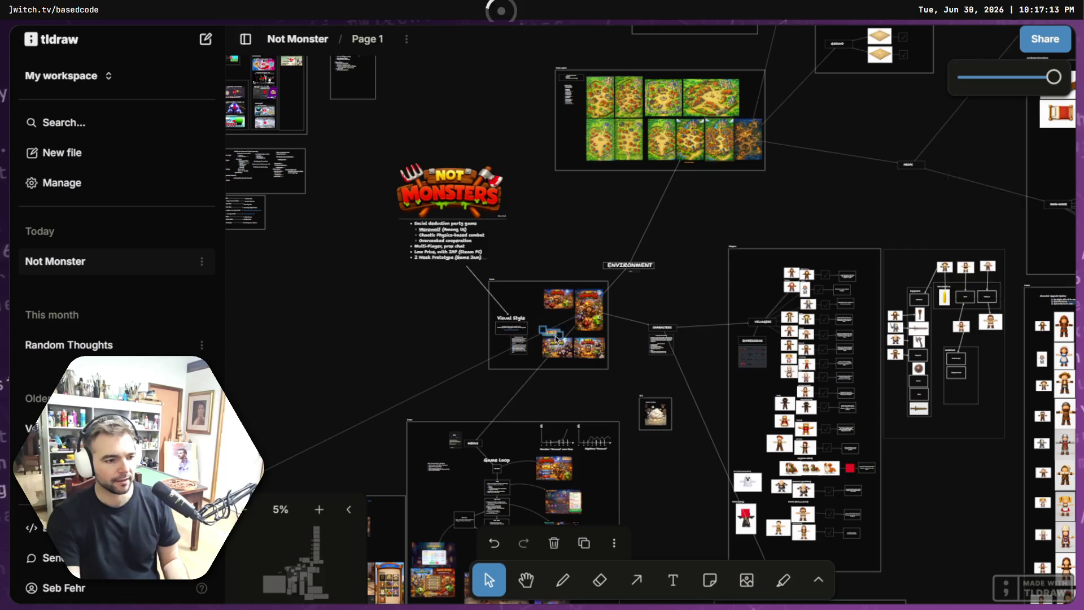
Step: Move the comic image directly under the Not Monster key art and enlarge it to match its width
{"action": "scroll", "coordinate": [562, 279], "scroll_direction": "left", "scroll_amount": 10}
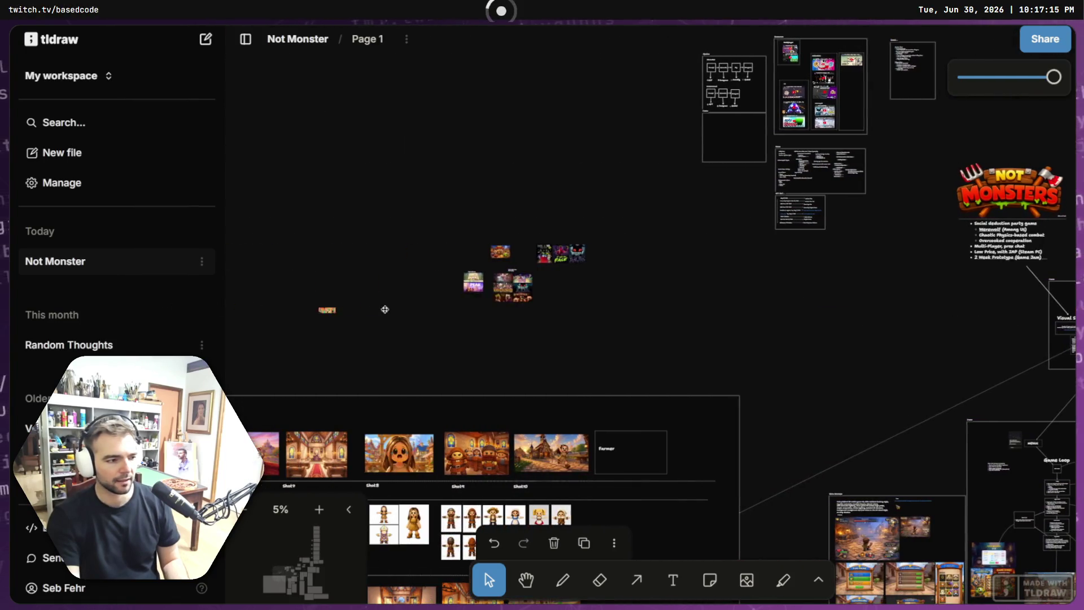
{"action": "scroll", "coordinate": [562, 279], "scroll_direction": "up", "scroll_amount": 10}
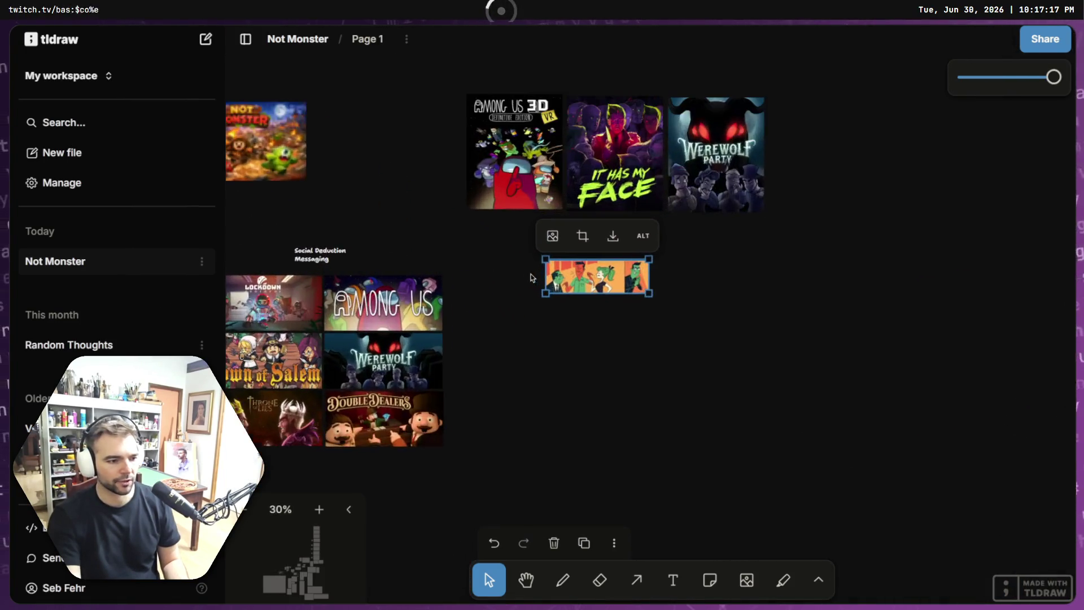
{"action": "scroll", "coordinate": [681, 352], "scroll_direction": "left", "scroll_amount": 5}
{"action": "mouse_move", "coordinate": [909, 271]}
{"action": "left_mouse_down"}
{"action": "mouse_move", "coordinate": [718, 245]}
{"action": "mouse_move", "coordinate": [347, 160]}
{"action": "mouse_move", "coordinate": [306, 140]}
{"action": "left_mouse_up"}
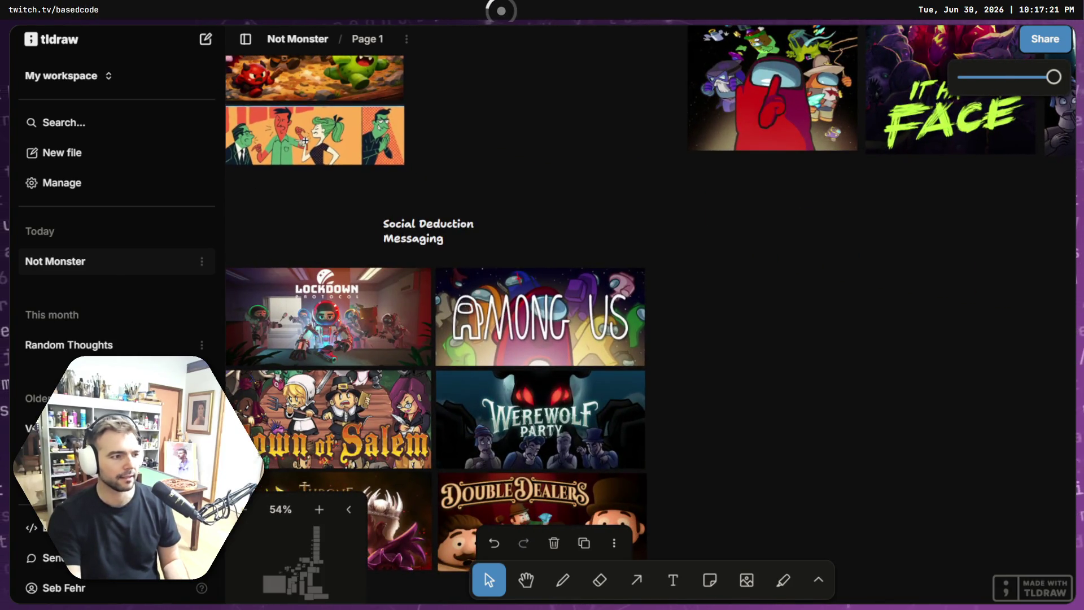
{"action": "mouse_move", "coordinate": [402, 190]}
{"action": "left_mouse_down"}
{"action": "mouse_move", "coordinate": [554, 218]}
{"action": "mouse_move", "coordinate": [611, 323]}
{"action": "left_mouse_up"}
{"action": "left_click_drag", "start_coordinate": [429, 296], "coordinate": [414, 305]}
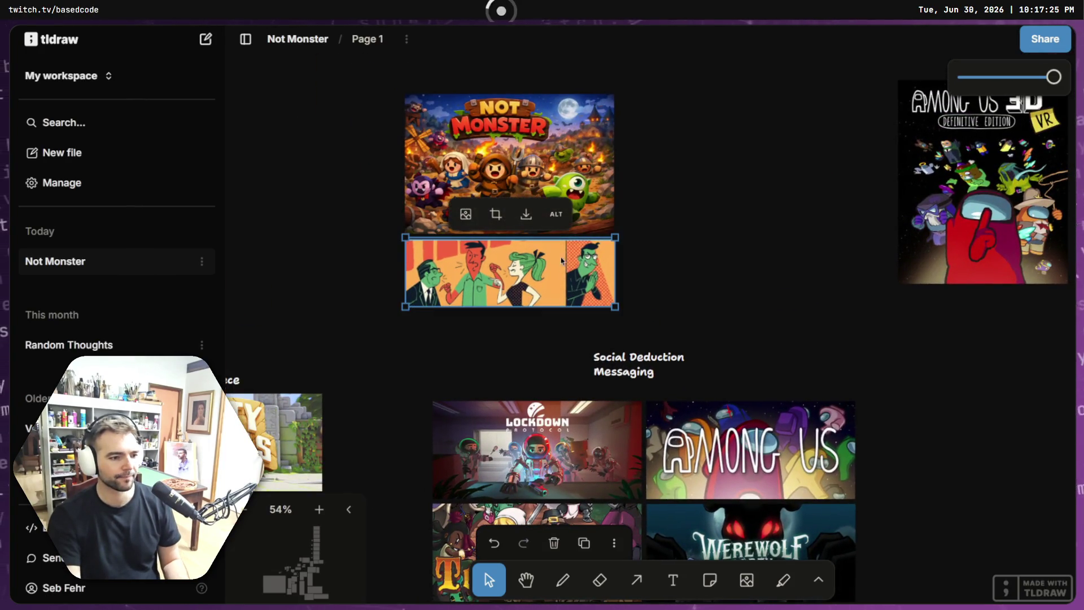
Step: Pan over the board to check the comic image's placement beneath the key art, leaving it deselected
{"action": "scroll", "coordinate": [525, 282], "scroll_direction": "up", "scroll_amount": 5}
{"action": "scroll", "coordinate": [508, 271], "scroll_direction": "up", "scroll_amount": 5}
{"action": "scroll", "coordinate": [508, 271], "scroll_direction": "left", "scroll_amount": 3}
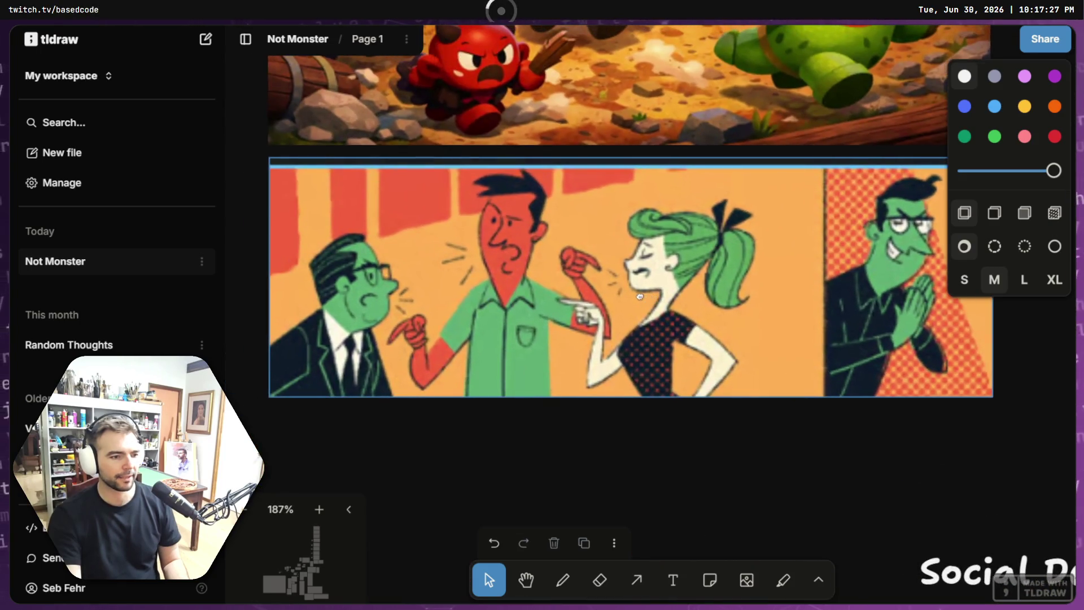
{"action": "scroll", "coordinate": [672, 297], "scroll_direction": "down", "scroll_amount": 4}
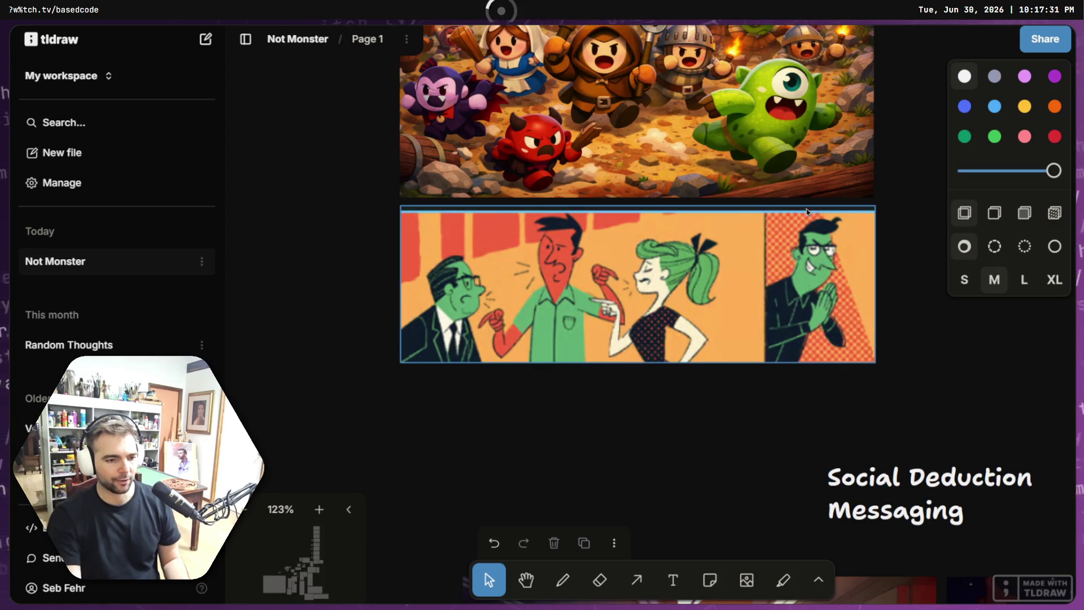
{"action": "left_click", "coordinate": [869, 299]}
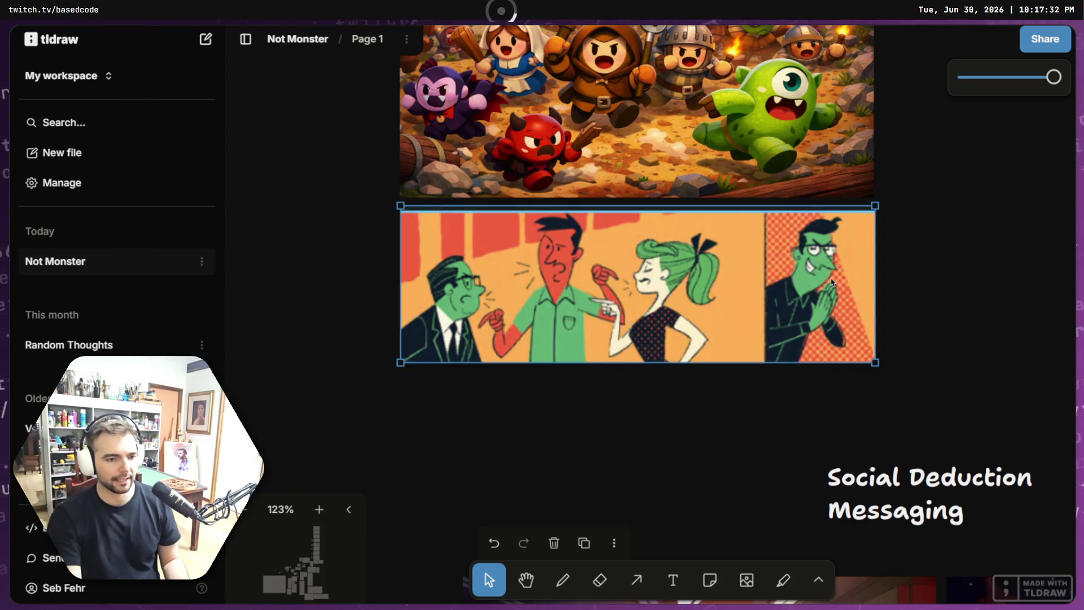
{"action": "left_click", "coordinate": [894, 290]}
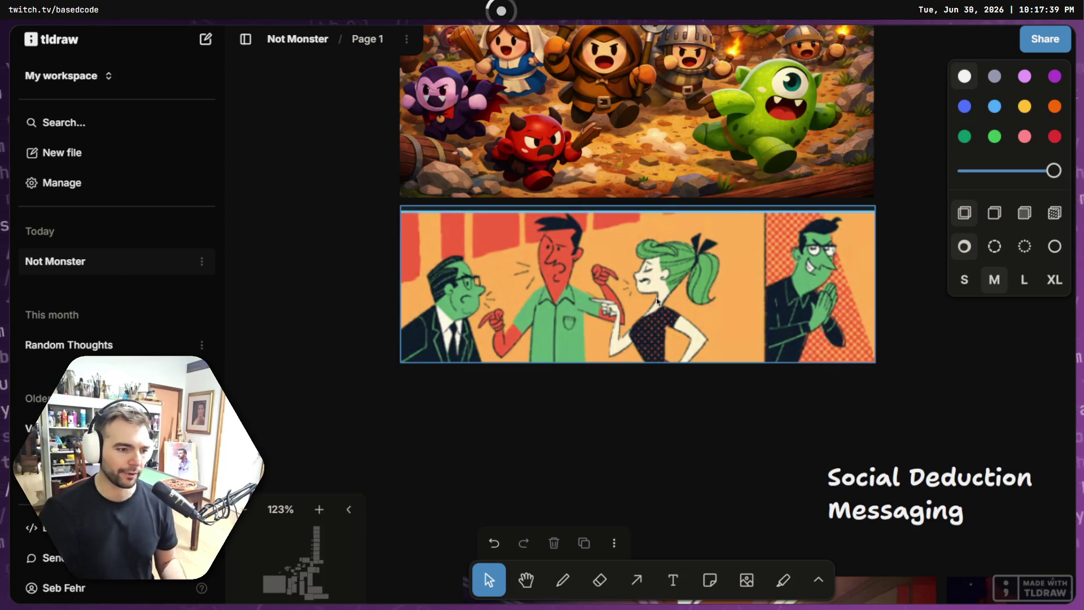
{"action": "scroll", "coordinate": [678, 277], "scroll_direction": "down", "scroll_amount": 5}
{"action": "scroll", "coordinate": [564, 366], "scroll_direction": "down", "scroll_amount": 3}
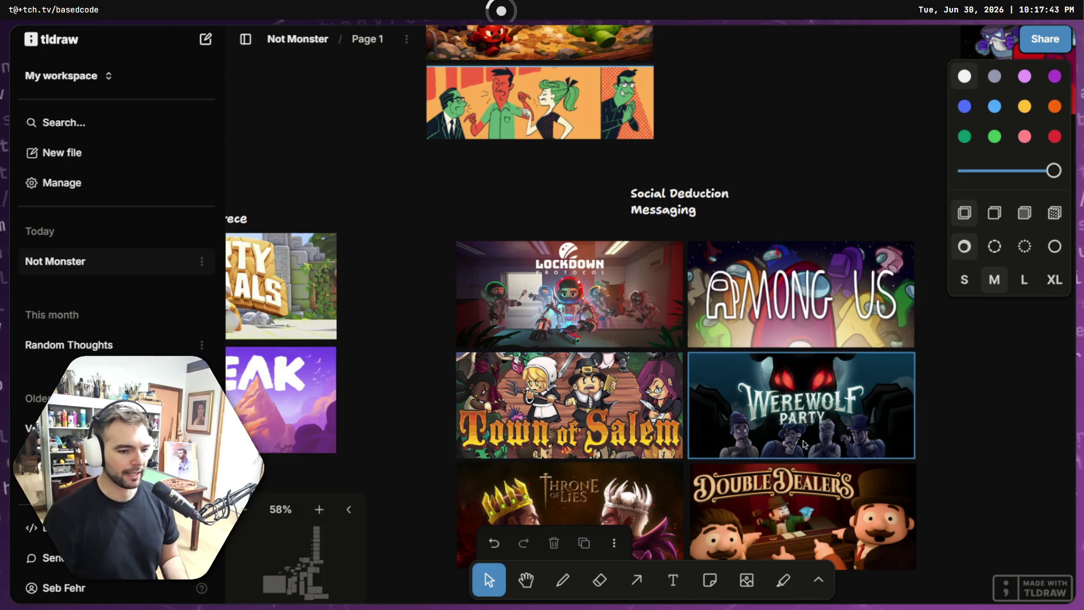
{"action": "scroll", "coordinate": [805, 443], "scroll_direction": "down", "scroll_amount": 2}
{"action": "scroll", "coordinate": [734, 339], "scroll_direction": "down", "scroll_amount": 3}
{"action": "scroll", "coordinate": [712, 307], "scroll_direction": "up", "scroll_amount": 6}
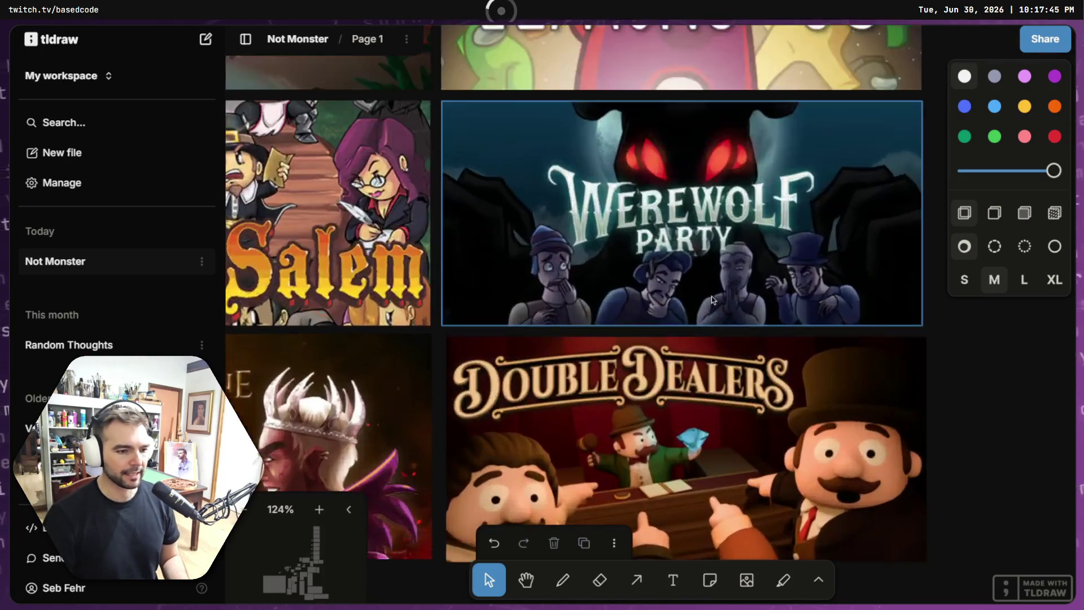
{"action": "scroll", "coordinate": [791, 285], "scroll_direction": "down", "scroll_amount": 6}
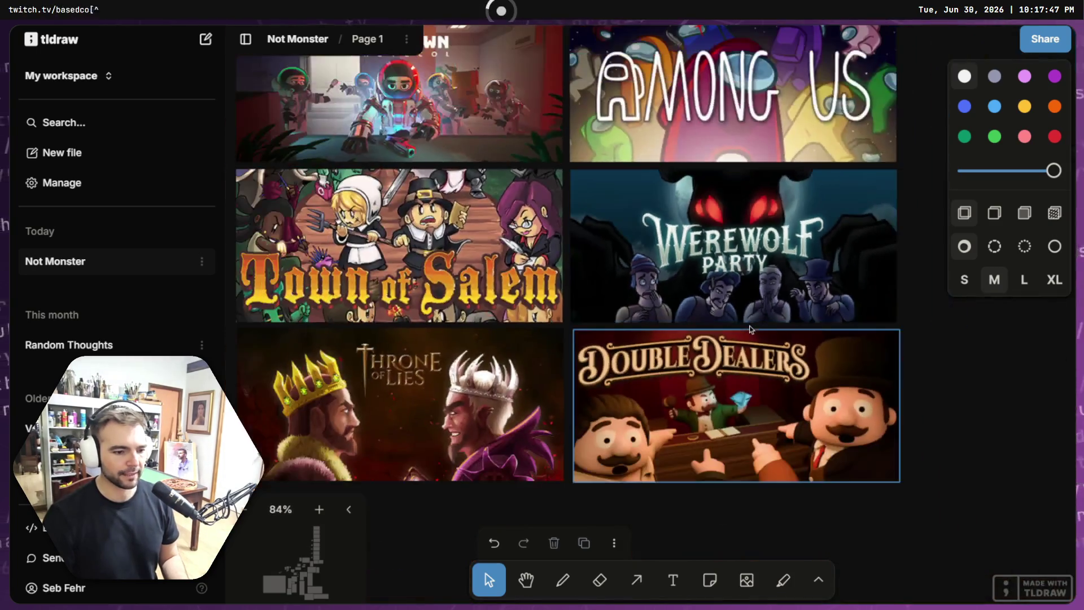
{"action": "scroll", "coordinate": [716, 430], "scroll_direction": "up", "scroll_amount": 4}
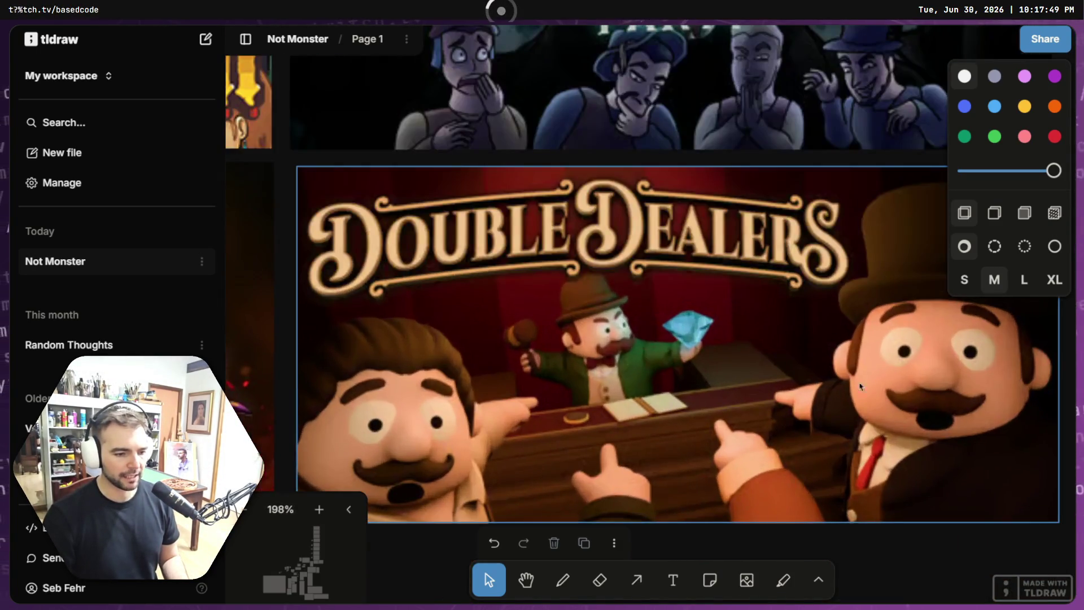
{"action": "scroll", "coordinate": [571, 398], "scroll_direction": "down", "scroll_amount": 3}
{"action": "scroll", "coordinate": [657, 377], "scroll_direction": "left", "scroll_amount": 5}
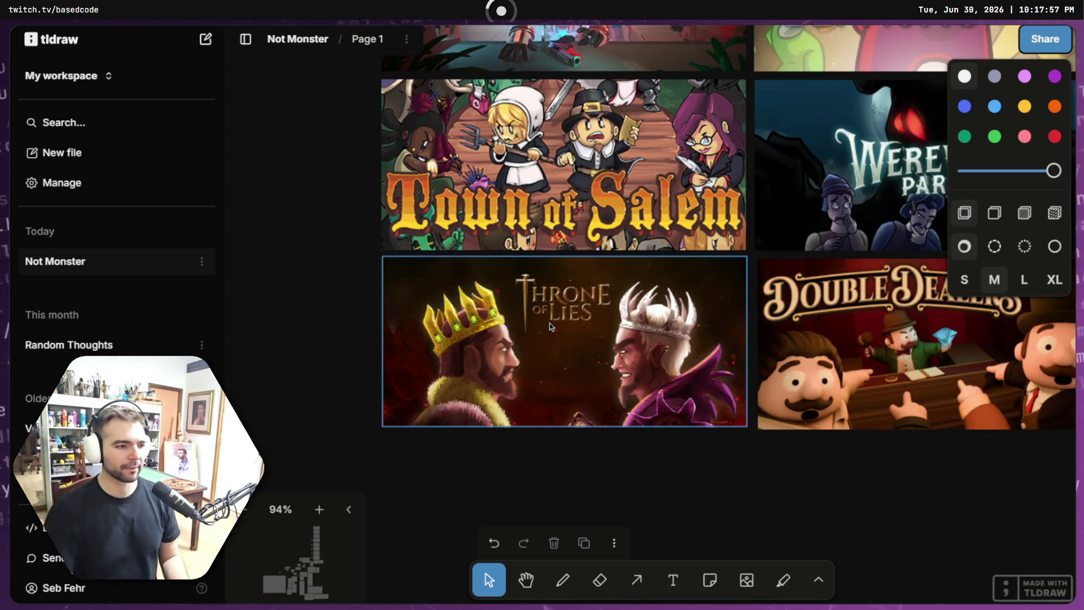
{"action": "scroll", "coordinate": [548, 326], "scroll_direction": "down", "scroll_amount": 5}
{"action": "scroll", "coordinate": [577, 319], "scroll_direction": "up", "scroll_amount": 5}
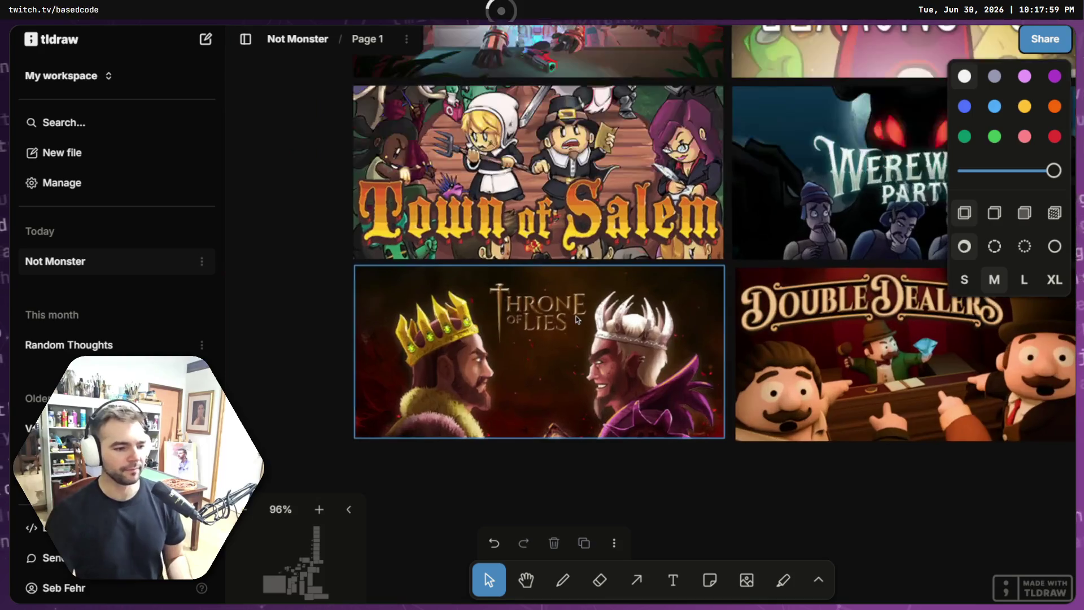
{"action": "key", "text": "Escape"}
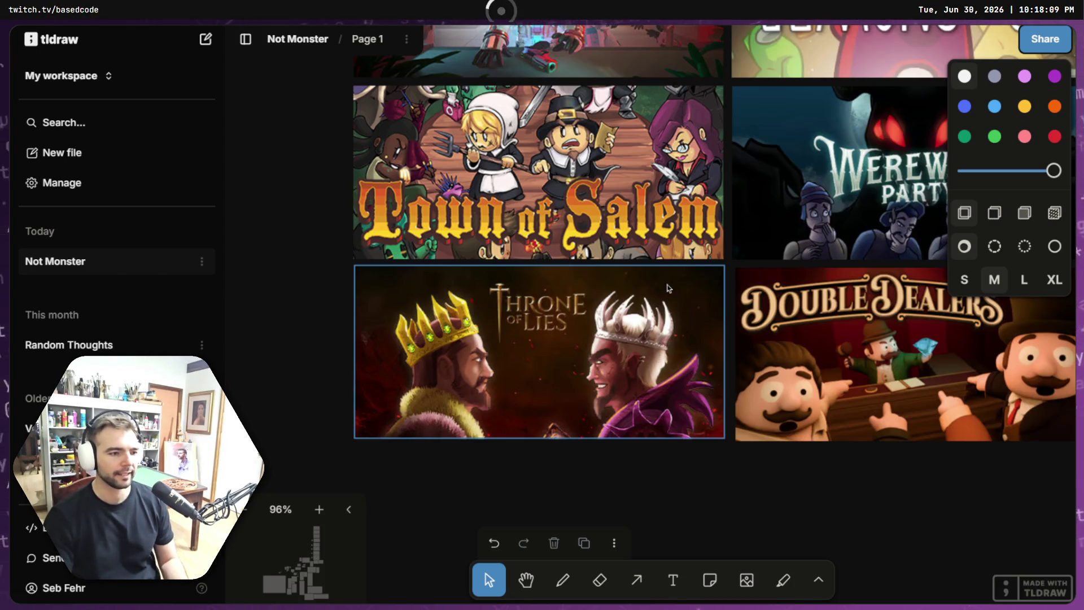
{"action": "scroll", "coordinate": [668, 289], "scroll_direction": "down", "scroll_amount": 5}
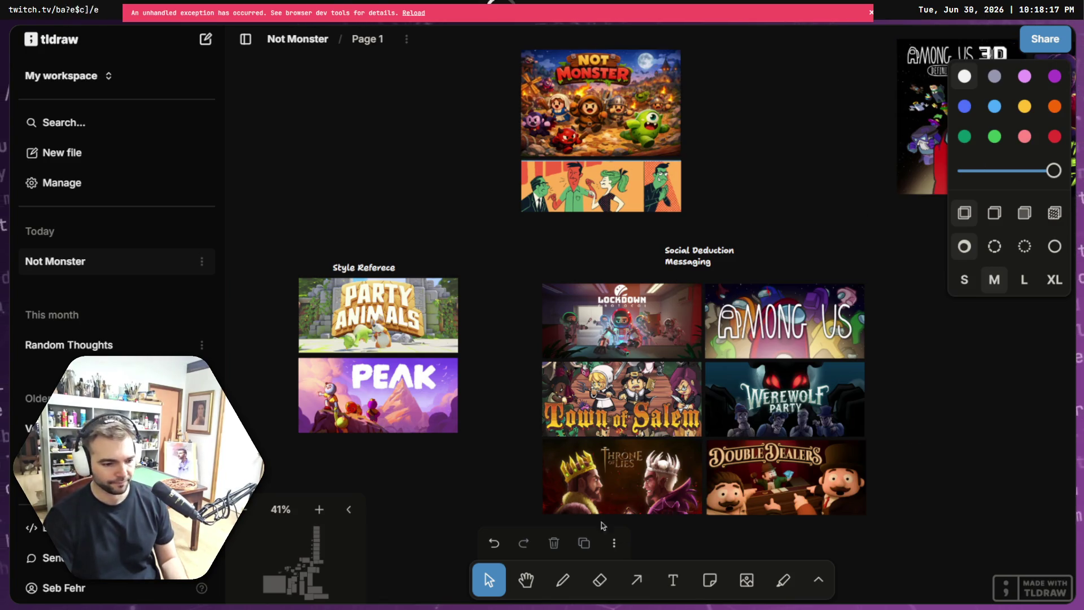
Step: Return to the ChatGPT report and highlight the chaotic party betrayal and sub-audiences passages
{"action": "key", "text": "alt+Tab"}
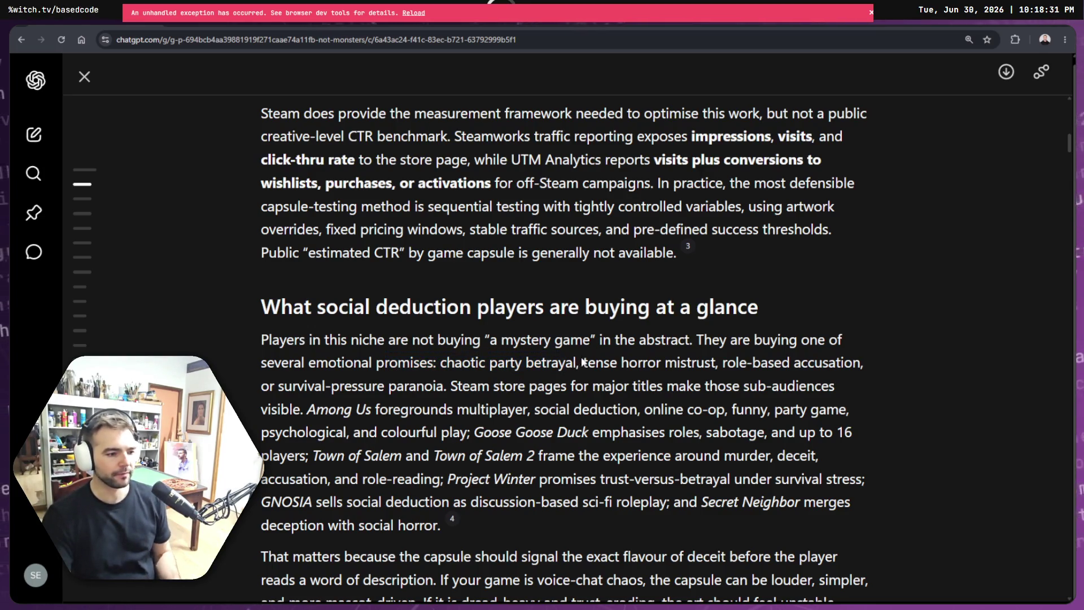
{"action": "left_click_drag", "start_coordinate": [581, 362], "coordinate": [440, 359]}
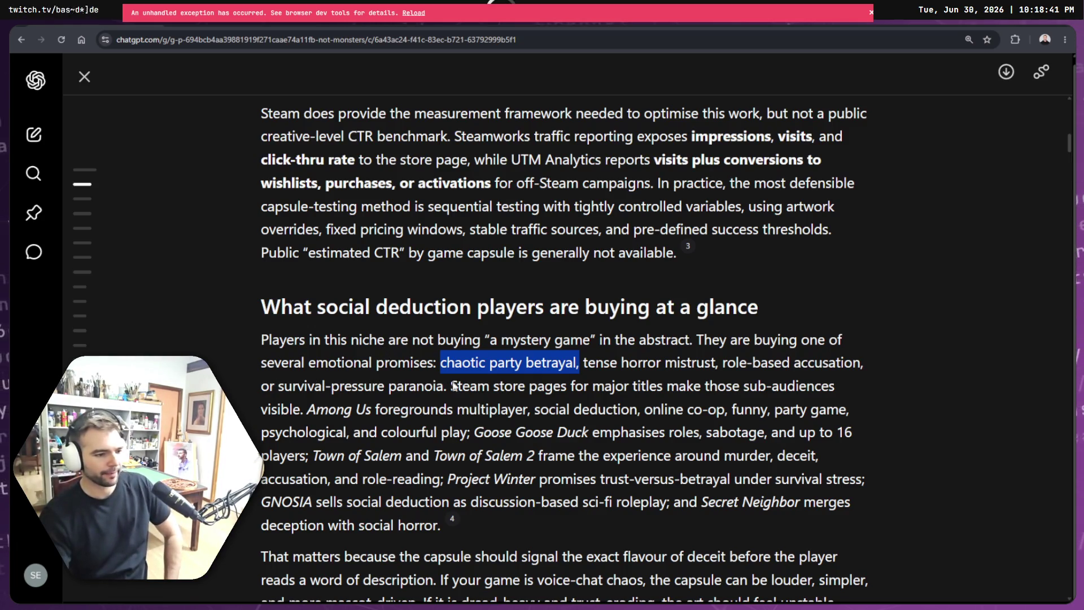
{"action": "left_click_drag", "start_coordinate": [450, 387], "coordinate": [632, 394]}
{"action": "left_click", "coordinate": [631, 393]}
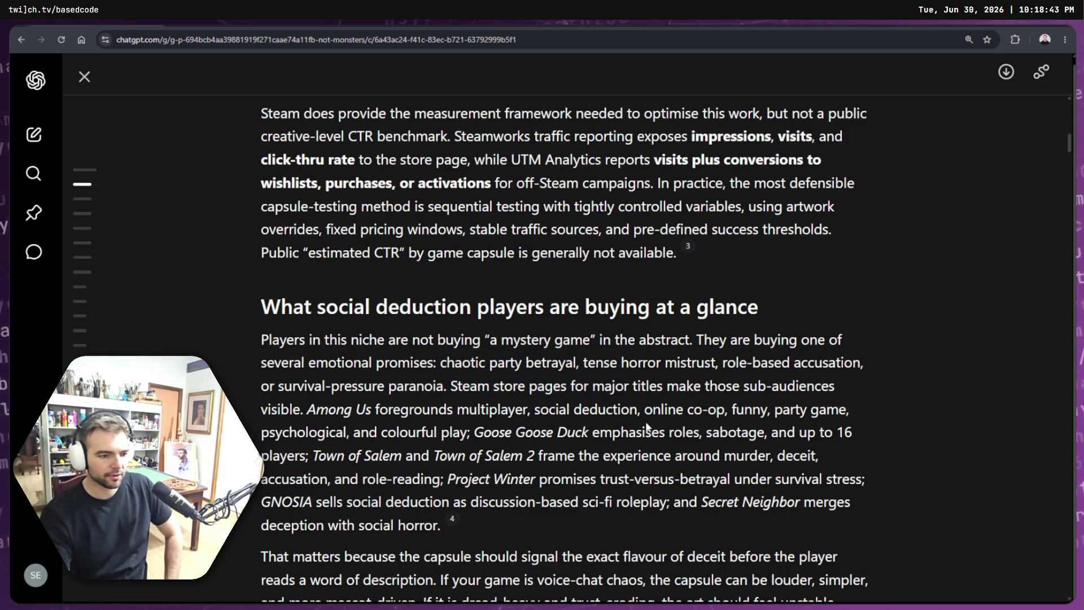
{"action": "scroll", "coordinate": [662, 418], "scroll_direction": "down", "scroll_amount": 1}
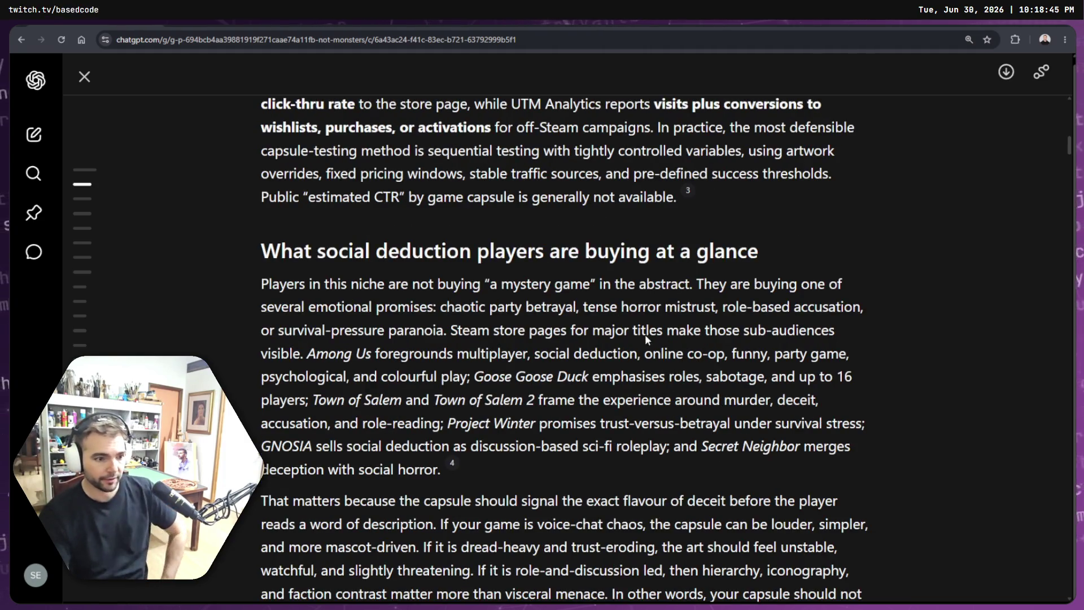
{"action": "left_click_drag", "start_coordinate": [639, 333], "coordinate": [826, 333]}
{"action": "left_click", "coordinate": [496, 360]}
Step: Highlight phrases in the Among Us description while reading, clearing each selection
{"action": "left_click_drag", "start_coordinate": [266, 357], "coordinate": [561, 367]}
{"action": "left_click", "coordinate": [357, 374]}
{"action": "left_click", "coordinate": [559, 369]}
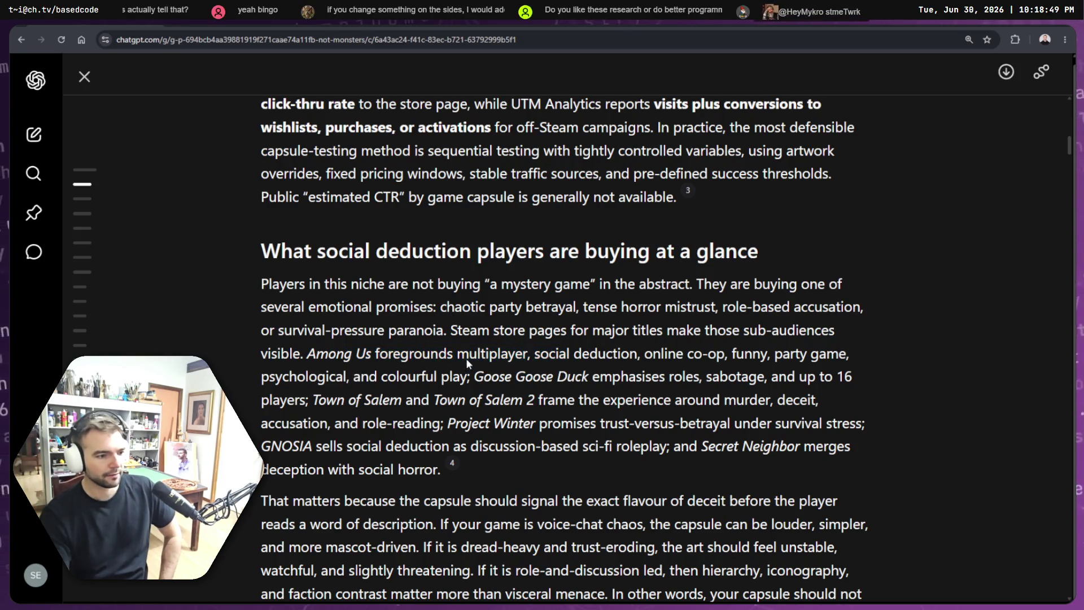
{"action": "left_click_drag", "start_coordinate": [454, 356], "coordinate": [598, 355]}
{"action": "left_click", "coordinate": [538, 361]}
{"action": "left_click_drag", "start_coordinate": [638, 356], "coordinate": [838, 358]}
{"action": "left_click", "coordinate": [715, 360]}
{"action": "left_click", "coordinate": [838, 360]}
Step: Highlight the colourful play, Goose Goose Duck, Town of Salem and accusation role-reading sentences
{"action": "mouse_move", "coordinate": [282, 378]}
{"action": "left_mouse_down"}
{"action": "mouse_move", "coordinate": [489, 390]}
{"action": "mouse_move", "coordinate": [369, 377]}
{"action": "left_mouse_up"}
{"action": "left_click", "coordinate": [381, 379]}
{"action": "left_click", "coordinate": [469, 402]}
{"action": "left_click", "coordinate": [543, 413]}
{"action": "left_click_drag", "start_coordinate": [474, 377], "coordinate": [673, 399]}
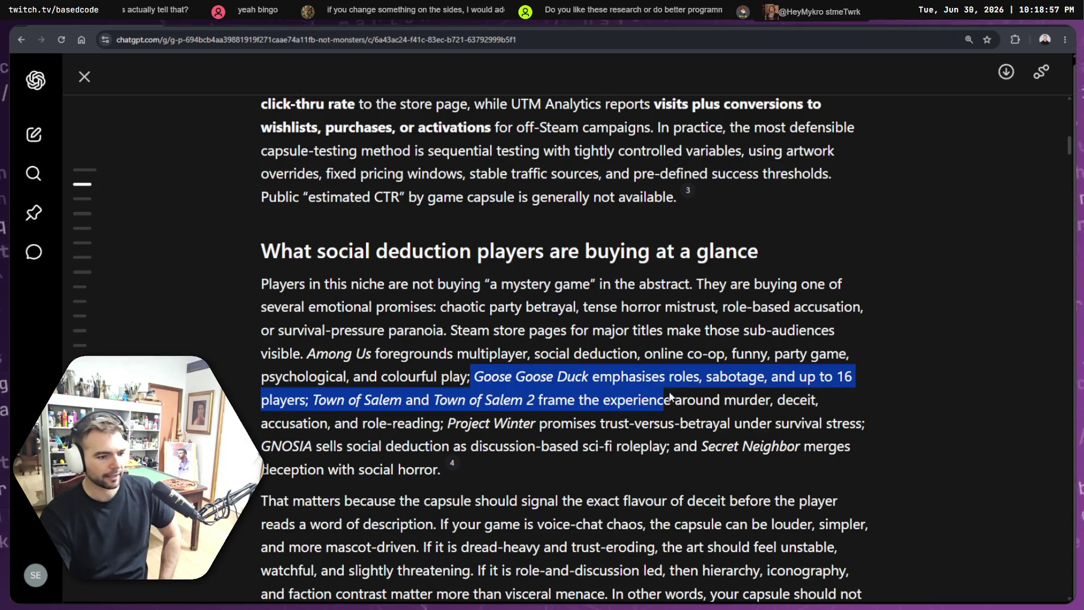
{"action": "left_click", "coordinate": [680, 398]}
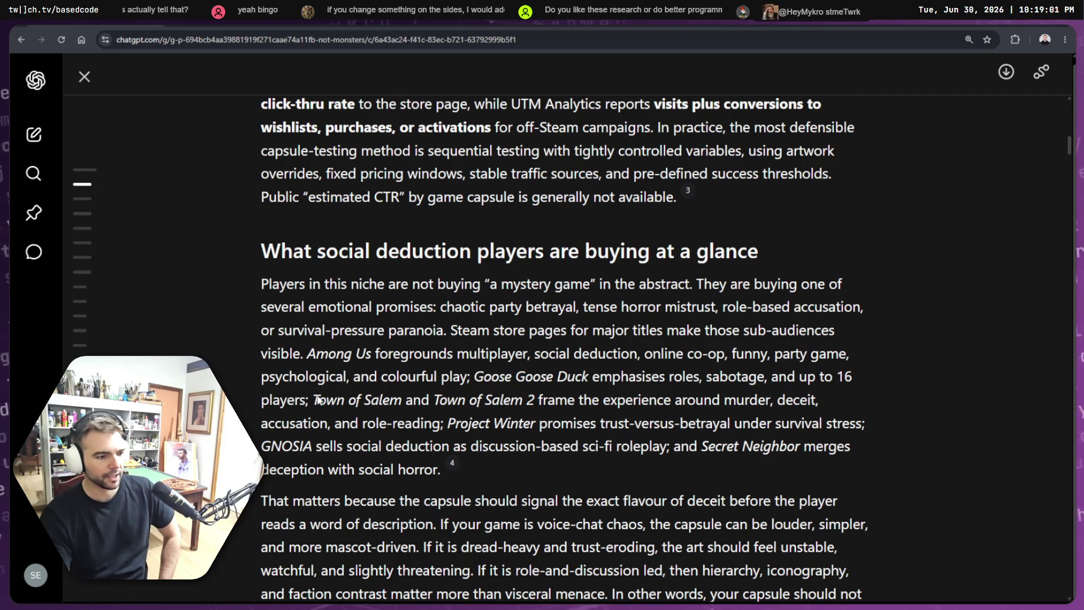
{"action": "mouse_move", "coordinate": [337, 403]}
{"action": "left_mouse_down"}
{"action": "mouse_move", "coordinate": [773, 407]}
{"action": "mouse_move", "coordinate": [626, 402]}
{"action": "left_mouse_up"}
{"action": "left_click_drag", "start_coordinate": [334, 428], "coordinate": [669, 425]}
{"action": "left_click", "coordinate": [436, 432]}
Step: Scroll on through the report, highlighting the allowed capsule content and official subtitle text
{"action": "left_click", "coordinate": [713, 423]}
{"action": "scroll", "coordinate": [713, 423], "scroll_direction": "down", "scroll_amount": 1}
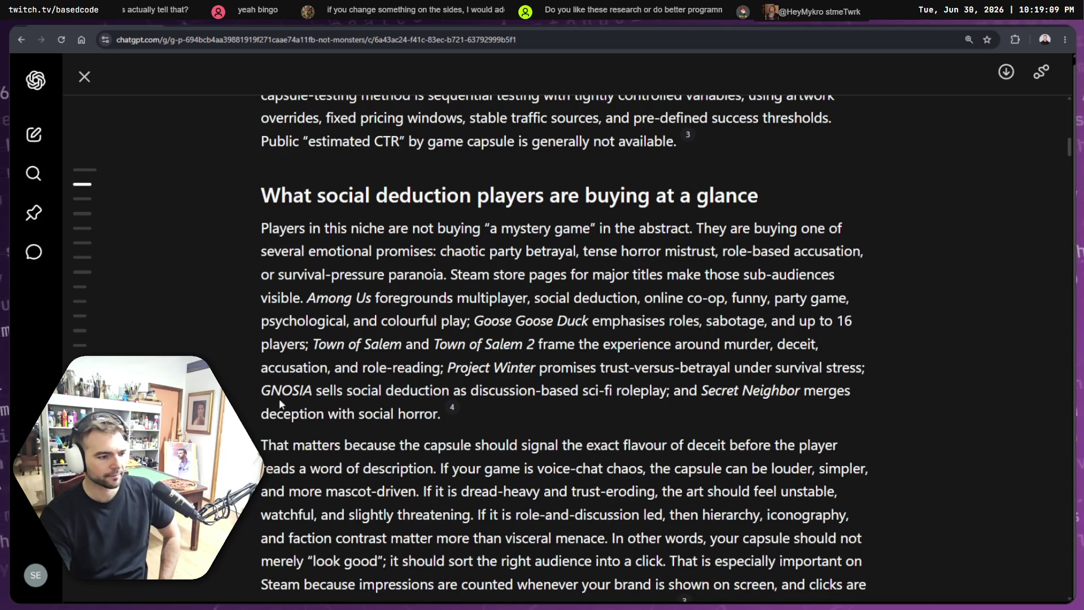
{"action": "scroll", "coordinate": [323, 394], "scroll_direction": "down", "scroll_amount": 3}
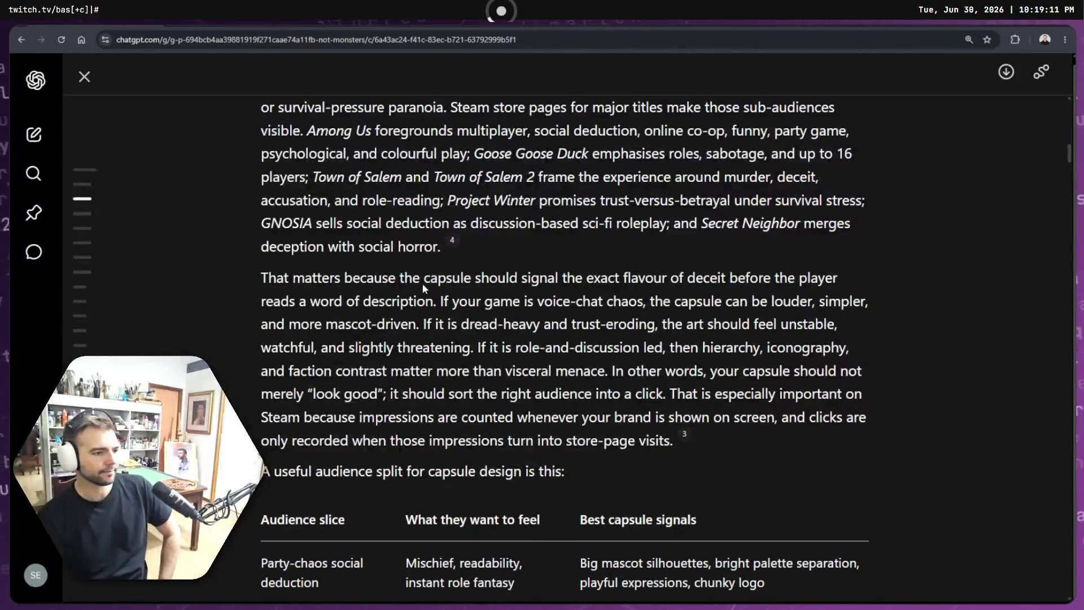
{"action": "scroll", "coordinate": [465, 302], "scroll_direction": "down", "scroll_amount": 4}
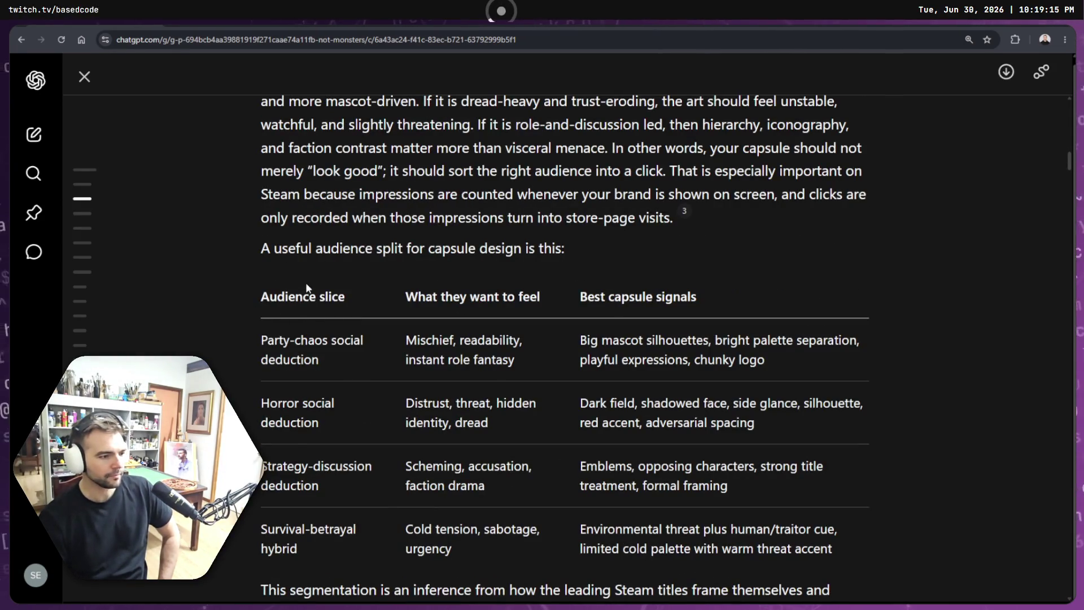
{"action": "scroll", "coordinate": [309, 289], "scroll_direction": "down", "scroll_amount": 7}
{"action": "scroll", "coordinate": [305, 225], "scroll_direction": "down", "scroll_amount": 2}
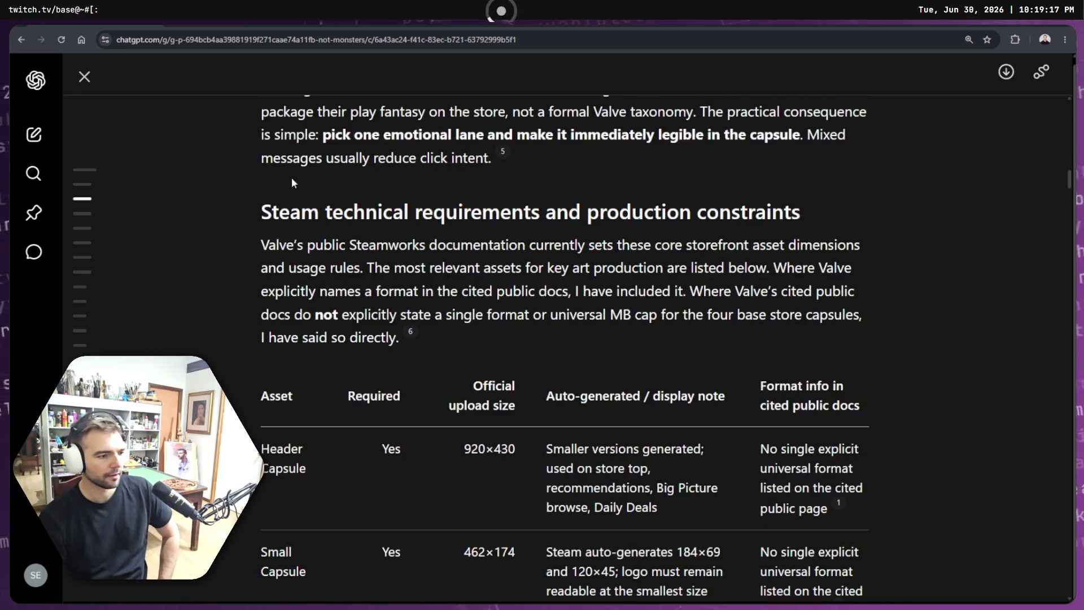
{"action": "scroll", "coordinate": [401, 348], "scroll_direction": "down", "scroll_amount": 20}
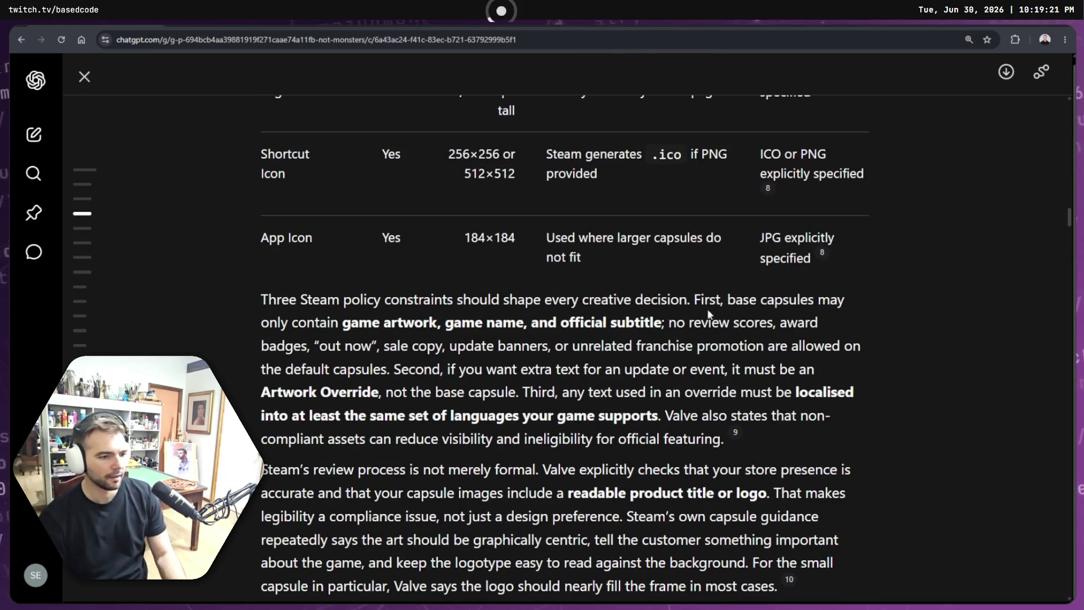
{"action": "left_click_drag", "start_coordinate": [339, 323], "coordinate": [666, 325]}
{"action": "left_click", "coordinate": [594, 329]}
{"action": "scroll", "coordinate": [666, 325], "scroll_direction": "down", "scroll_amount": 2}
{"action": "left_click", "coordinate": [571, 253]}
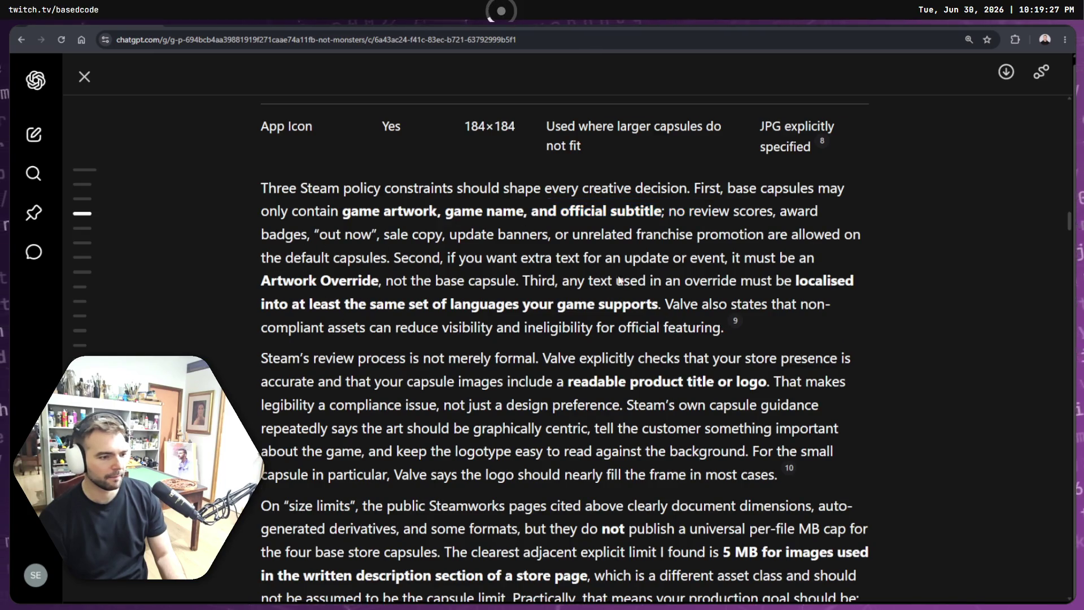
Step: Highlight the Opposition paragraph and the whole Expressions paragraph while reading further
{"action": "scroll", "coordinate": [520, 259], "scroll_direction": "down", "scroll_amount": 6}
{"action": "scroll", "coordinate": [391, 214], "scroll_direction": "down", "scroll_amount": 20}
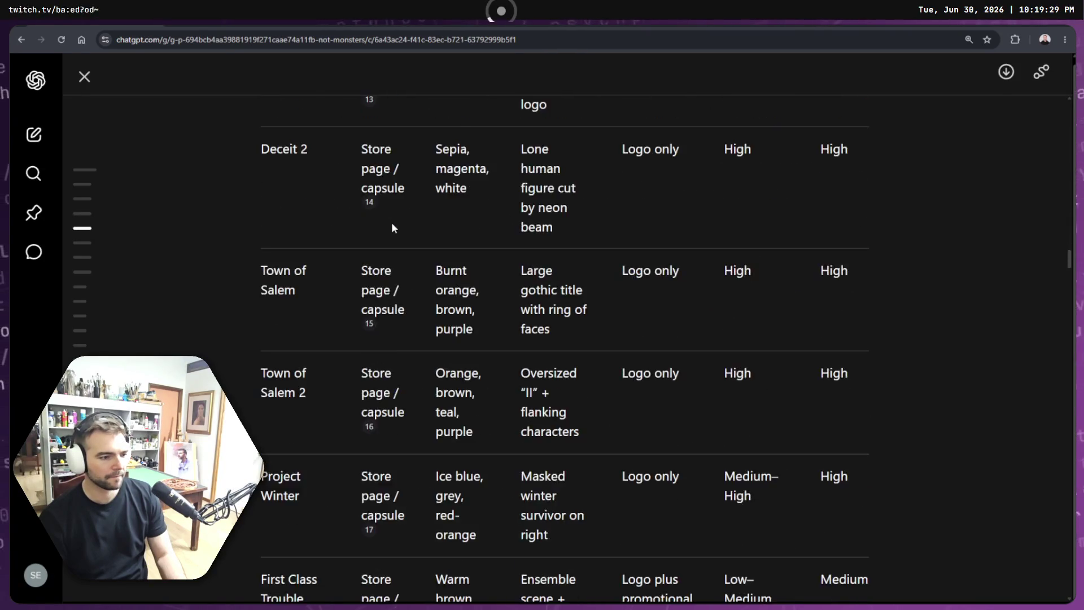
{"action": "scroll", "coordinate": [441, 284], "scroll_direction": "down", "scroll_amount": 14}
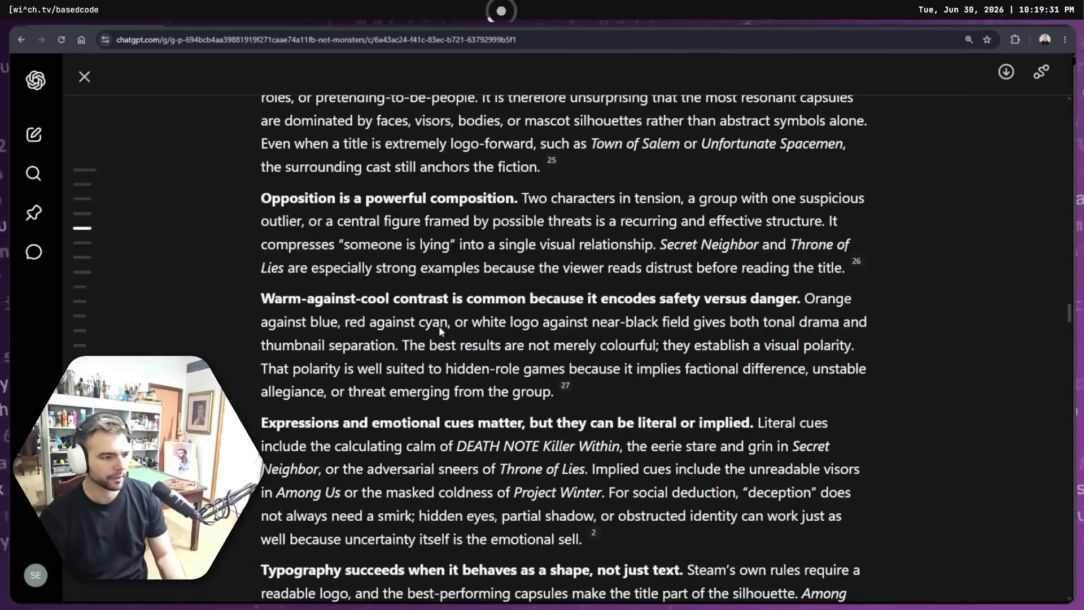
{"action": "left_click_drag", "start_coordinate": [273, 175], "coordinate": [636, 245]}
{"action": "left_click", "coordinate": [745, 282]}
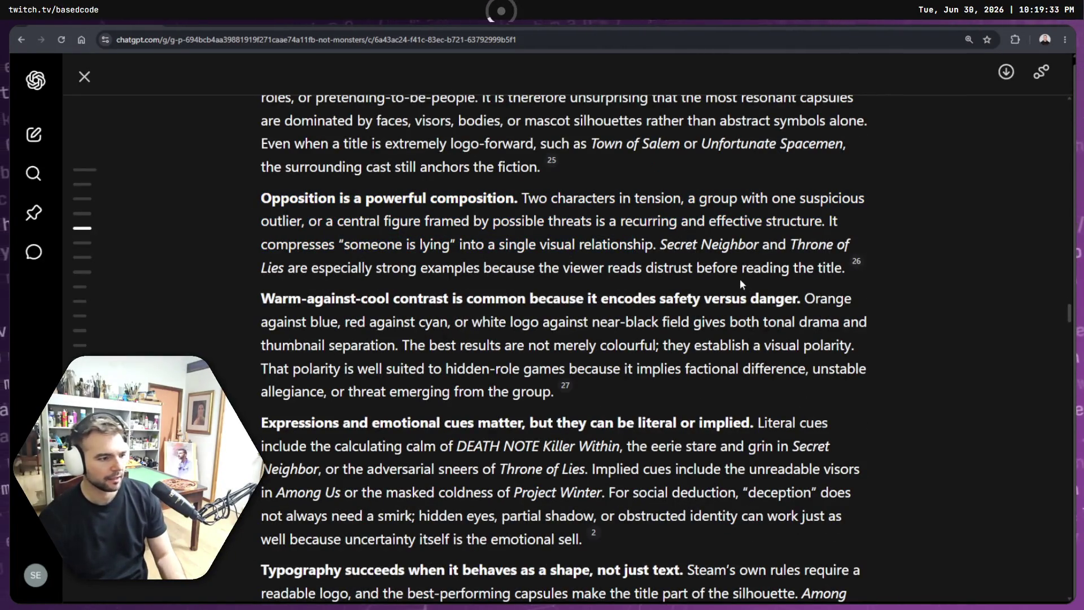
{"action": "scroll", "coordinate": [734, 278], "scroll_direction": "down", "scroll_amount": 4}
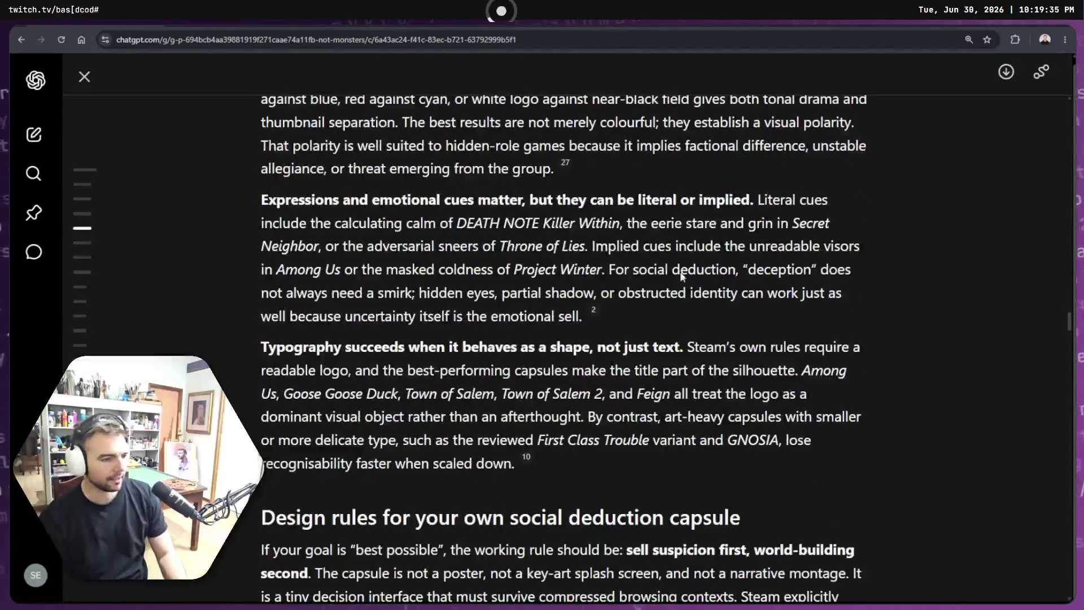
{"action": "left_click_drag", "start_coordinate": [248, 200], "coordinate": [587, 248]}
{"action": "left_click", "coordinate": [656, 307]}
{"action": "left_click_drag", "start_coordinate": [656, 306], "coordinate": [246, 206]}
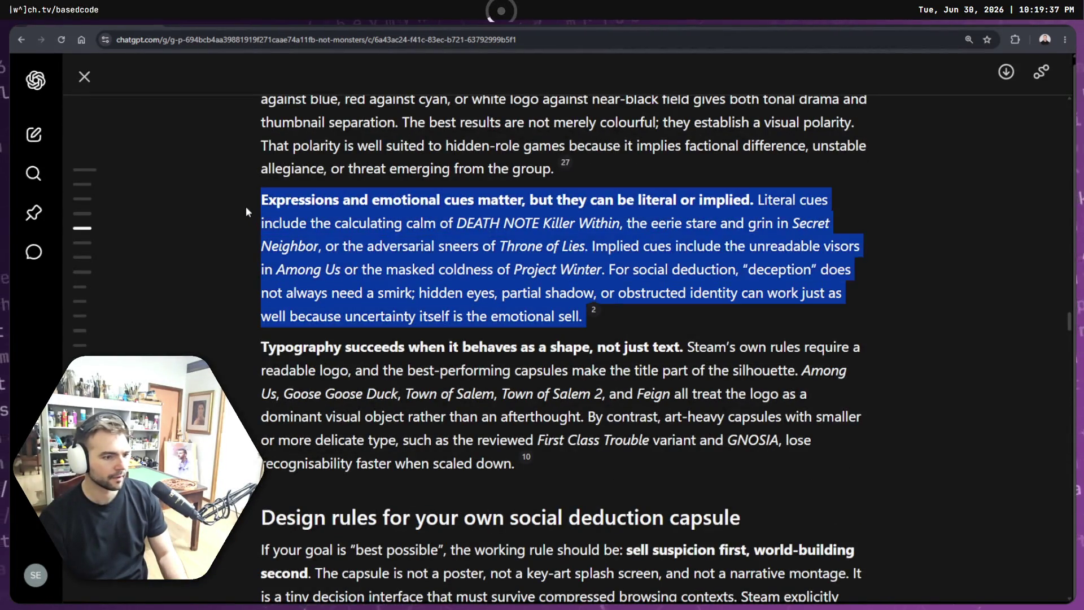
{"action": "left_click", "coordinate": [555, 304]}
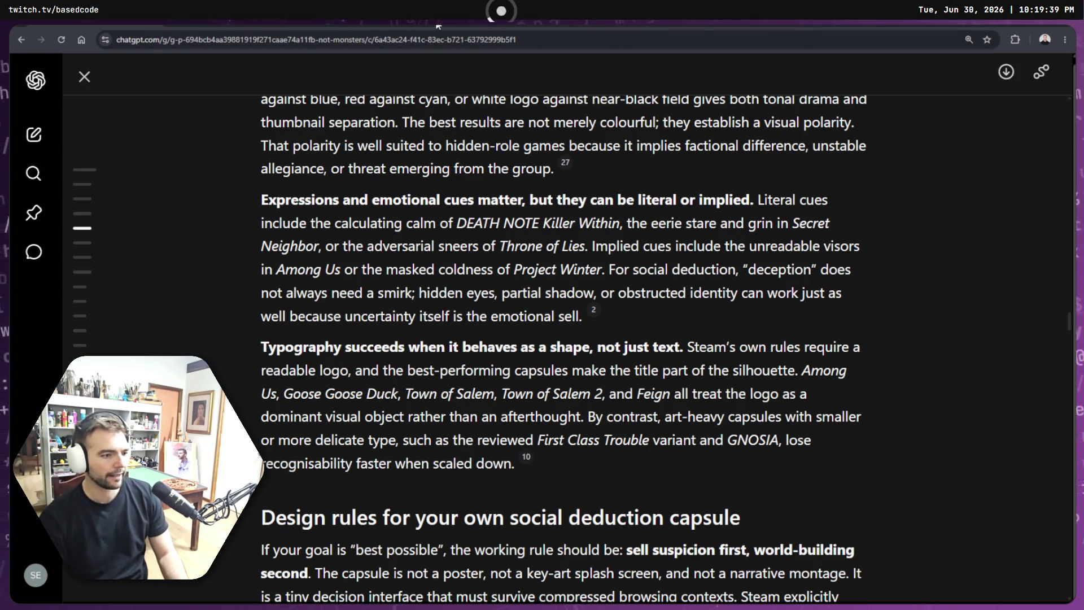
Step: Highlight the next passage and scroll back and forth to reread that part of the report
{"action": "scroll", "coordinate": [286, 327], "scroll_direction": "down", "scroll_amount": 2}
{"action": "mouse_move", "coordinate": [287, 326]}
{"action": "left_mouse_down"}
{"action": "mouse_move", "coordinate": [508, 401]}
{"action": "mouse_move", "coordinate": [715, 437]}
{"action": "left_mouse_up"}
{"action": "scroll", "coordinate": [715, 437], "scroll_direction": "down", "scroll_amount": 4}
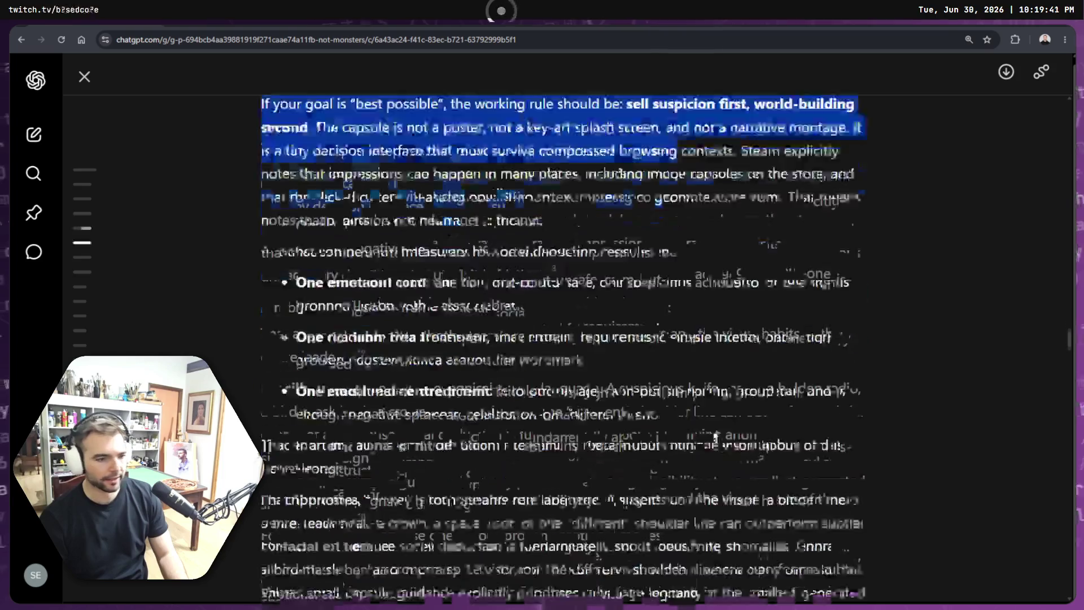
{"action": "scroll", "coordinate": [723, 397], "scroll_direction": "down", "scroll_amount": 15}
{"action": "scroll", "coordinate": [727, 371], "scroll_direction": "up", "scroll_amount": 2}
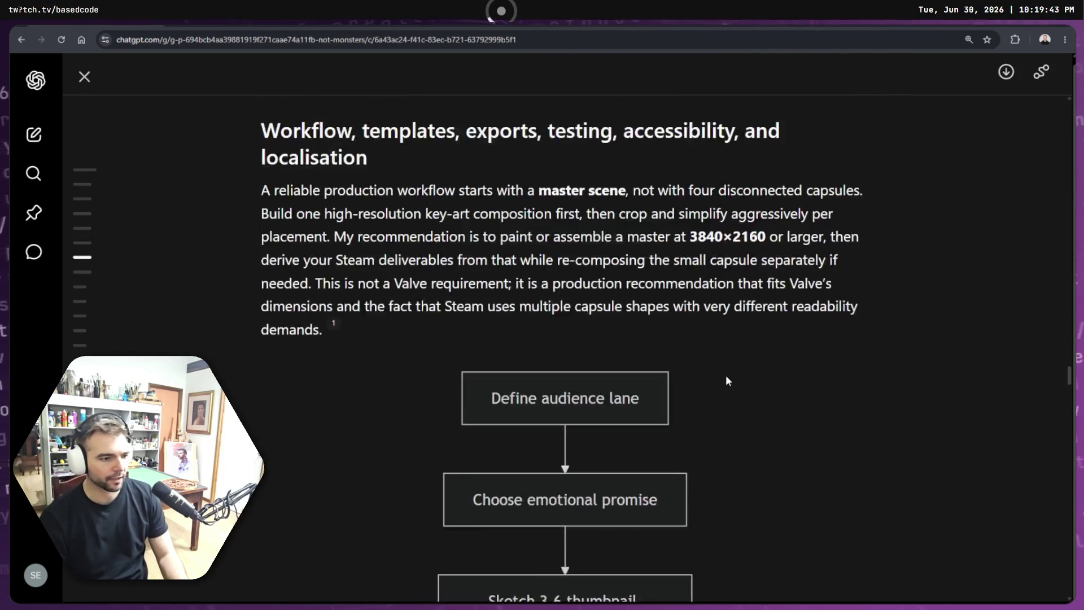
{"action": "scroll", "coordinate": [726, 379], "scroll_direction": "up", "scroll_amount": 1}
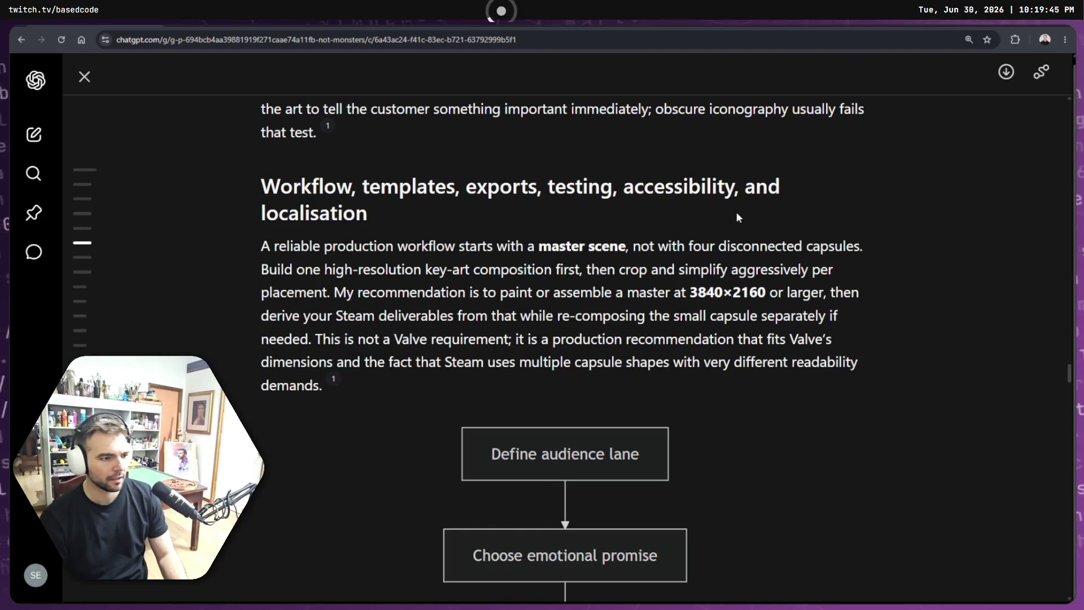
{"action": "scroll", "coordinate": [713, 333], "scroll_direction": "down", "scroll_amount": 20}
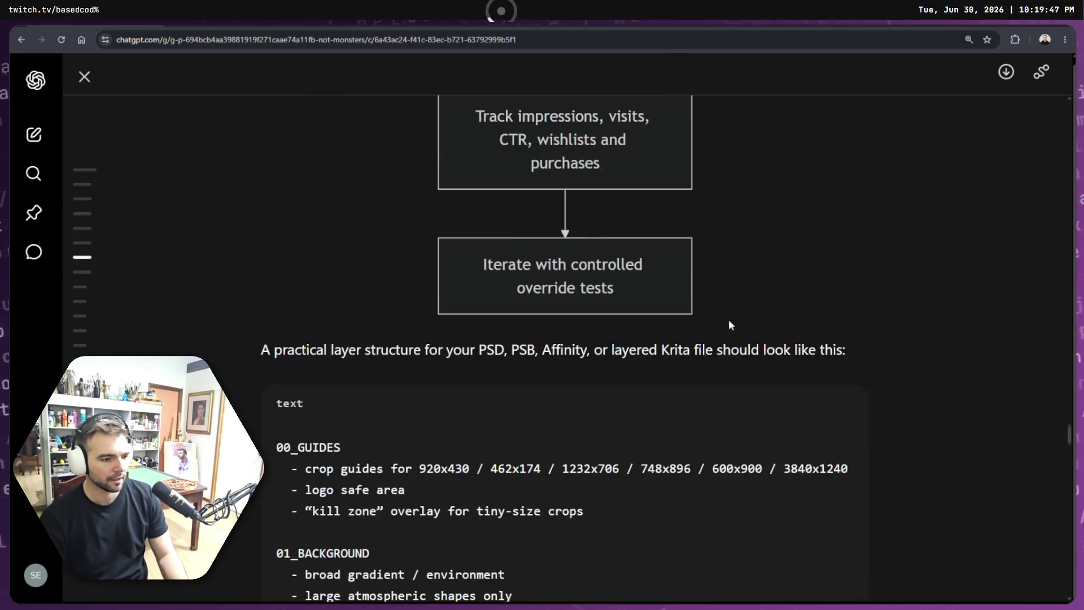
{"action": "scroll", "coordinate": [727, 326], "scroll_direction": "down", "scroll_amount": 5}
{"action": "scroll", "coordinate": [527, 290], "scroll_direction": "up", "scroll_amount": 3}
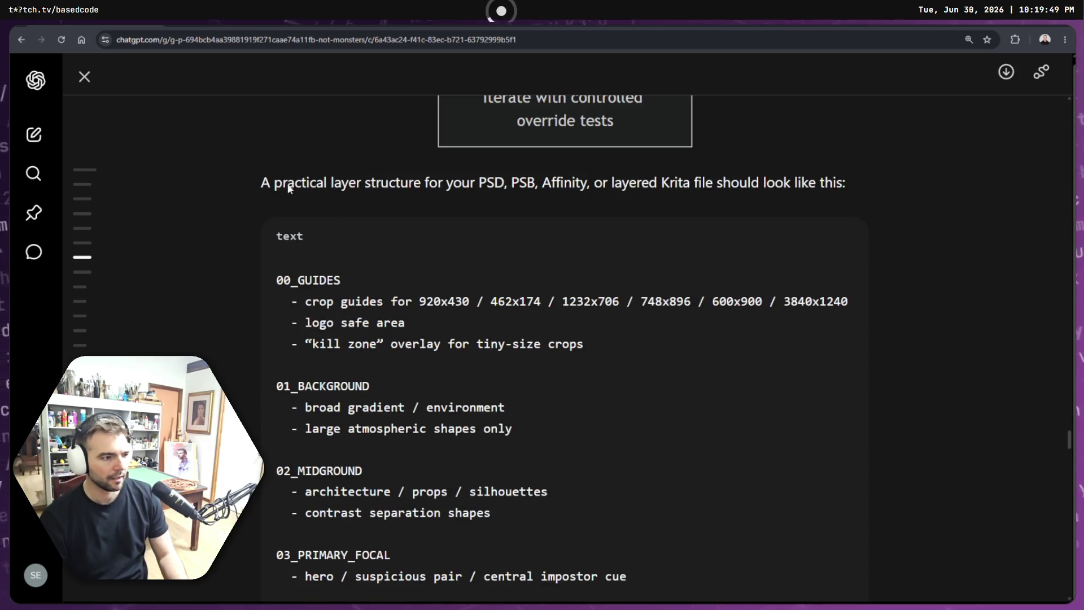
Step: Scroll to the report's end, highlighting the design brief built around one instantly readable lie
{"action": "scroll", "coordinate": [279, 187], "scroll_direction": "down", "scroll_amount": 20}
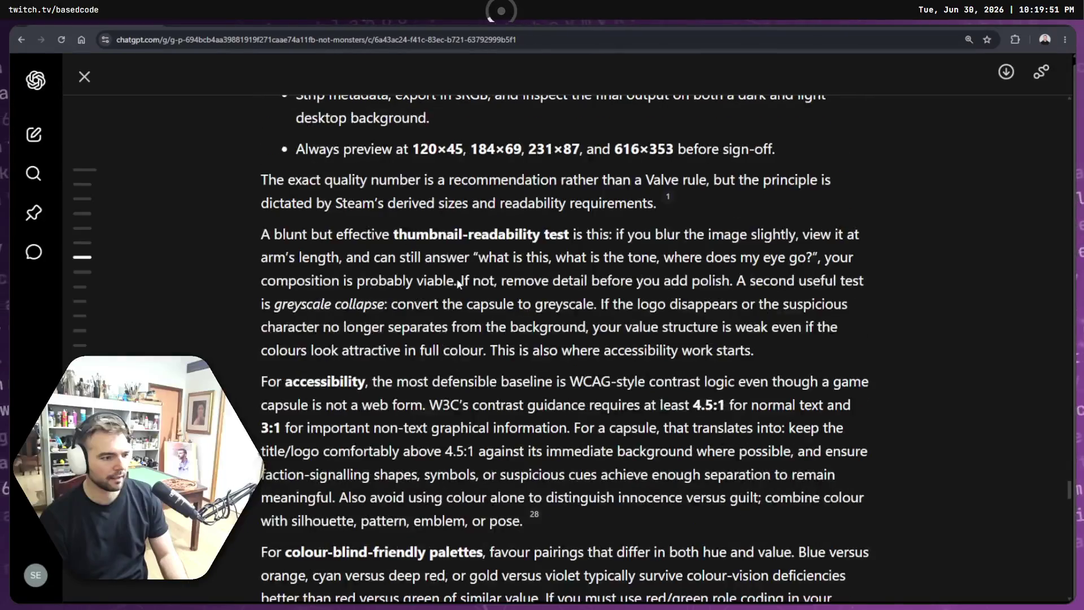
{"action": "scroll", "coordinate": [464, 281], "scroll_direction": "down", "scroll_amount": 6}
{"action": "scroll", "coordinate": [464, 280], "scroll_direction": "down", "scroll_amount": 1}
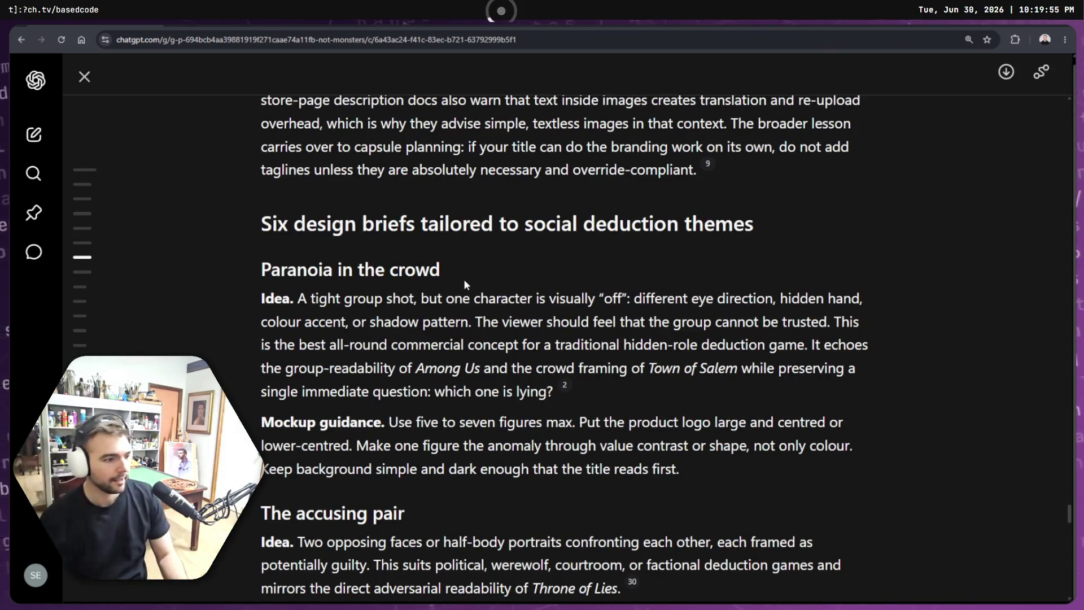
{"action": "scroll", "coordinate": [437, 291], "scroll_direction": "down", "scroll_amount": 2}
{"action": "scroll", "coordinate": [438, 288], "scroll_direction": "down", "scroll_amount": 6}
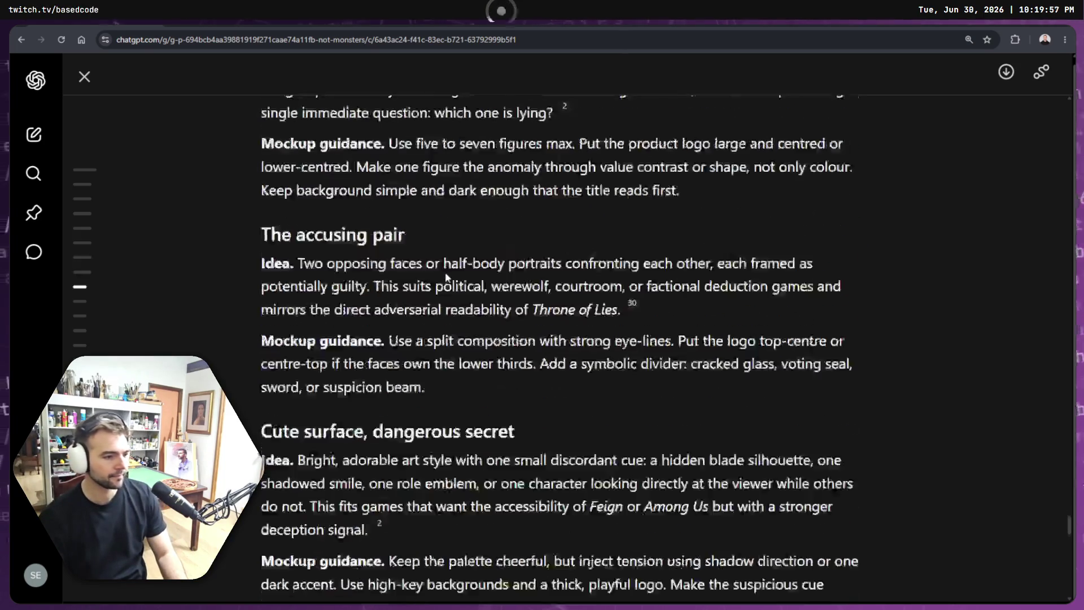
{"action": "left_click_drag", "start_coordinate": [258, 268], "coordinate": [638, 395]}
{"action": "left_click", "coordinate": [647, 419]}
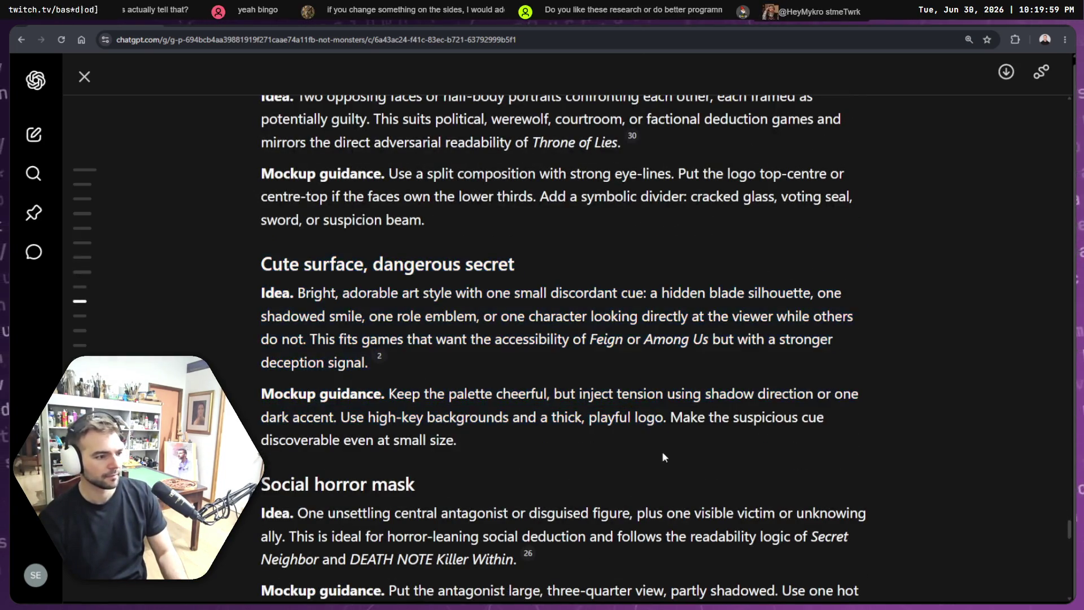
{"action": "scroll", "coordinate": [515, 399], "scroll_direction": "down", "scroll_amount": 12}
{"action": "scroll", "coordinate": [508, 389], "scroll_direction": "down", "scroll_amount": 15}
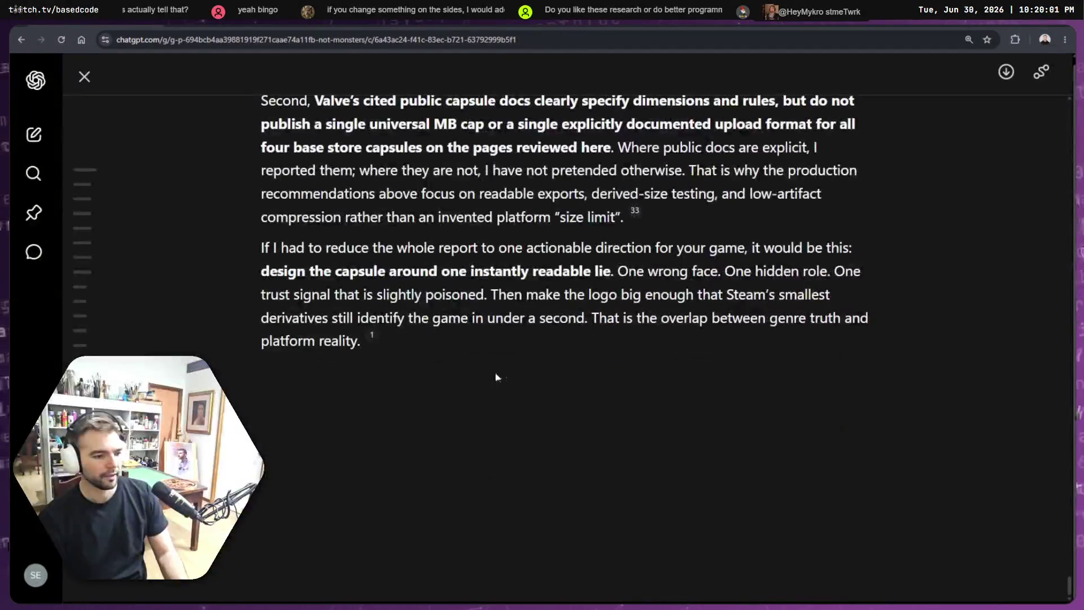
Step: Close the report view and attach COPY.md and GDD.md from Based.NotMonsters > Client > Docs > Product
{"action": "left_click", "coordinate": [85, 78]}
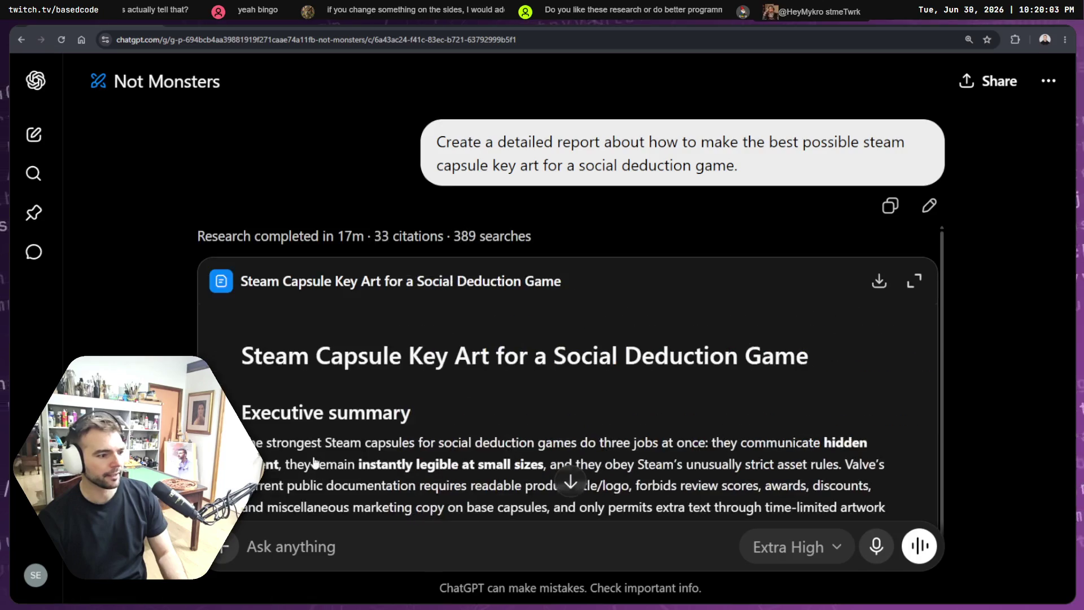
{"action": "left_click", "coordinate": [224, 551]}
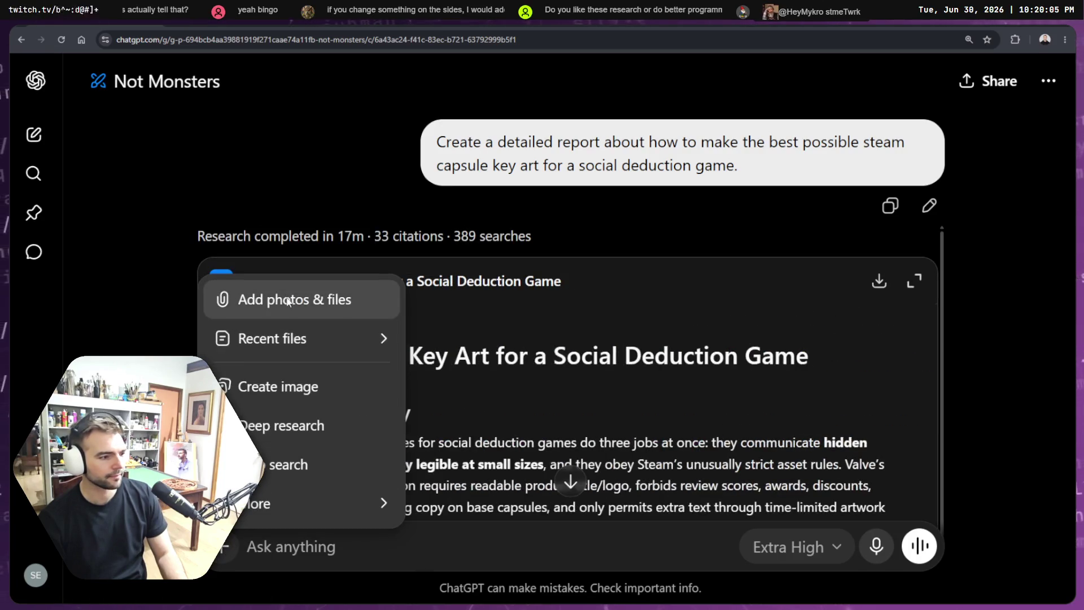
{"action": "left_click", "coordinate": [288, 302]}
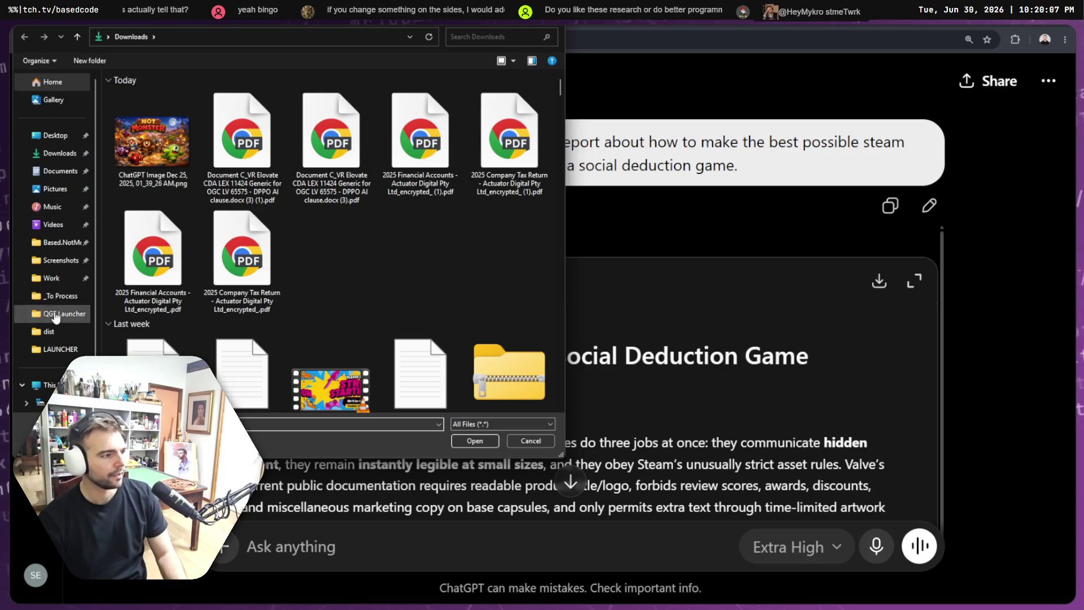
{"action": "left_click", "coordinate": [56, 242]}
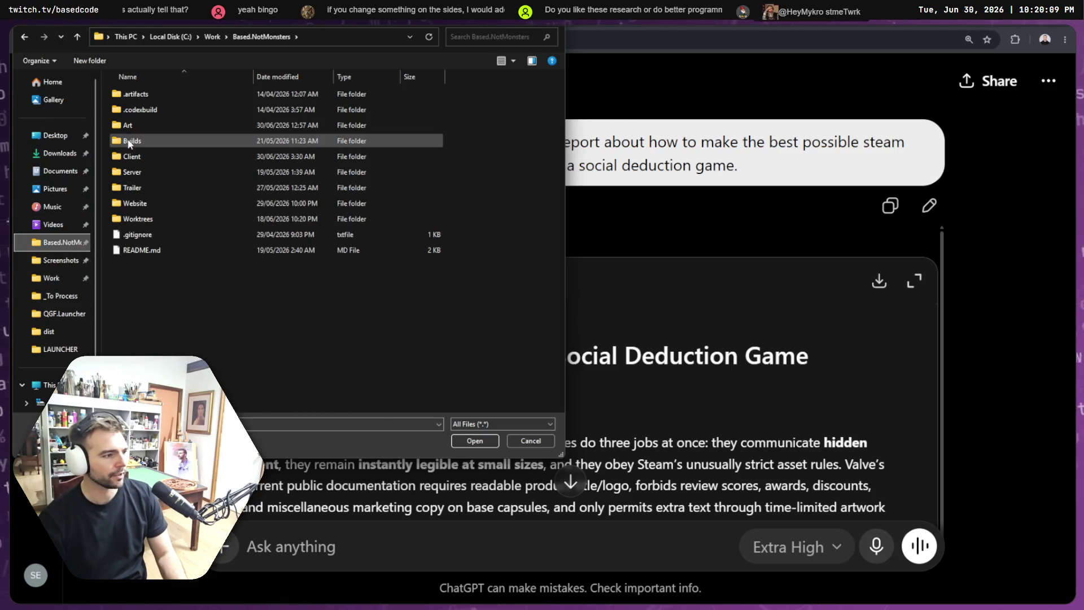
{"action": "double_click", "coordinate": [133, 158]}
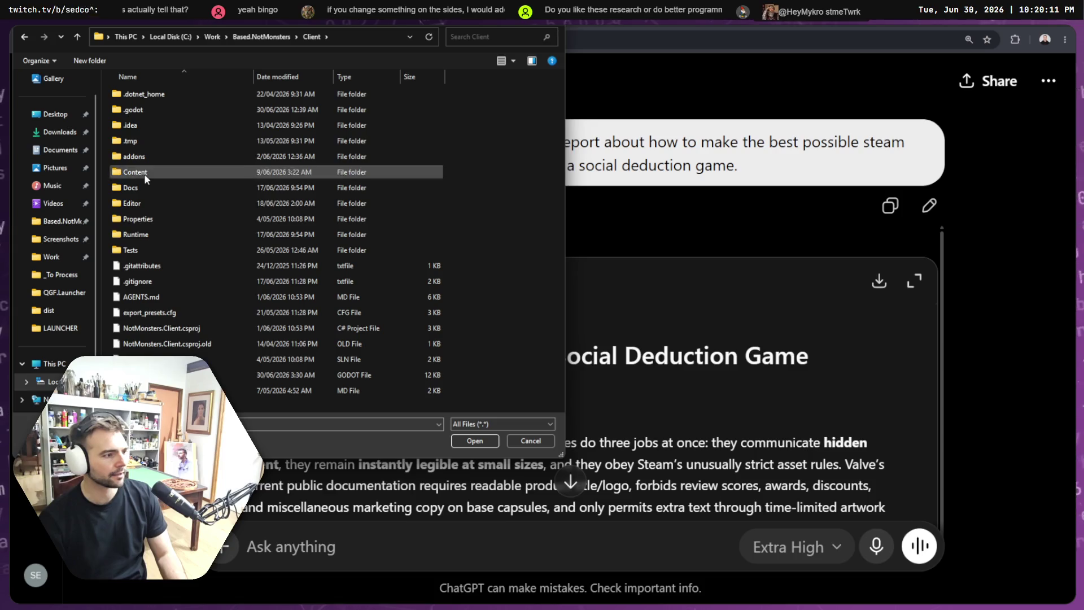
{"action": "left_click", "coordinate": [145, 188]}
{"action": "double_click", "coordinate": [145, 189]}
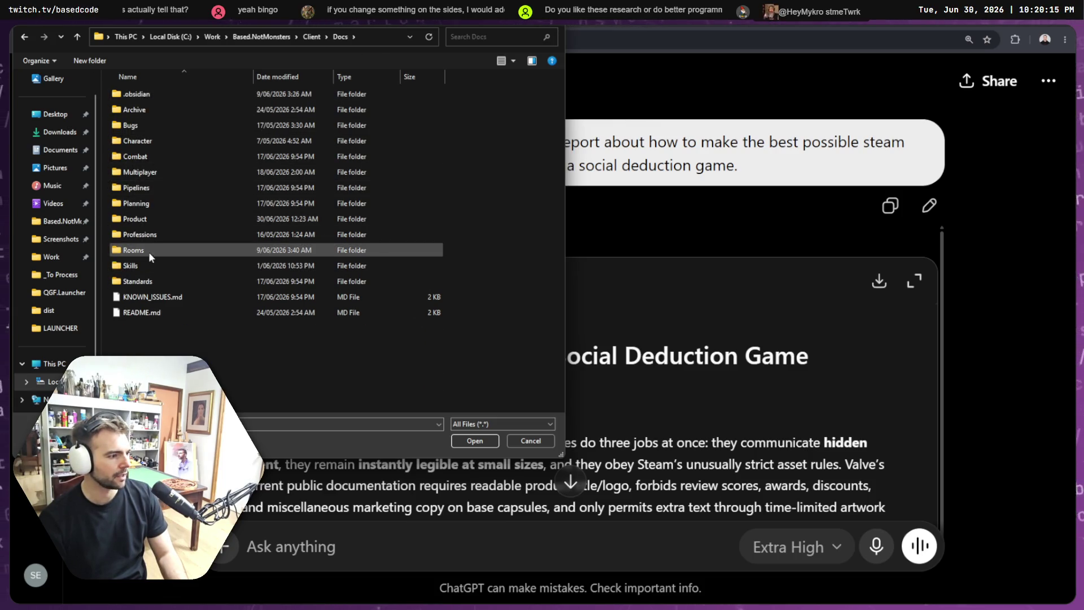
{"action": "double_click", "coordinate": [145, 220]}
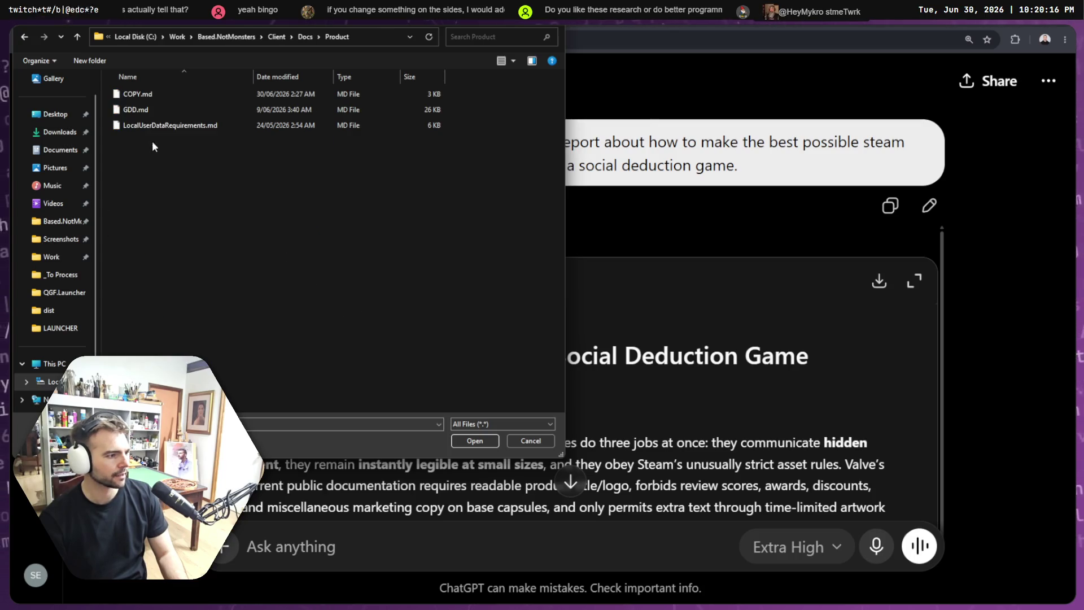
{"action": "left_click", "coordinate": [149, 107]}
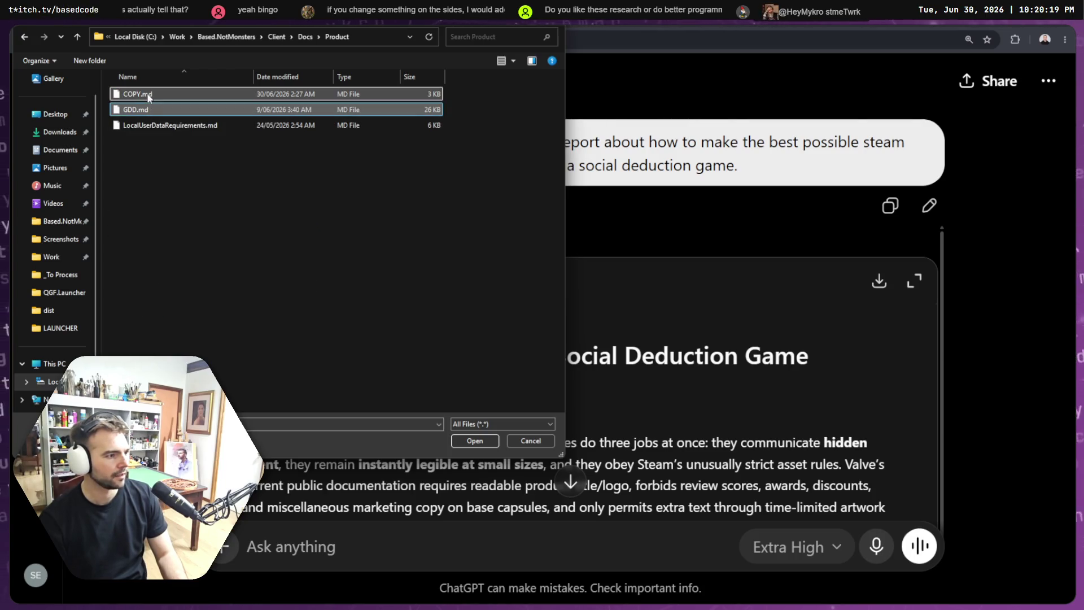
{"action": "left_click", "coordinate": [470, 441]}
{"action": "type", "text": "Based on the attached documentation, refine"}
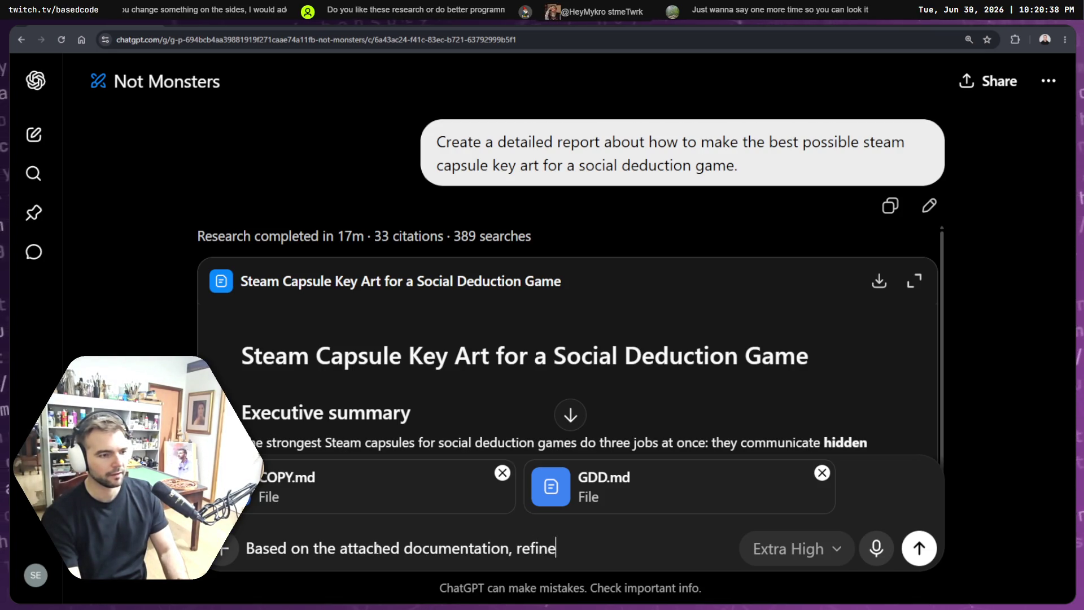
Step: Add 'ah' to the unsent refinement prompt and open a new browser tab
{"action": "type", "text": "ah"}
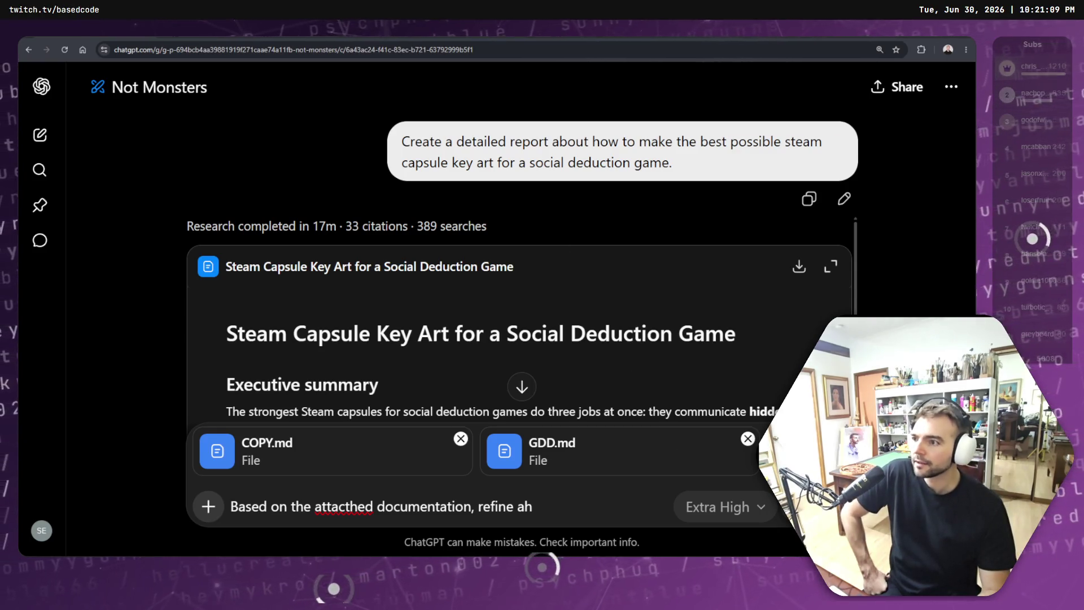
{"action": "key", "text": "ctrl+t"}
Step: Search Google for 'CircleToons video friendslop', fixing the doubled letter in the query
{"action": "type", "text": "CircleToons"}
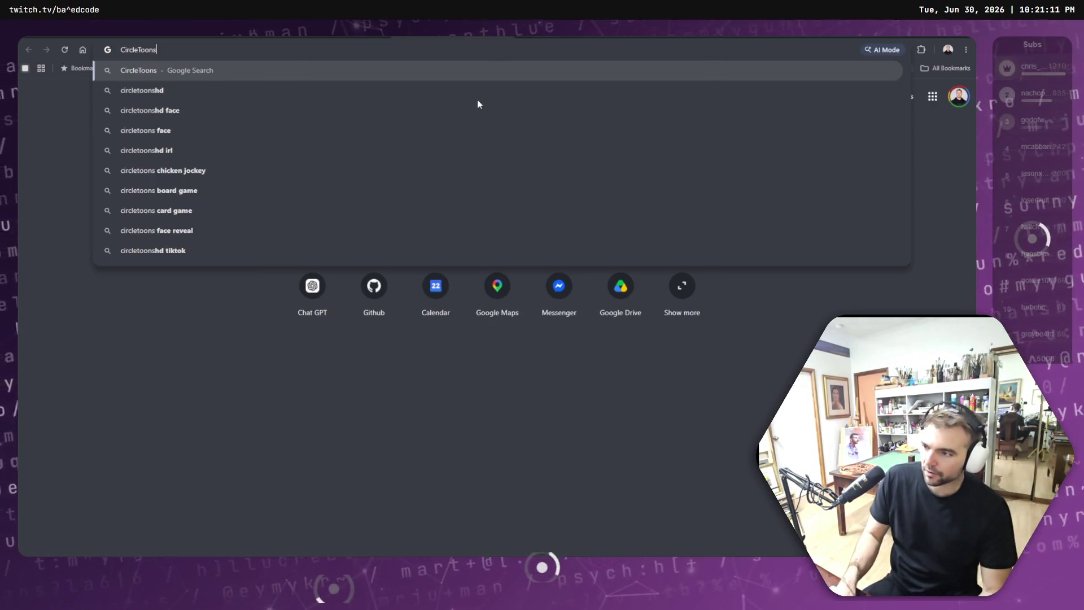
{"action": "type", "text": " vvide"}
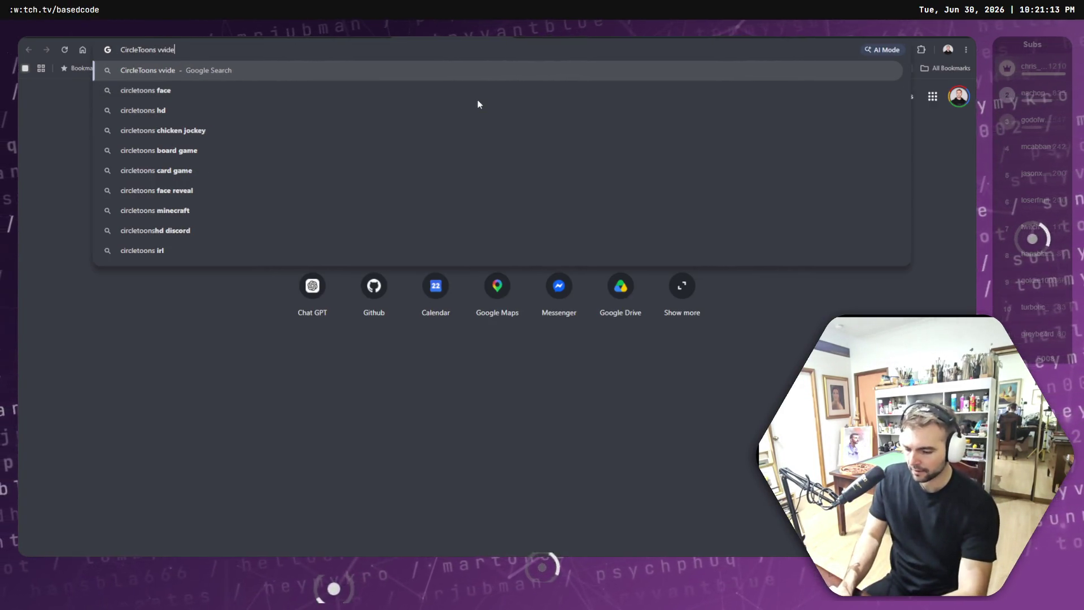
{"action": "type", "text": "o"}
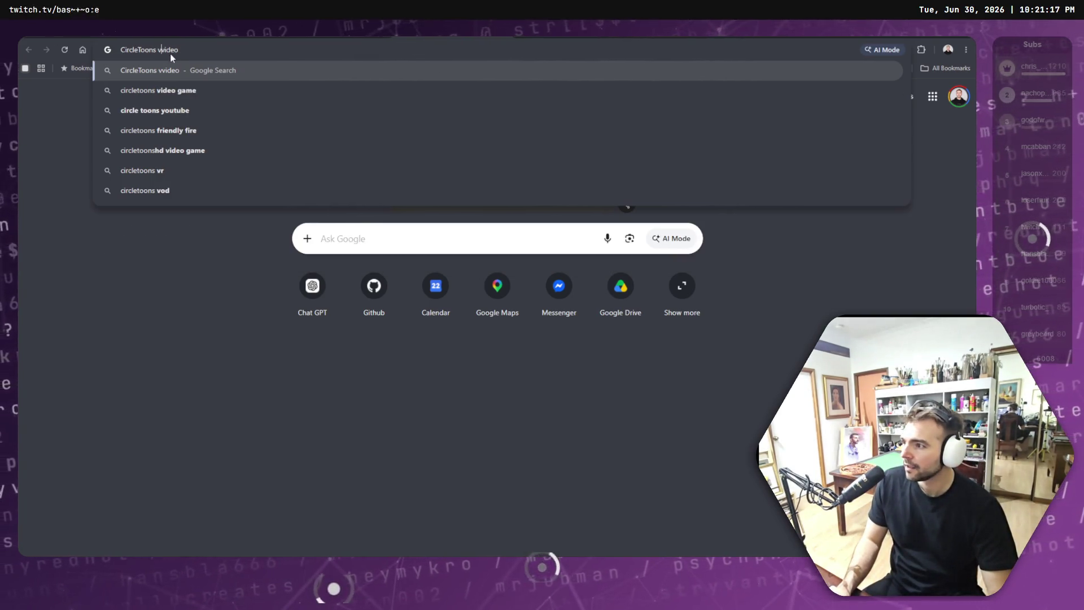
{"action": "key", "text": "BackSpace"}
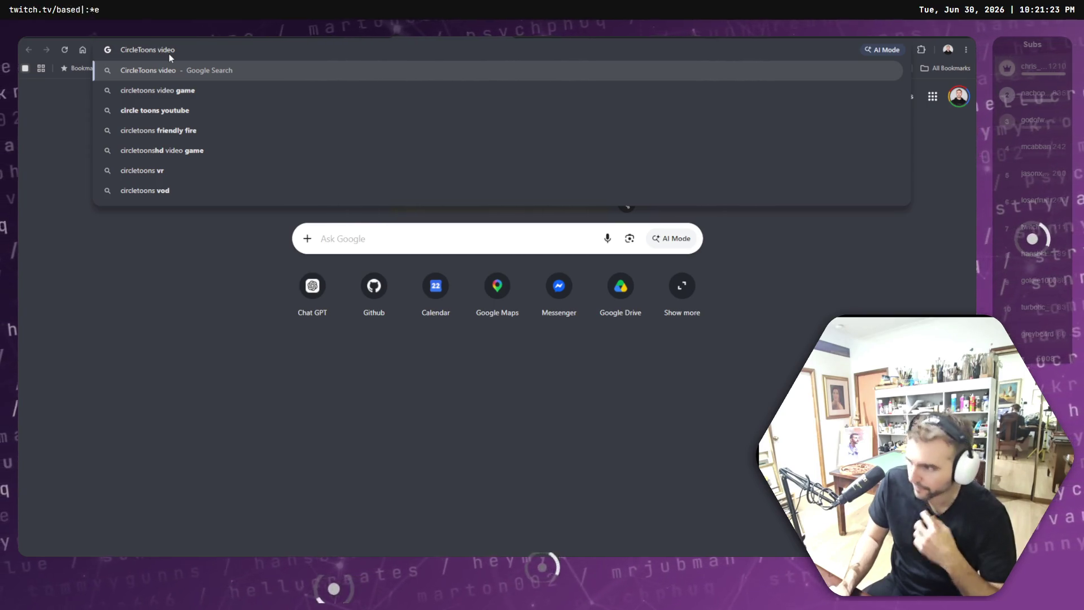
{"action": "key", "text": "ctrl+w"}
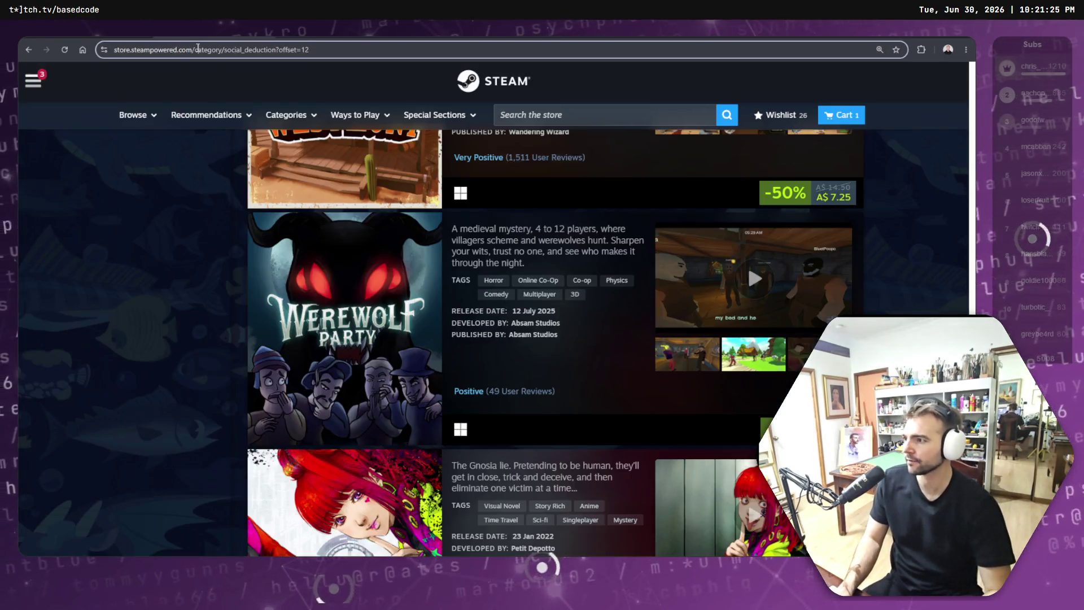
{"action": "left_click", "coordinate": [197, 50]}
{"action": "key", "text": "ctrl+shift+Tab"}
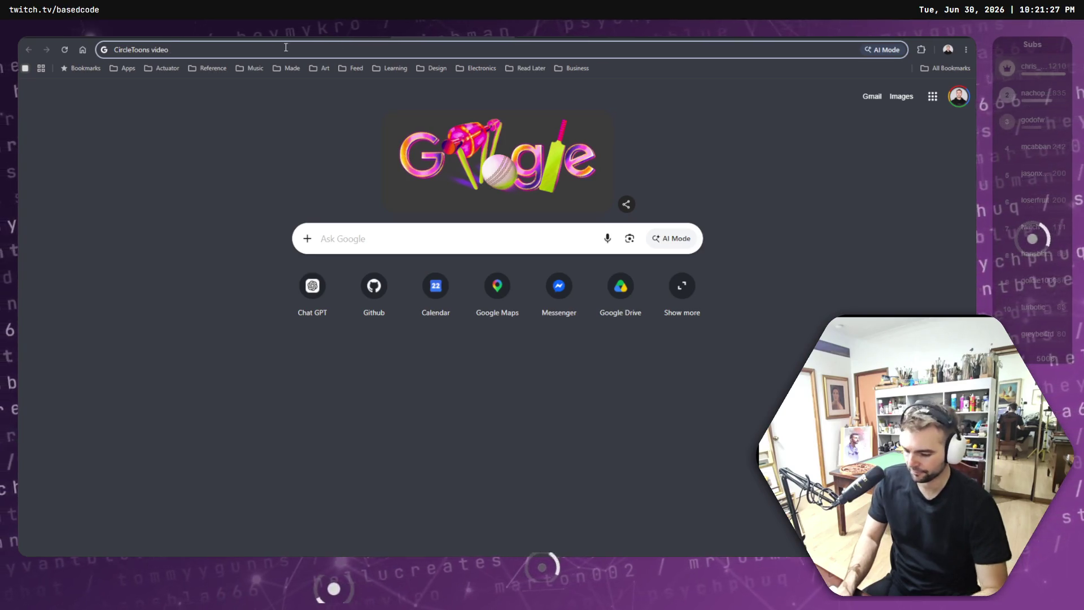
{"action": "type", "text": "friendslop"}
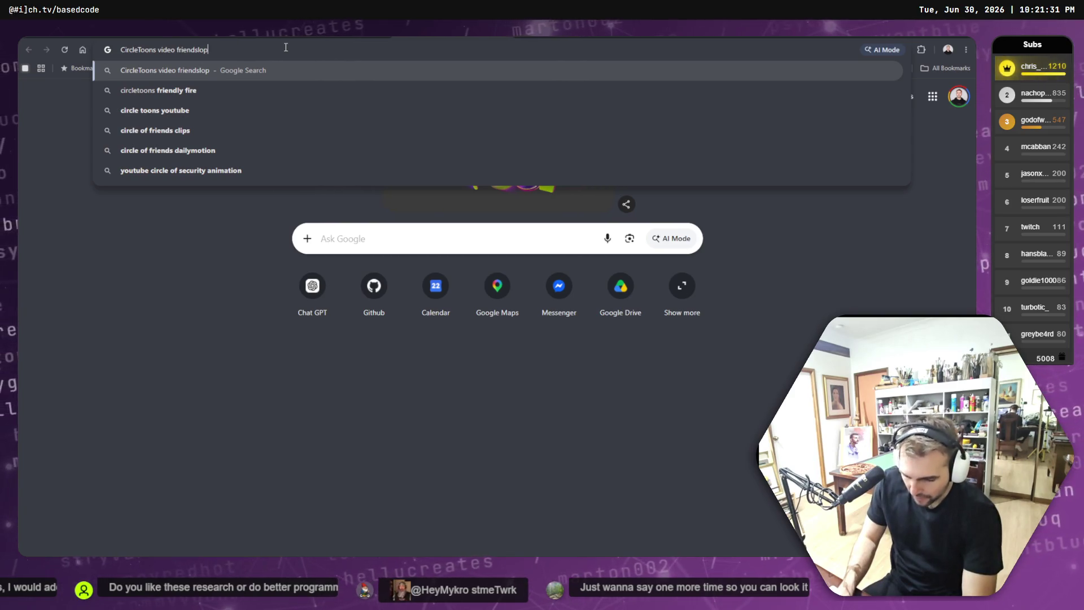
{"action": "key", "text": "Return"}
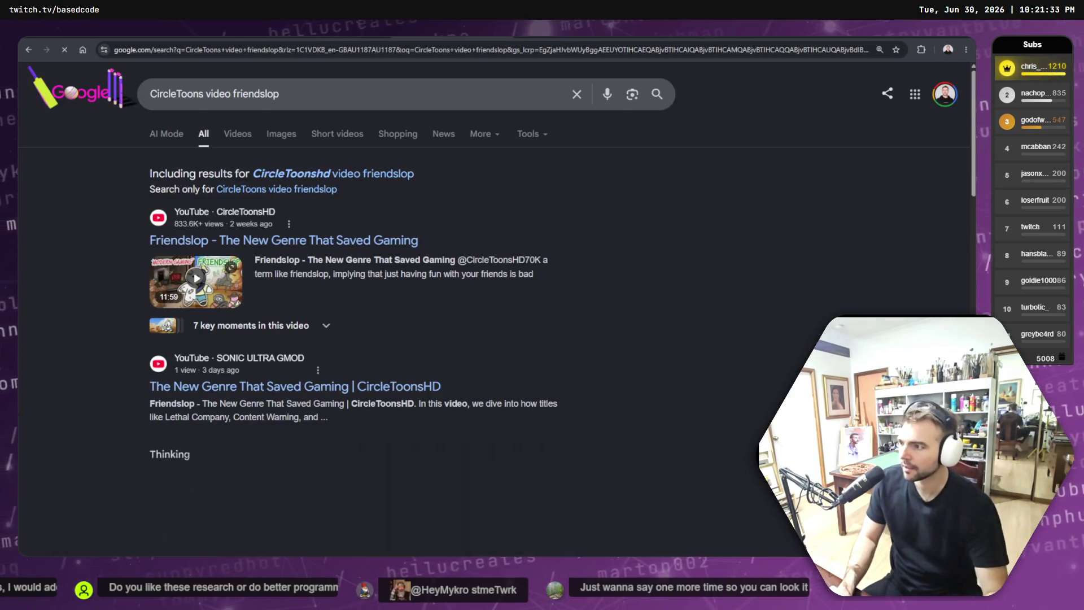
Step: Open the top Friendslop YouTube result and start a 15-minute focused session to watch it
{"action": "left_click", "coordinate": [341, 239]}
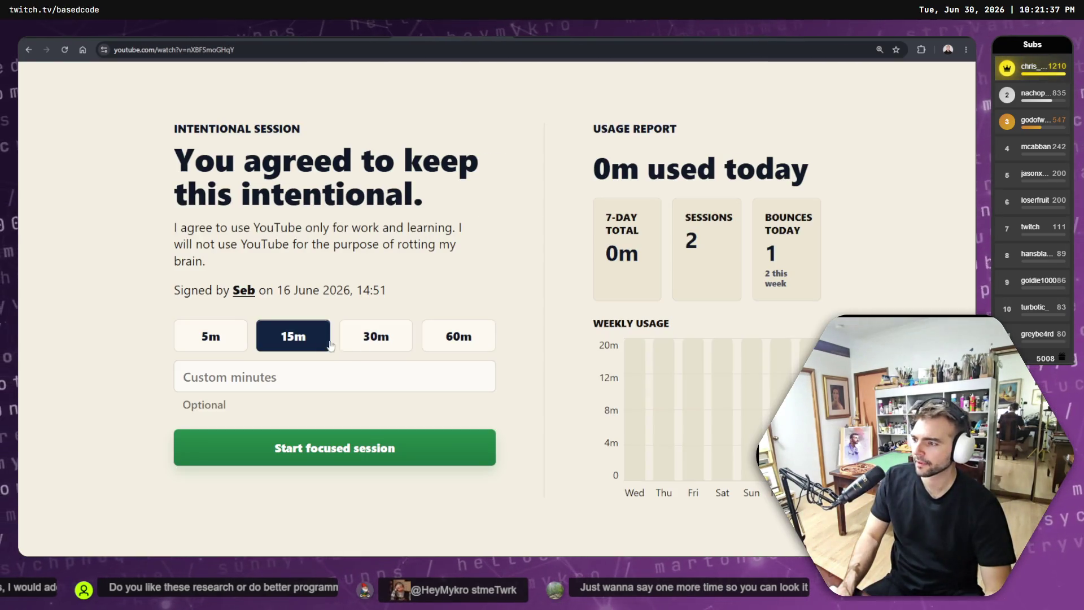
{"action": "left_click", "coordinate": [375, 338]}
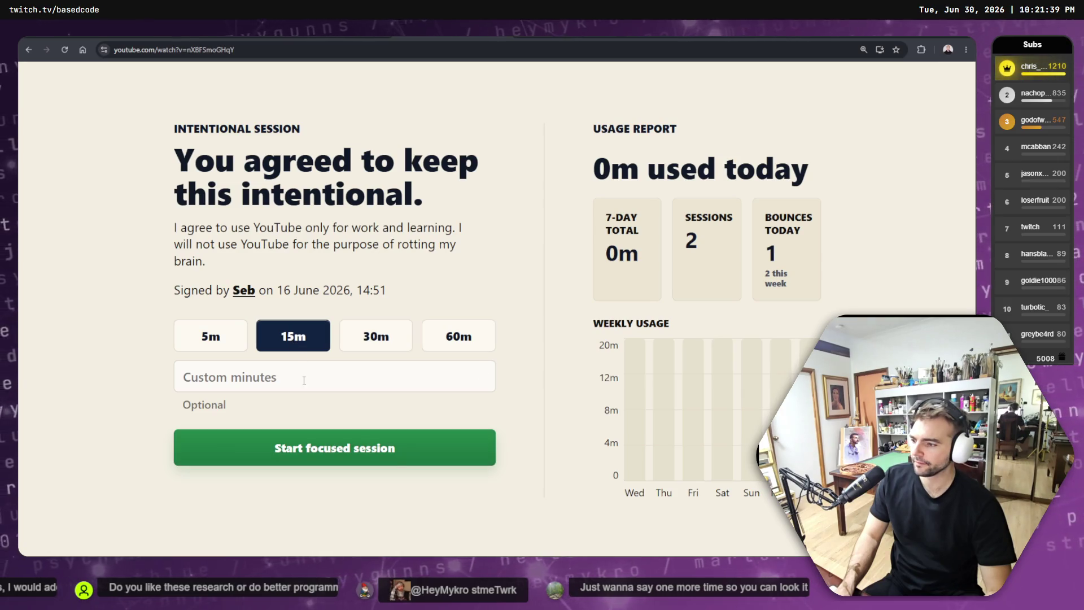
{"action": "left_click", "coordinate": [322, 453]}
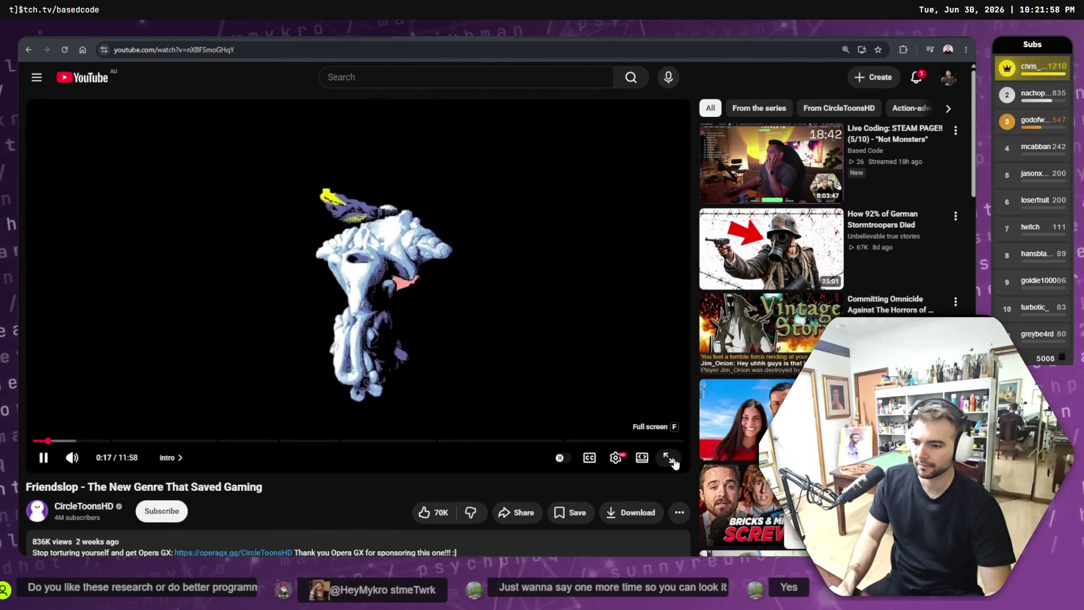
Step: Watch the Friendslop video full screen with one pause, then stop near 1:16 and exit full screen
{"action": "left_click", "coordinate": [674, 457]}
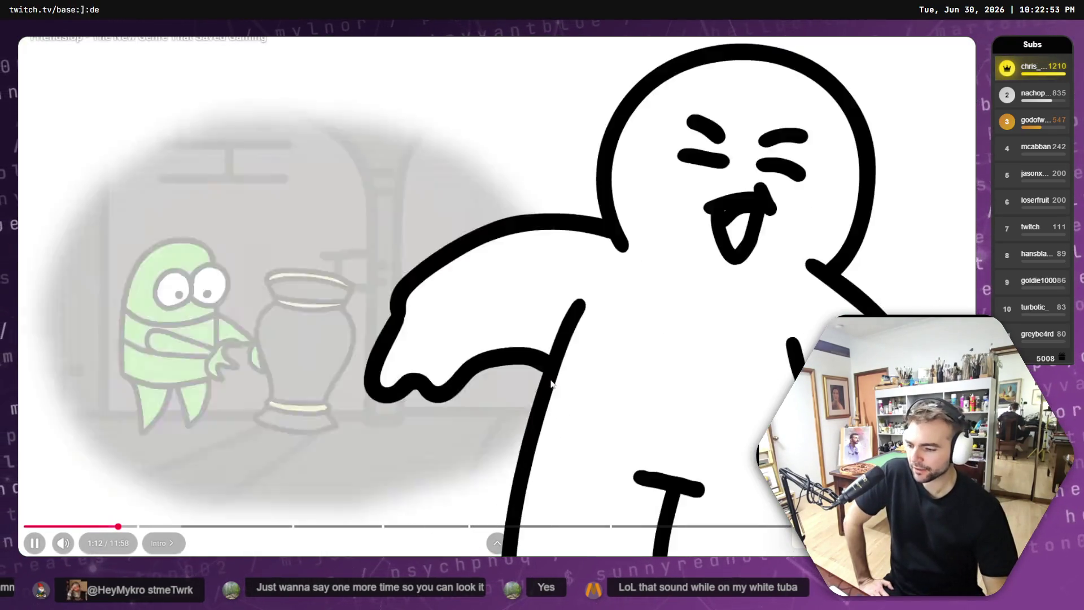
{"action": "left_click", "coordinate": [600, 451]}
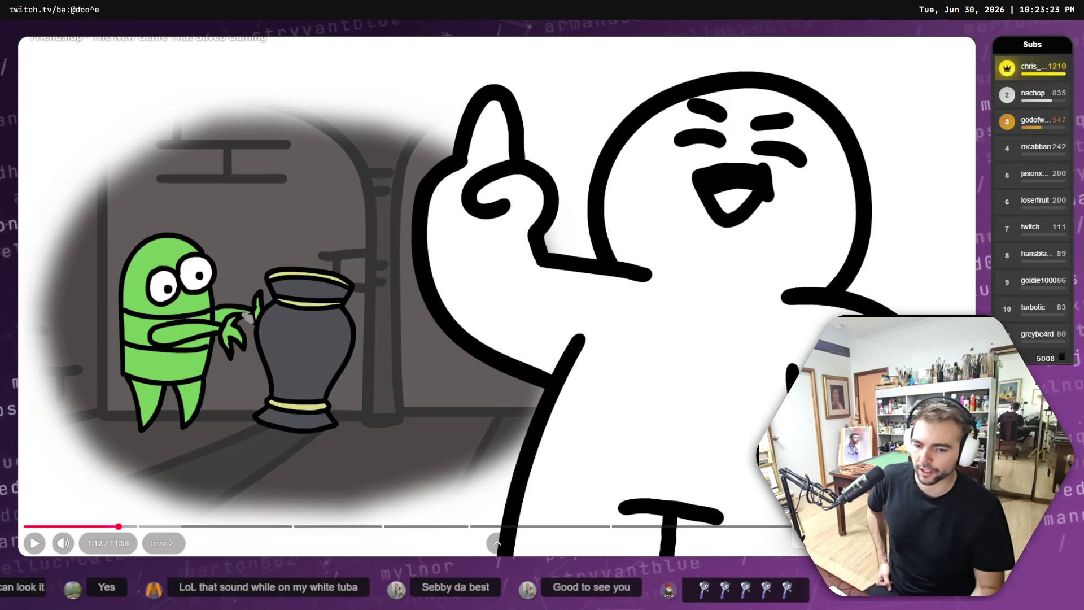
{"action": "left_click", "coordinate": [696, 368]}
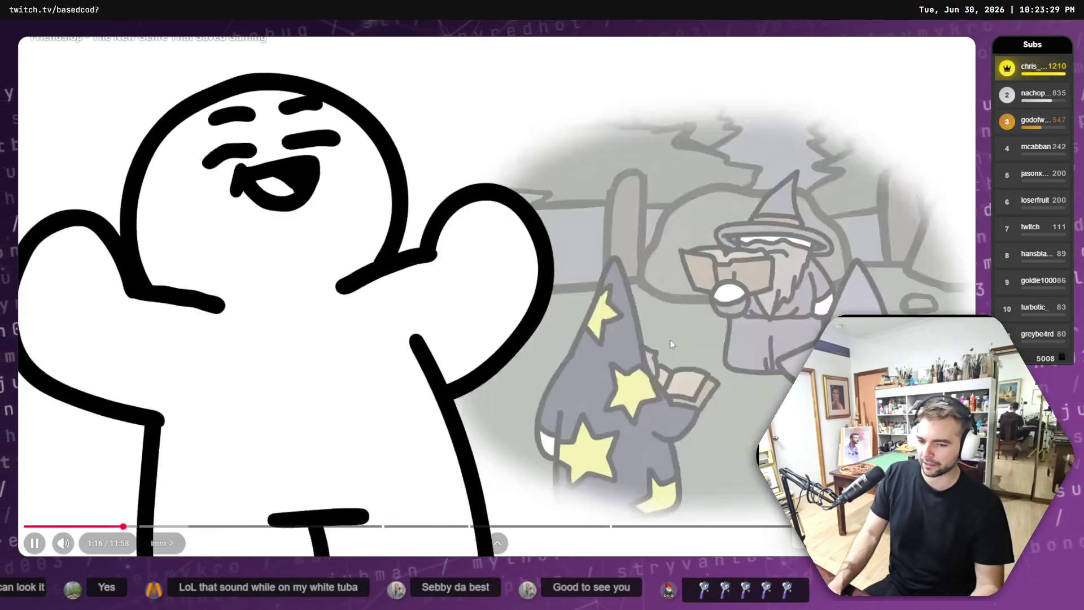
{"action": "left_click", "coordinate": [671, 341]}
{"action": "key", "text": "Escape"}
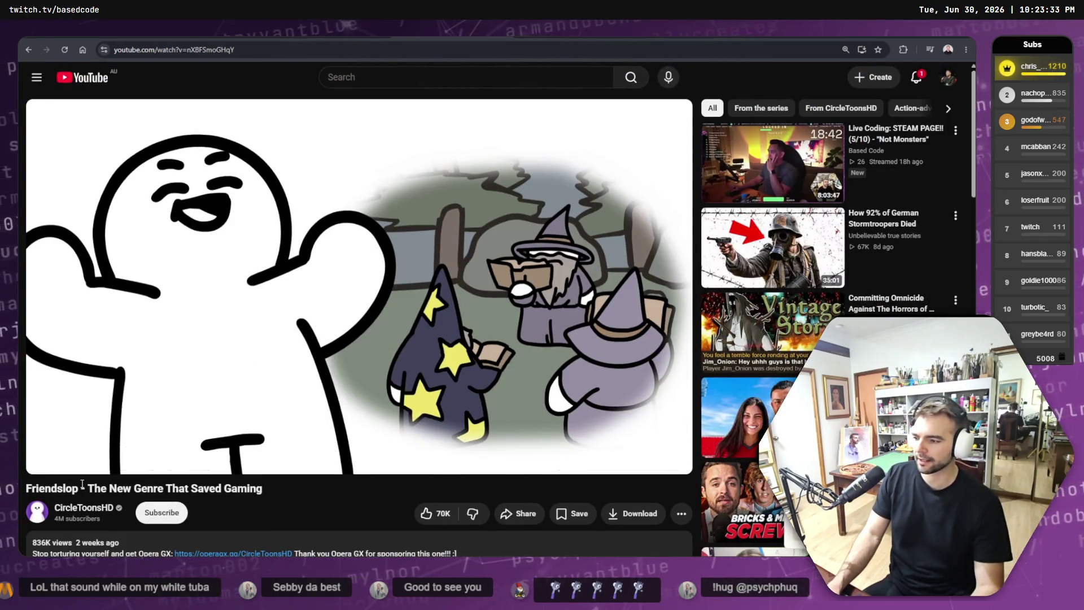
Step: Select the Friendslop video title and scroll the watch page up and down to review it
{"action": "left_click_drag", "start_coordinate": [82, 484], "coordinate": [263, 488]}
{"action": "scroll", "coordinate": [288, 477], "scroll_direction": "down", "scroll_amount": 3}
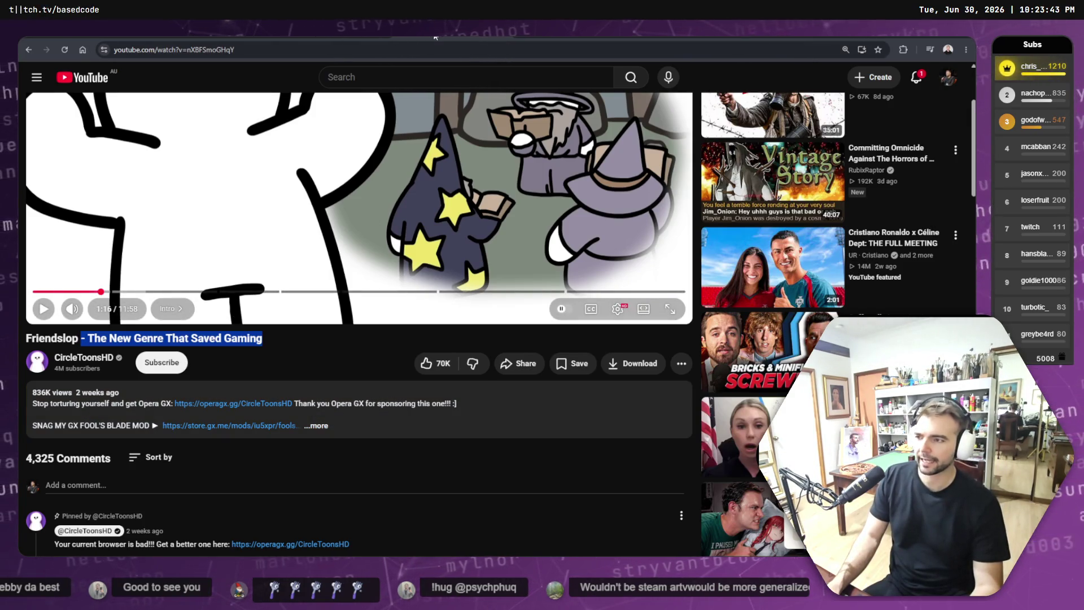
{"action": "scroll", "coordinate": [476, 182], "scroll_direction": "up", "scroll_amount": 3}
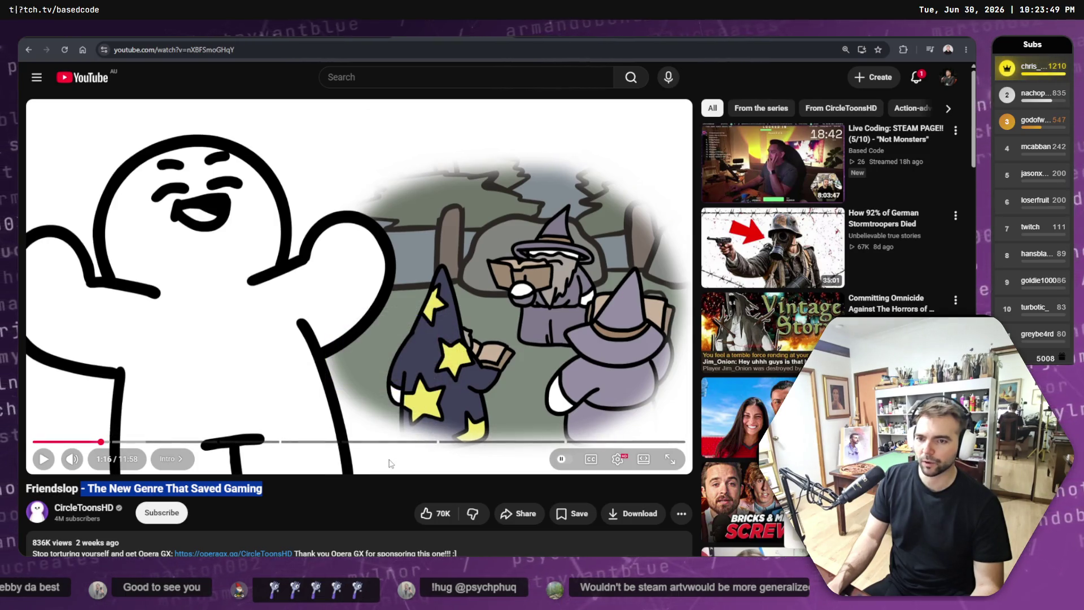
{"action": "scroll", "coordinate": [389, 463], "scroll_direction": "down", "scroll_amount": 1}
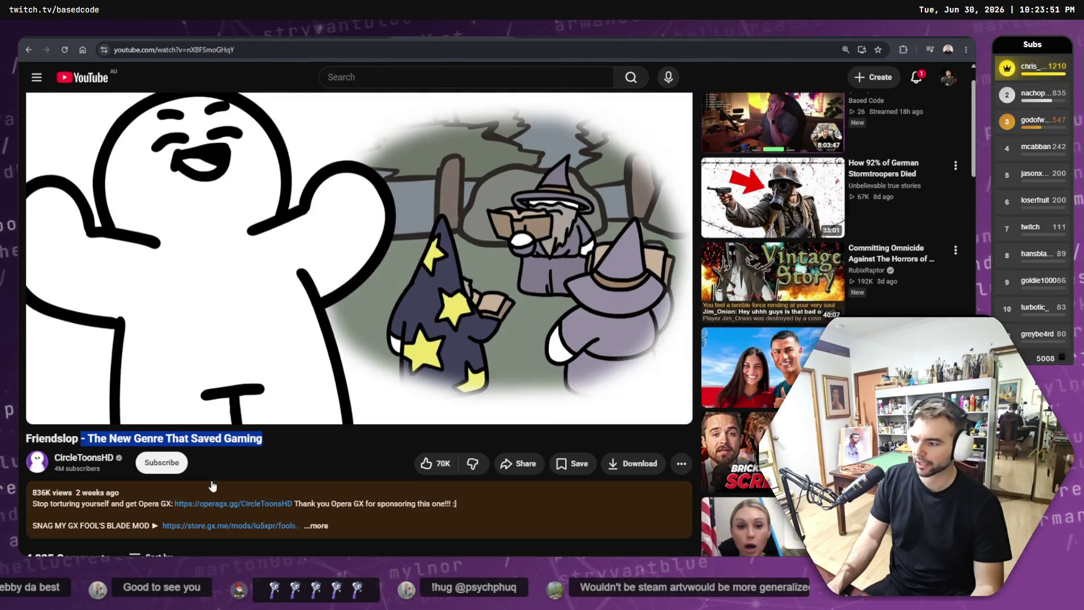
{"action": "scroll", "coordinate": [212, 486], "scroll_direction": "up", "scroll_amount": 1}
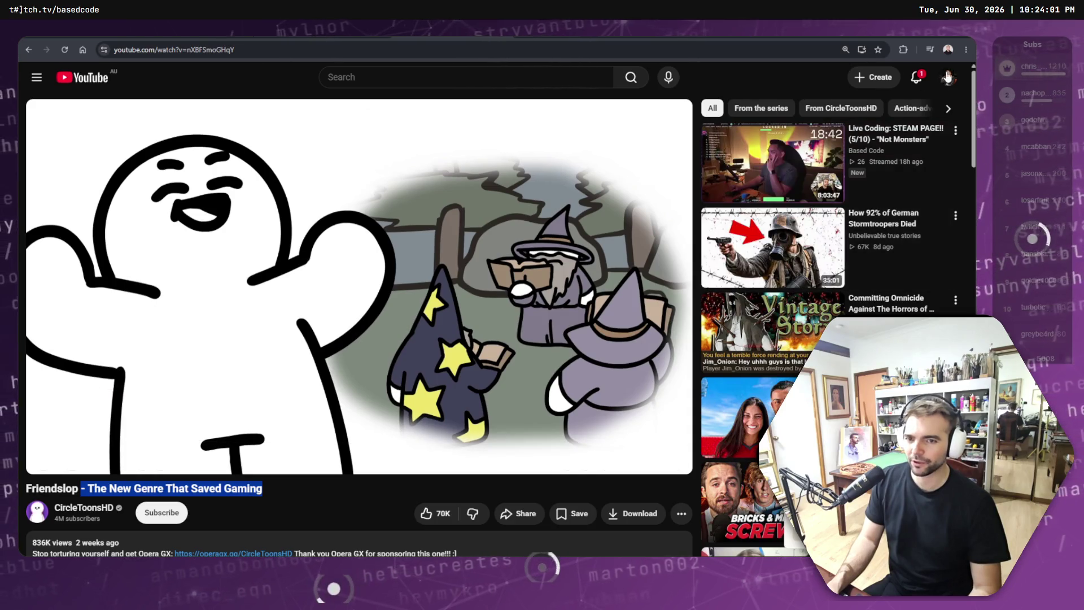
{"action": "left_click", "coordinate": [294, 508]}
{"action": "scroll", "coordinate": [287, 499], "scroll_direction": "down", "scroll_amount": 4}
{"action": "scroll", "coordinate": [440, 500], "scroll_direction": "up", "scroll_amount": 4}
Step: Save the video to Watch later and switch to the Throne of Lies Steam store tab
{"action": "left_click", "coordinate": [581, 513]}
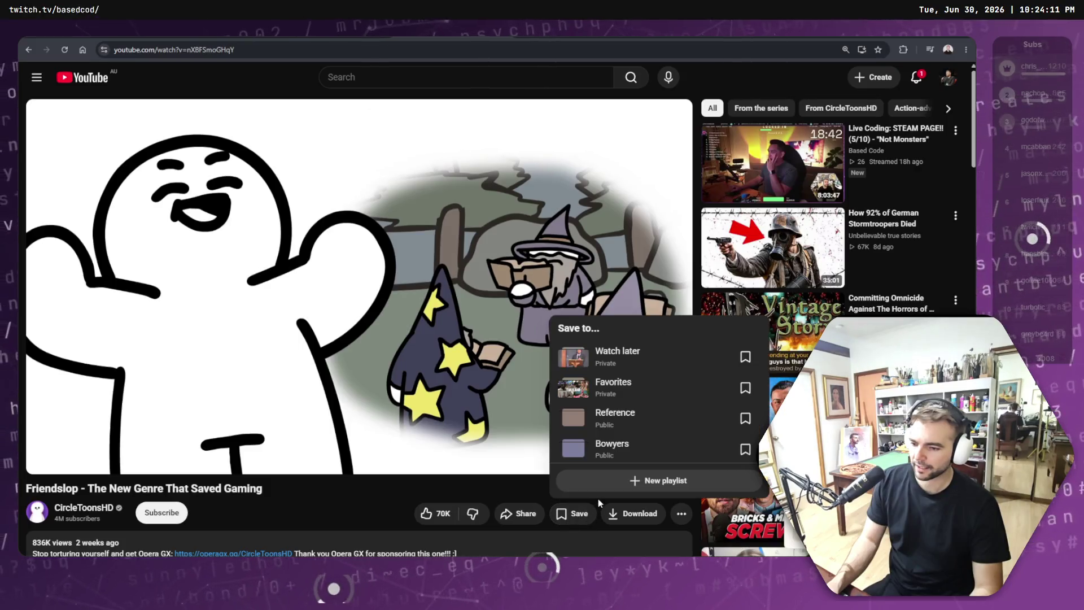
{"action": "left_click", "coordinate": [745, 357]}
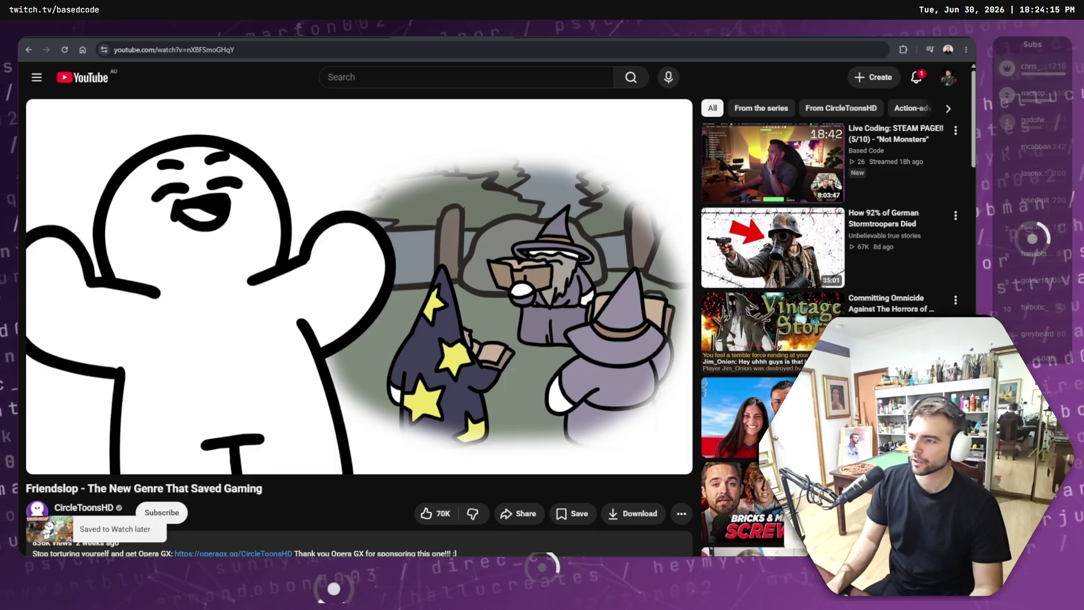
{"action": "key", "text": "ctrl+Tab"}
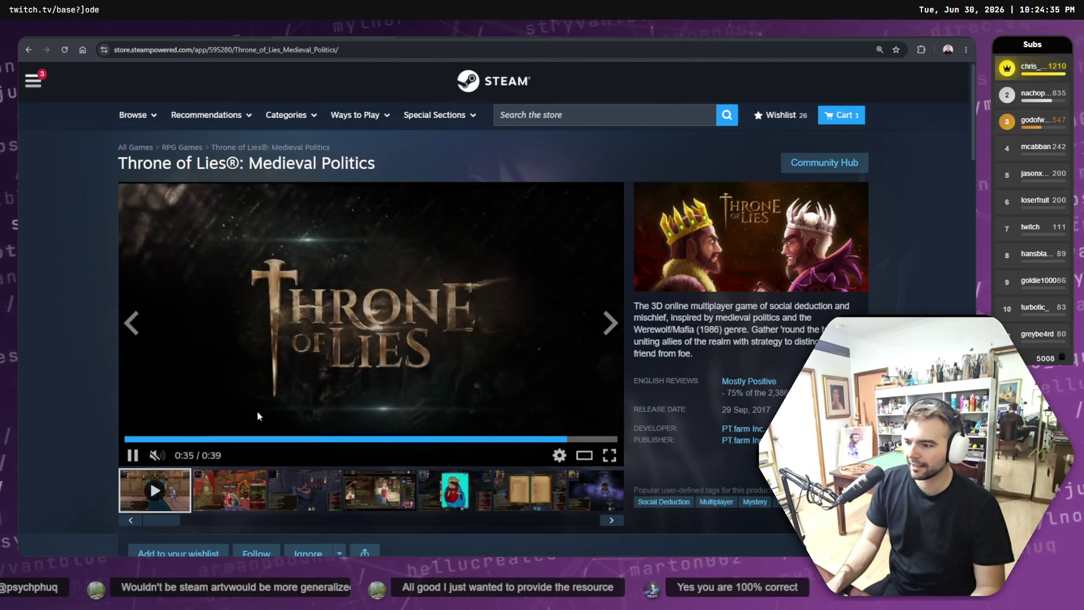
Step: Pause the Throne of Lies trailer and switch back to the Not Monsters ChatGPT chat
{"action": "left_click", "coordinate": [132, 454]}
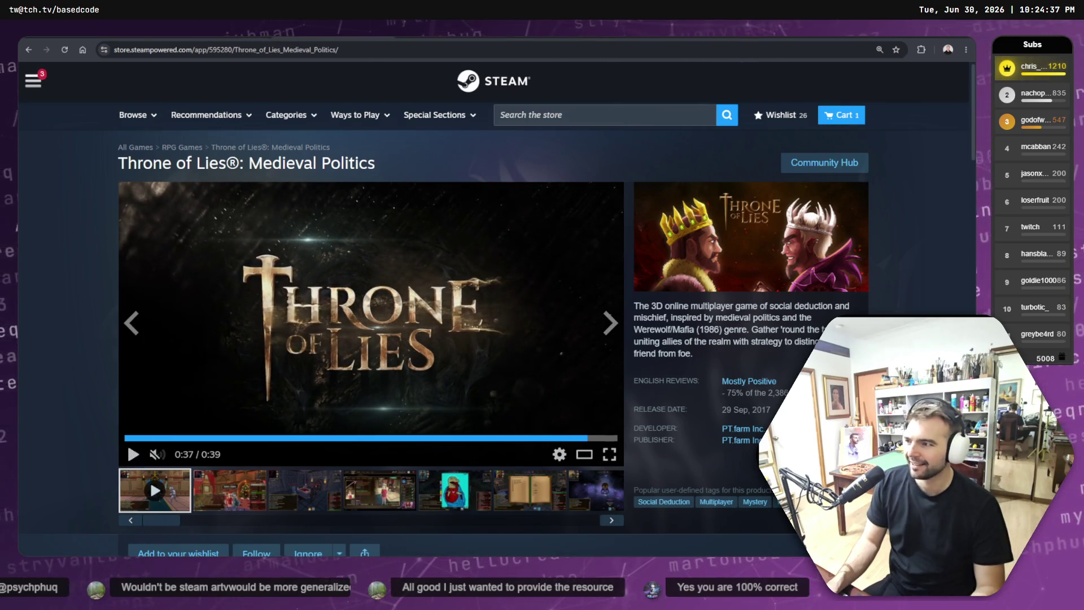
{"action": "key", "text": "ctrl+Tab"}
Step: Fix the draft's typos: correct the misspelling to 'attached' and replace the stray letters with 'the'
{"action": "scroll", "coordinate": [391, 341], "scroll_direction": "down", "scroll_amount": 1}
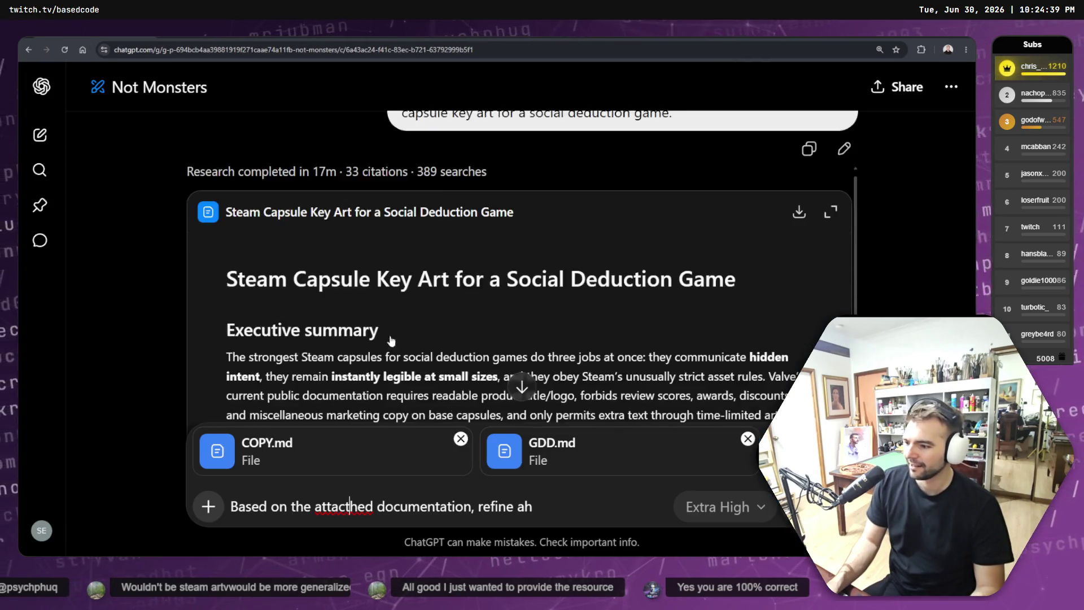
{"action": "scroll", "coordinate": [391, 340], "scroll_direction": "down", "scroll_amount": 3}
{"action": "right_click", "coordinate": [344, 506]}
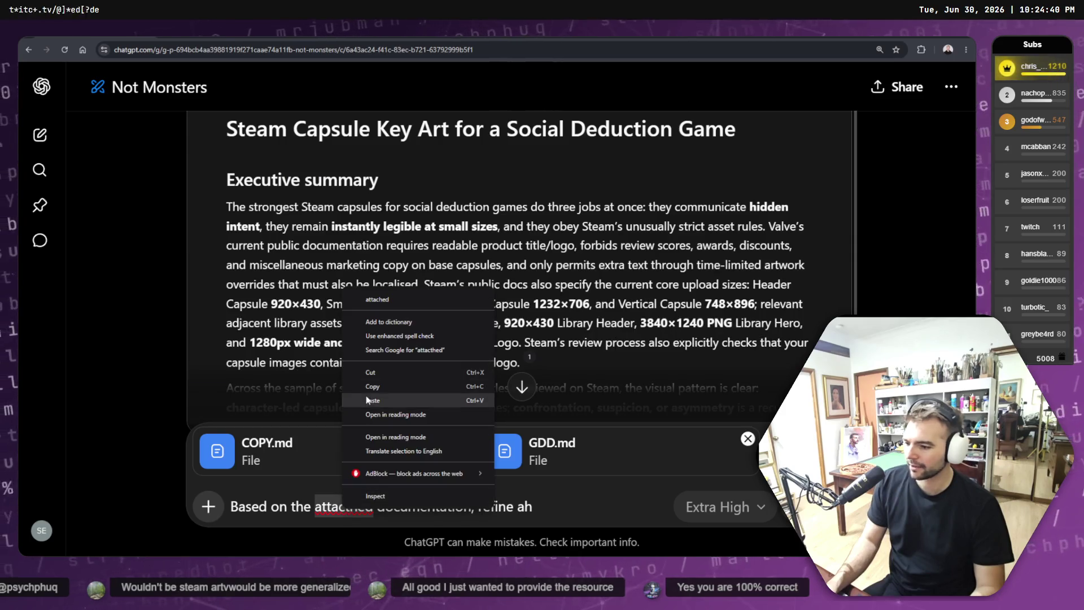
{"action": "left_click", "coordinate": [384, 303]}
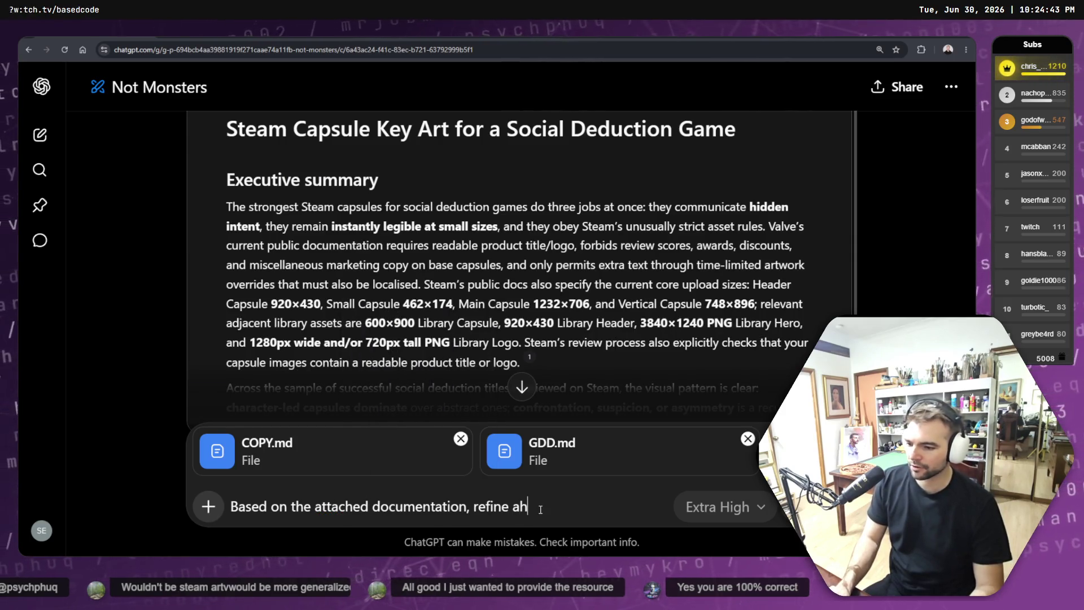
{"action": "key", "text": "BackSpace"}
{"action": "key", "text": "BackSpace"}
{"action": "type", "text": "the"}
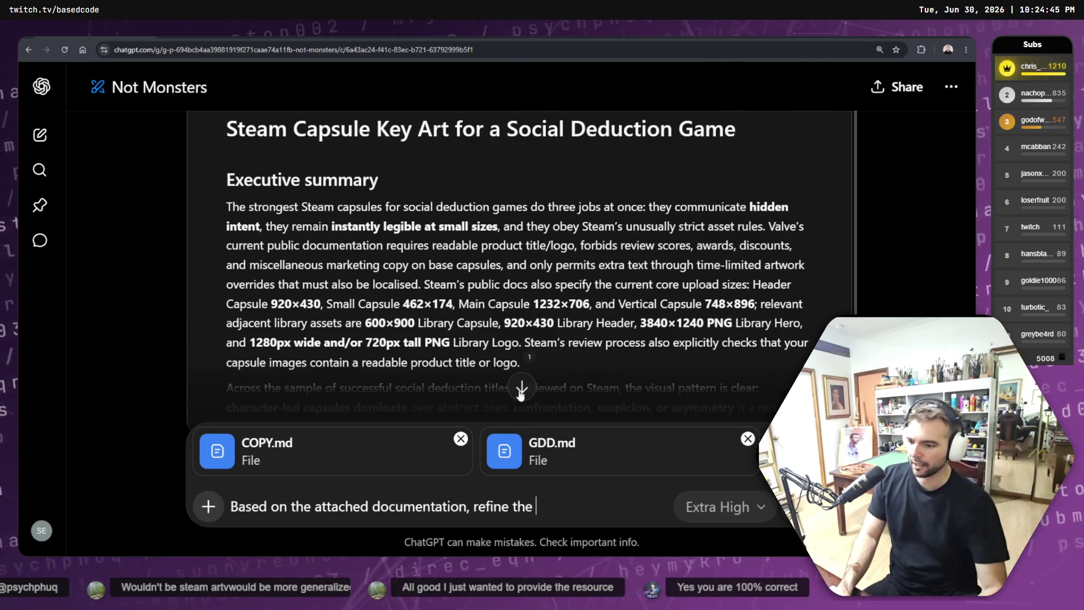
Step: Copy the heading 'What social deduction players are buying at a glance' from the full-screen research report
{"action": "left_click", "coordinate": [514, 257]}
{"action": "scroll", "coordinate": [513, 256], "scroll_direction": "down", "scroll_amount": 10}
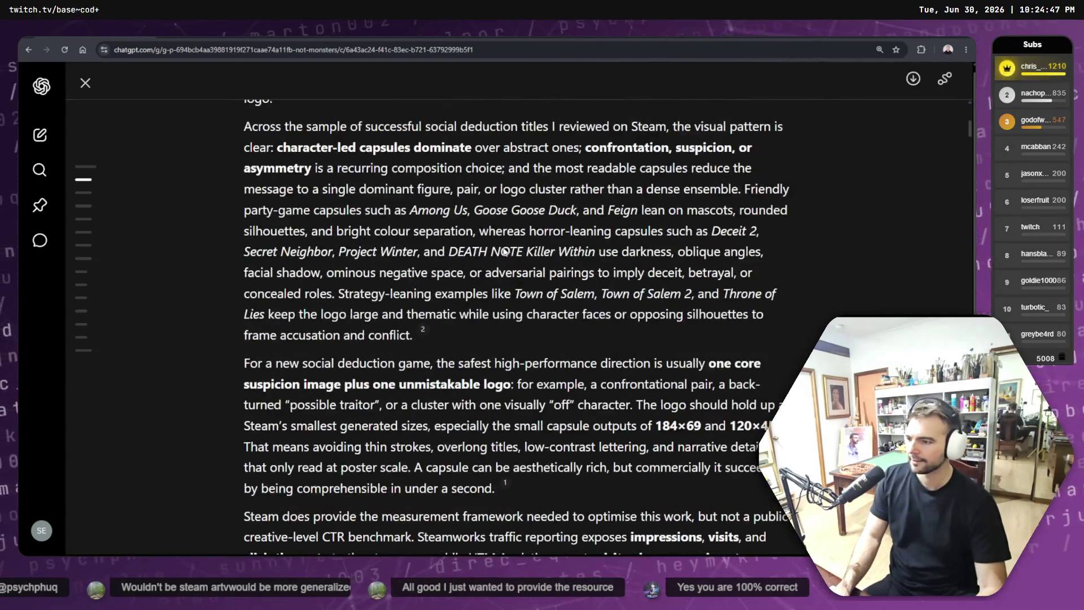
{"action": "scroll", "coordinate": [357, 259], "scroll_direction": "down", "scroll_amount": 10}
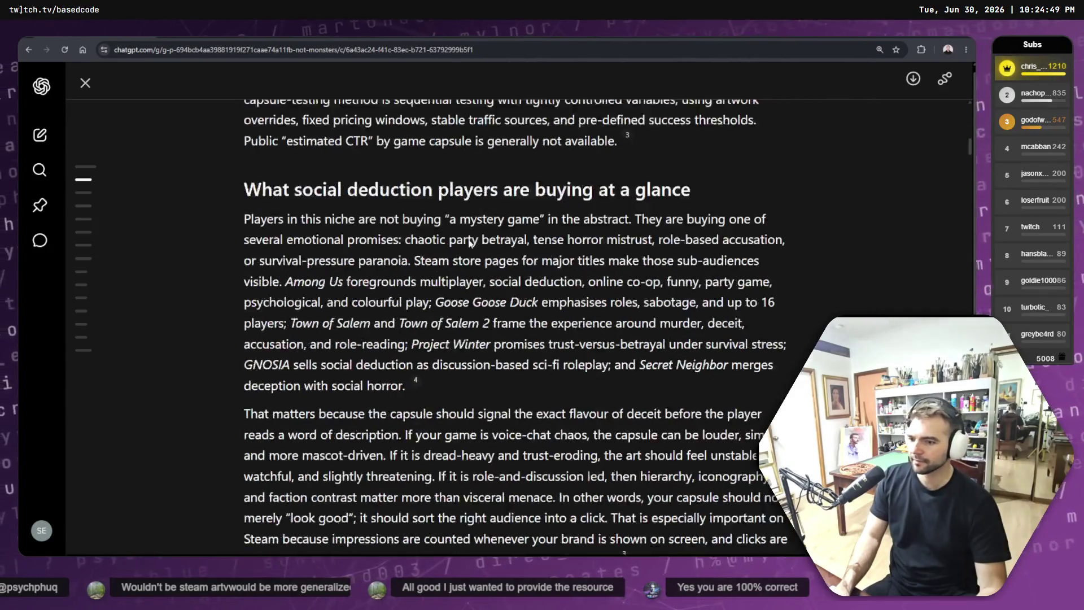
{"action": "scroll", "coordinate": [396, 230], "scroll_direction": "up", "scroll_amount": 3}
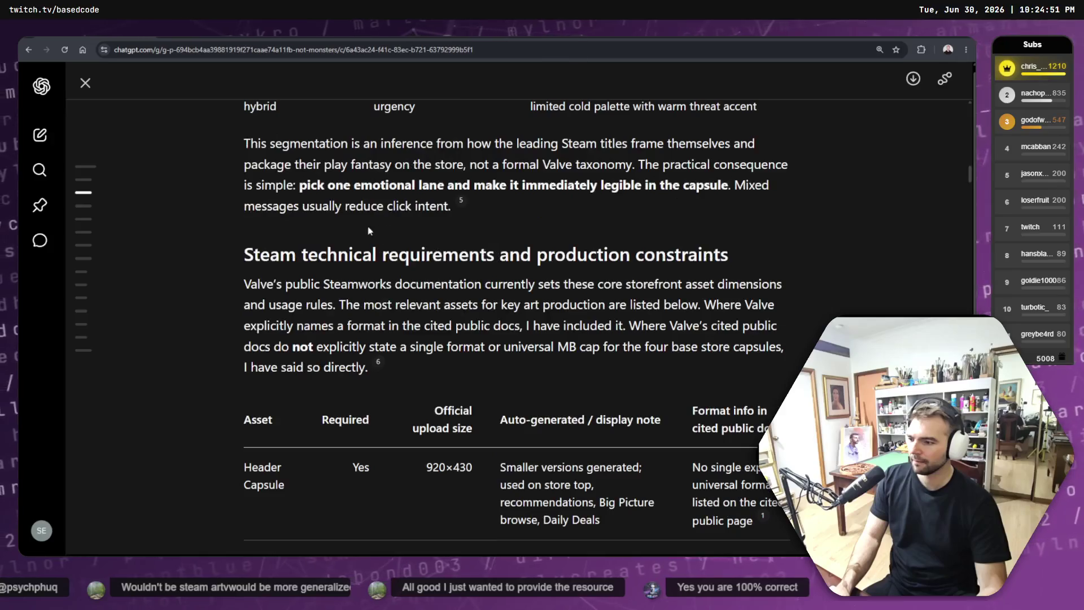
{"action": "scroll", "coordinate": [474, 252], "scroll_direction": "up", "scroll_amount": 12}
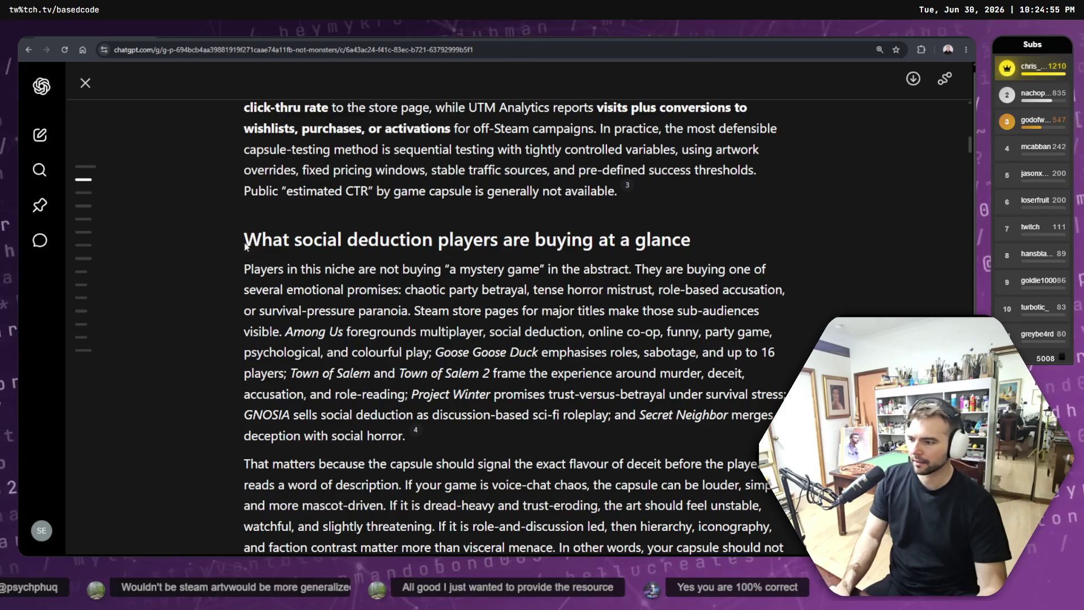
{"action": "left_click_drag", "start_coordinate": [246, 245], "coordinate": [696, 242]}
{"action": "right_click", "coordinate": [637, 244]}
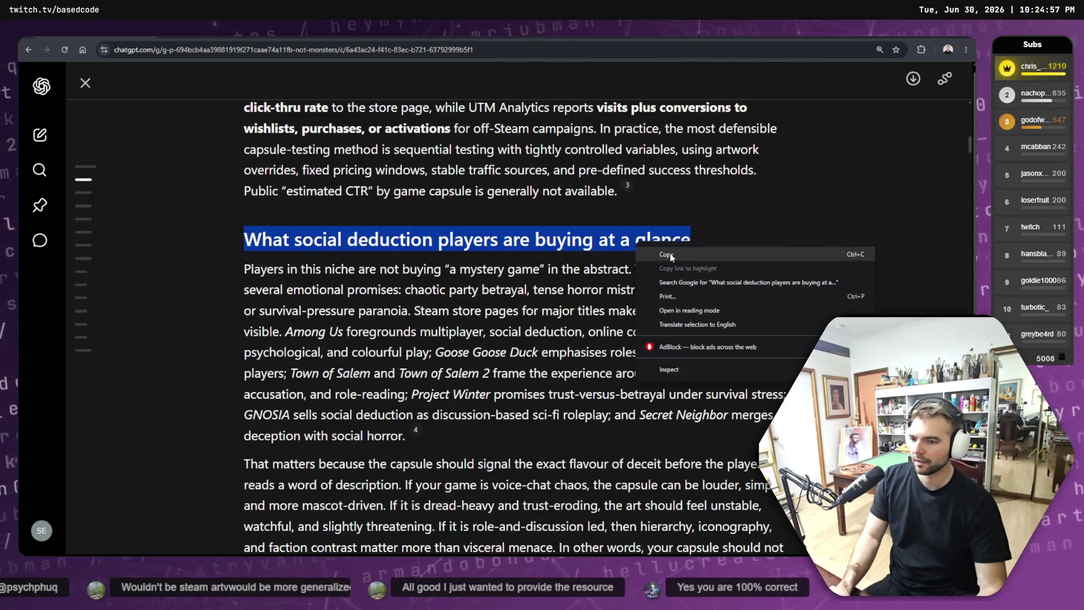
{"action": "left_click", "coordinate": [669, 257]}
{"action": "scroll", "coordinate": [486, 281], "scroll_direction": "down", "scroll_amount": 3}
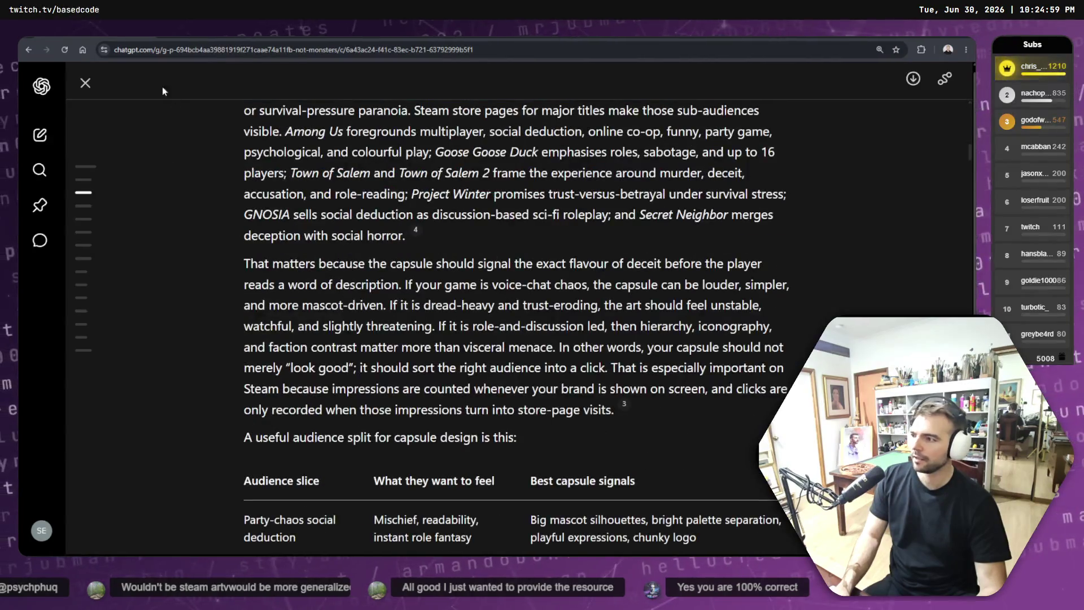
{"action": "left_click", "coordinate": [85, 83]}
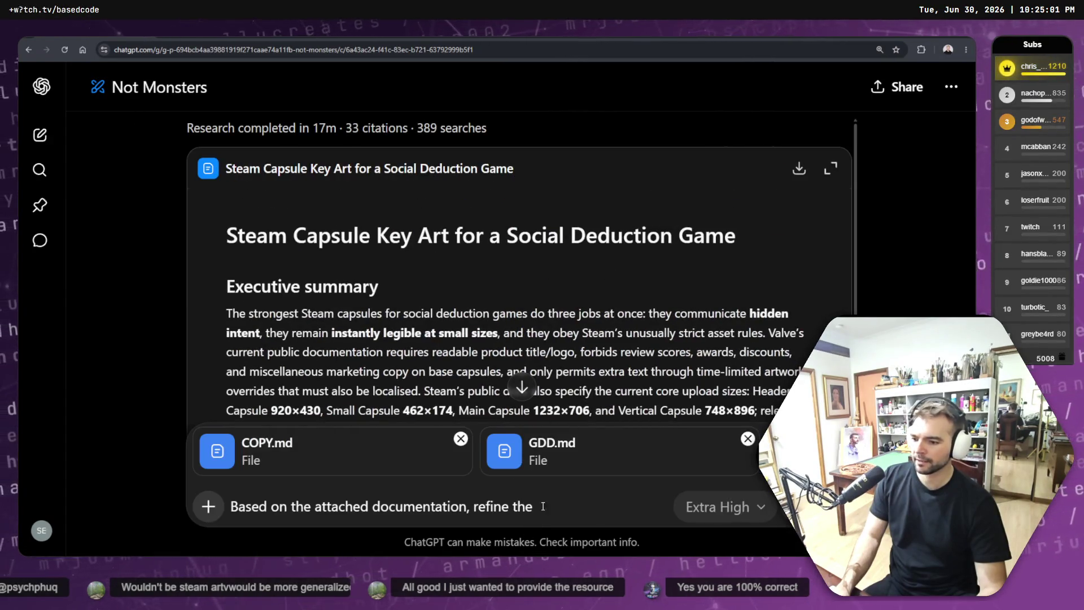
Step: Paste the quoted heading, add 'our game' and a capsule-art instruction line, then send
{"action": "key", "text": "BackSpace"}
{"action": "key", "text": "BackSpace"}
{"action": "key", "text": "BackSpace"}
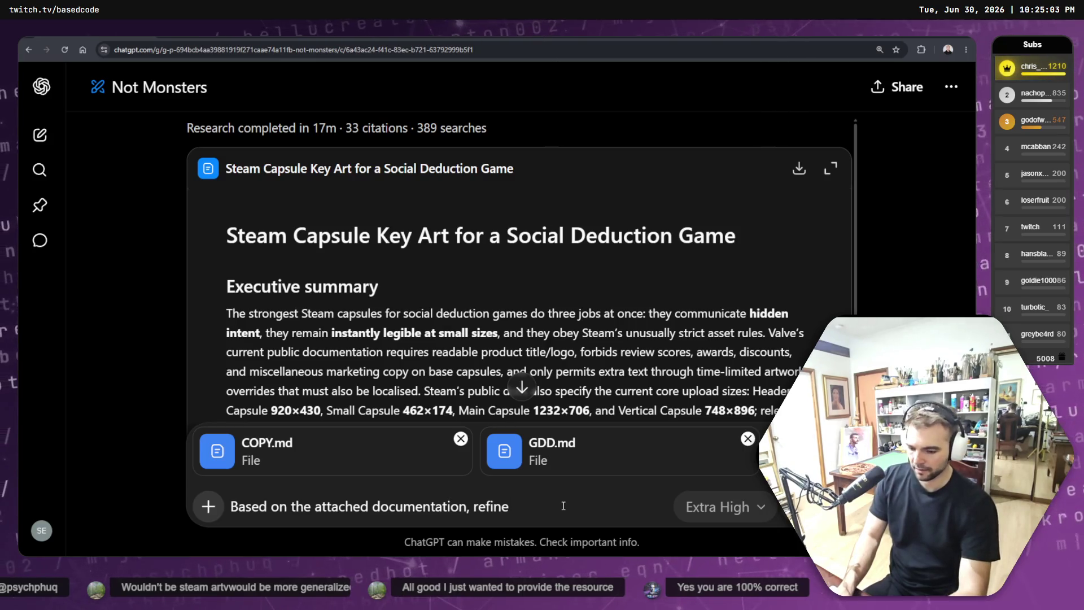
{"action": "type", "text": "\"v\\"}
{"action": "key", "text": "ctrl+v"}
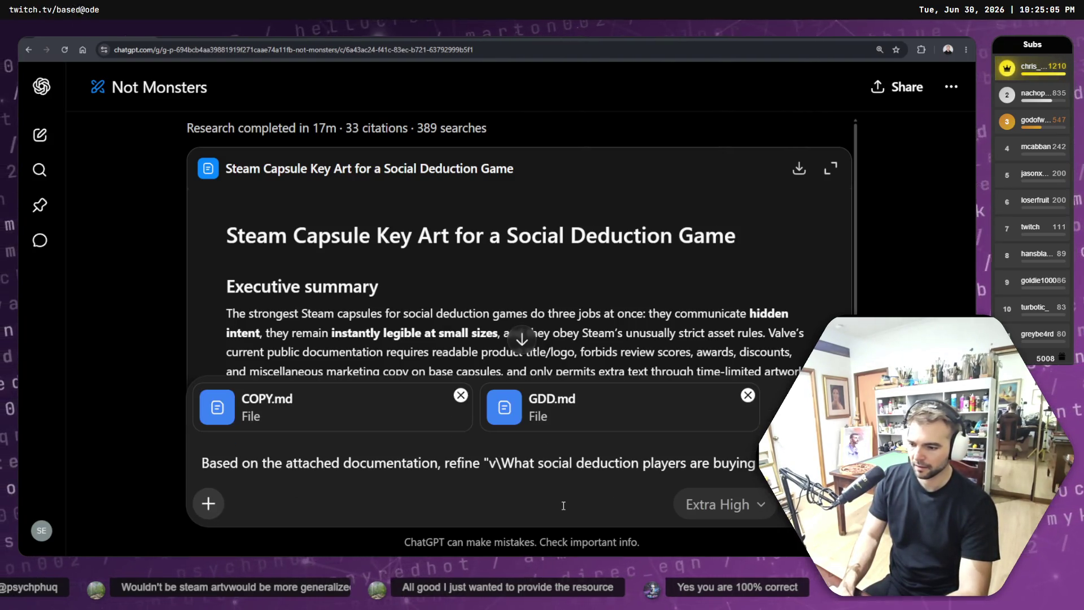
{"action": "key", "text": "ctrl+z"}
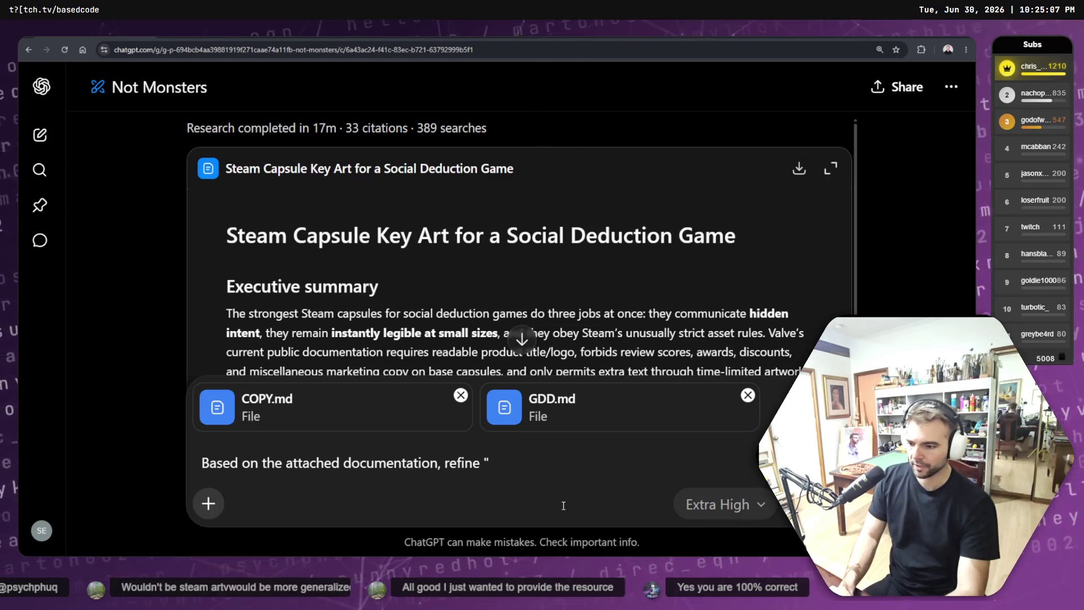
{"action": "key", "text": "ctrl+v"}
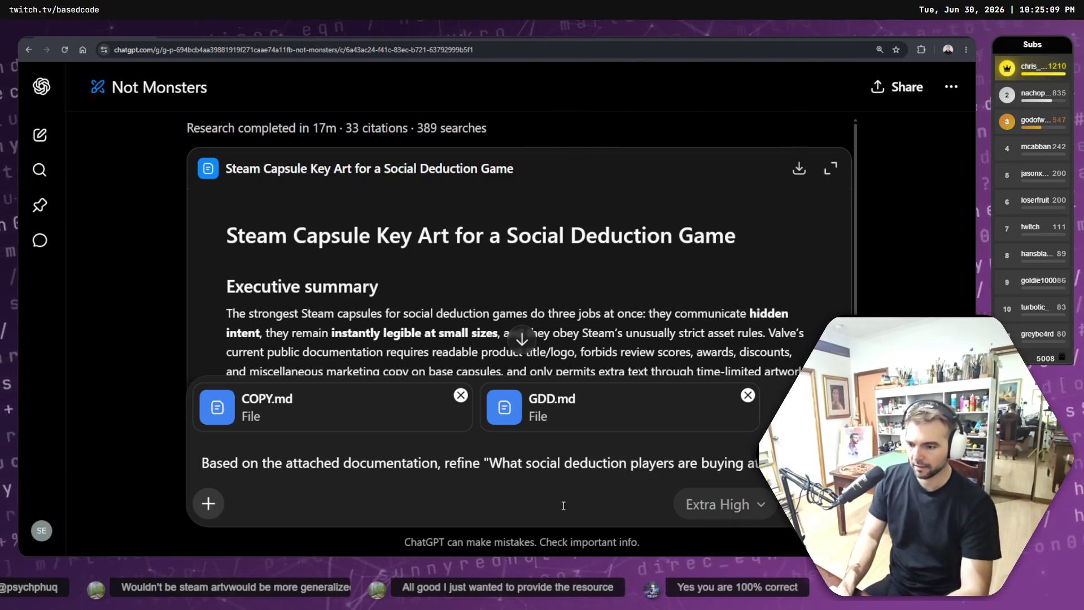
{"action": "type", "text": "ourgame."}
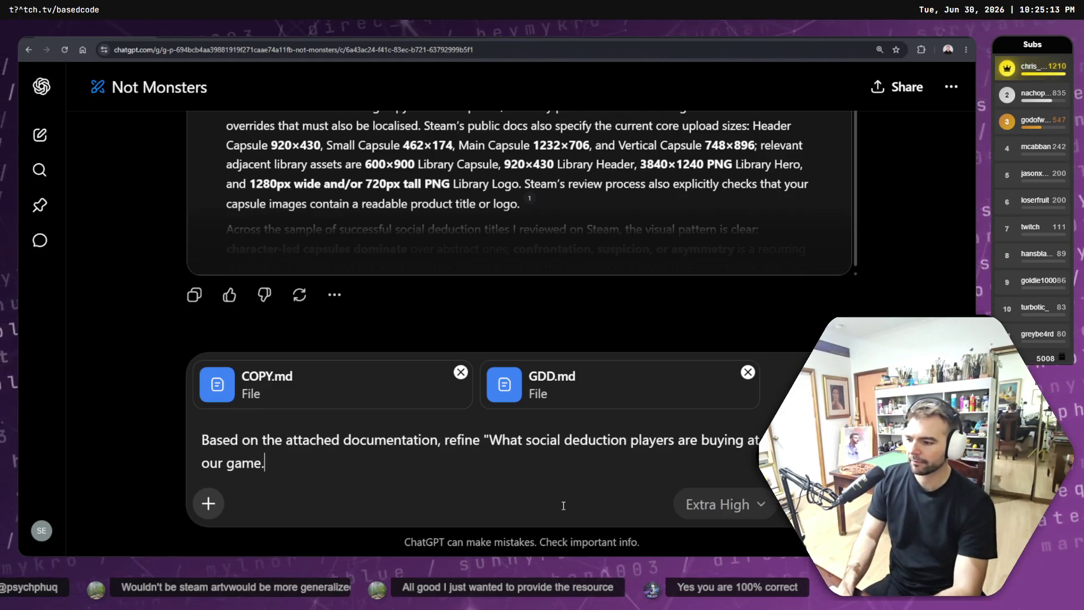
{"action": "key", "text": "shift+Return"}
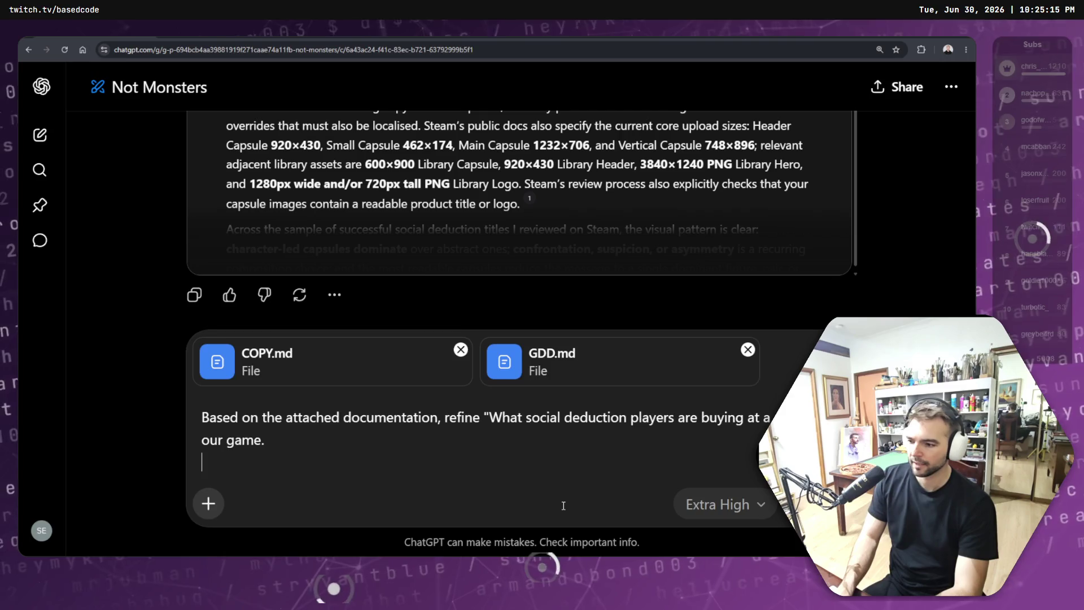
{"action": "type", "text": "Use thisto construct"}
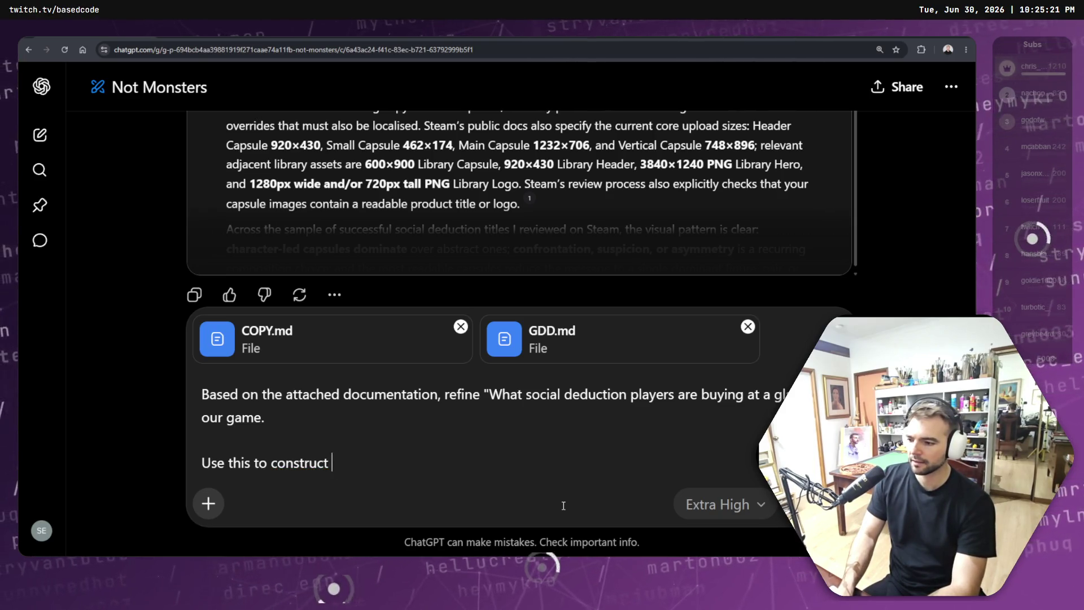
{"action": "type", "text": "r prompt for"}
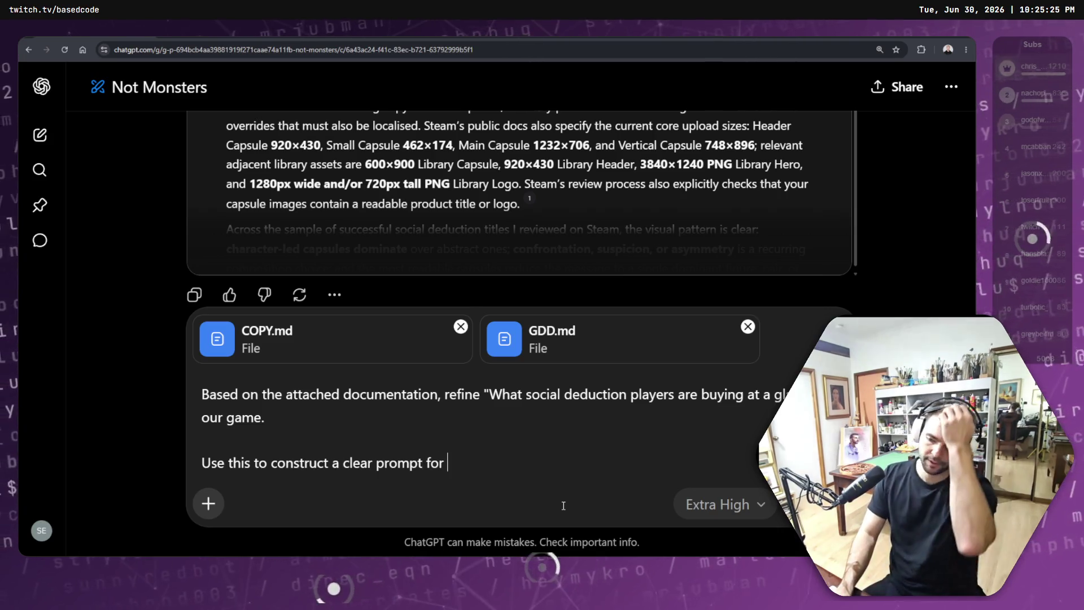
{"action": "type", "text": " the"}
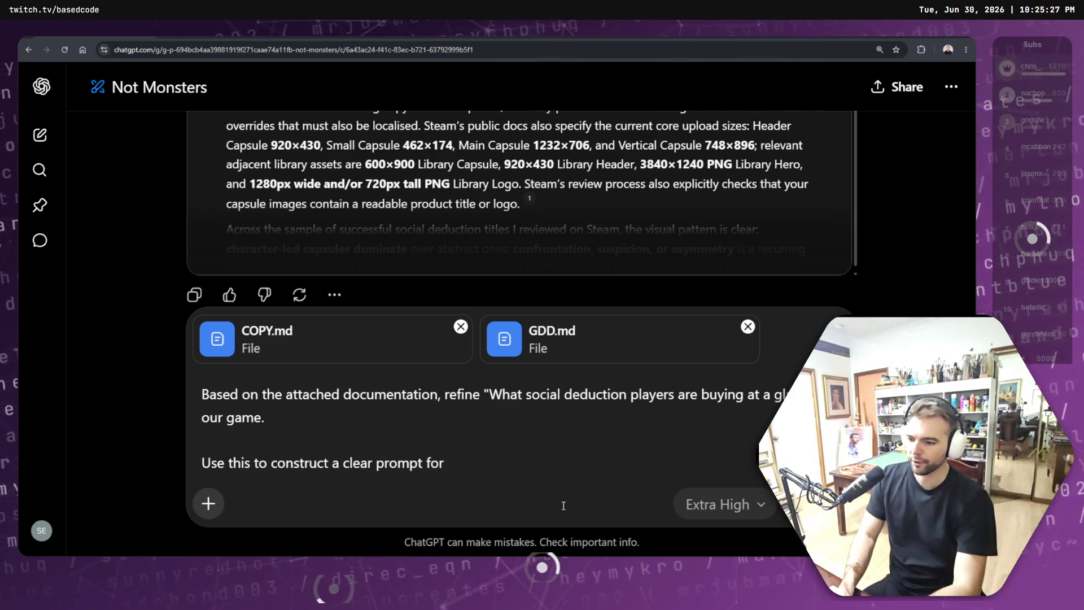
{"action": "type", "text": " capsule art."}
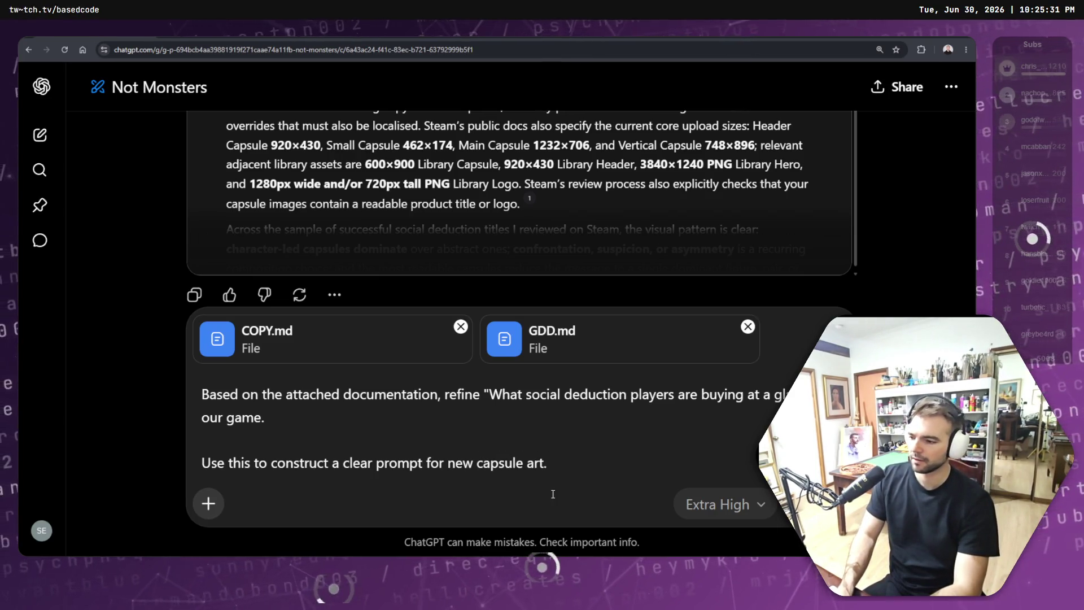
{"action": "key", "text": "Return"}
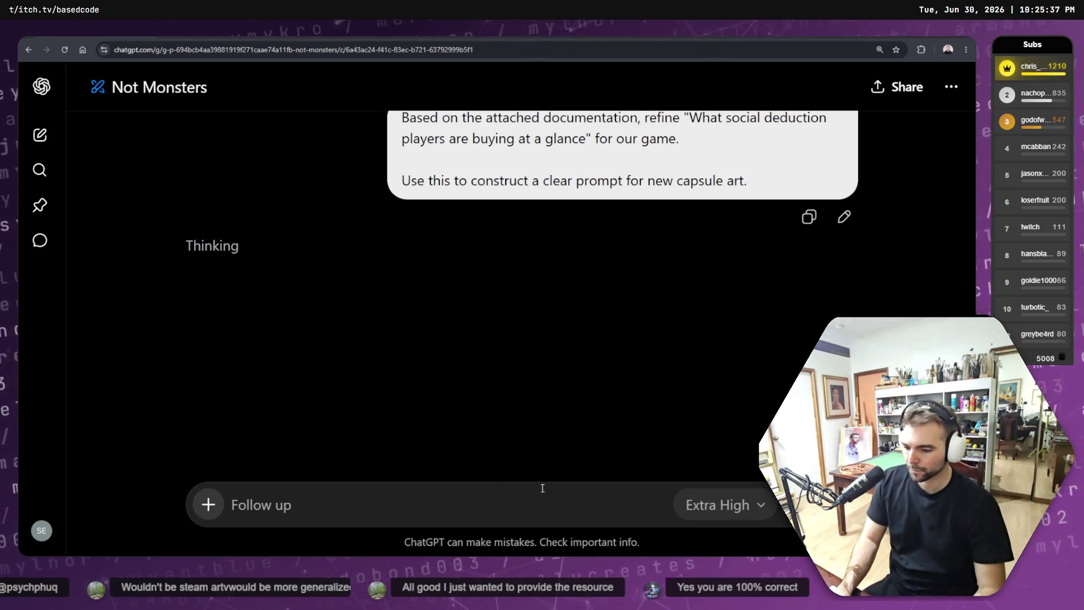
Step: Go to the Steam Social Deduction category tab and scroll through its capsule art
{"action": "key", "text": "ctrl+Tab"}
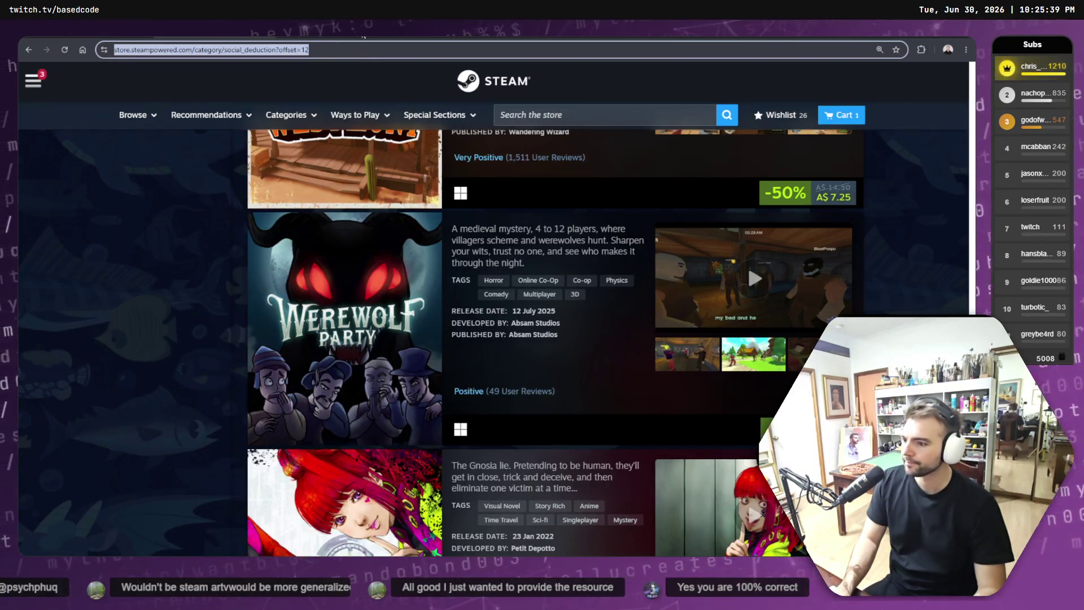
{"action": "key", "text": "ctrl+Tab"}
{"action": "key", "text": "ctrl+shift+Tab"}
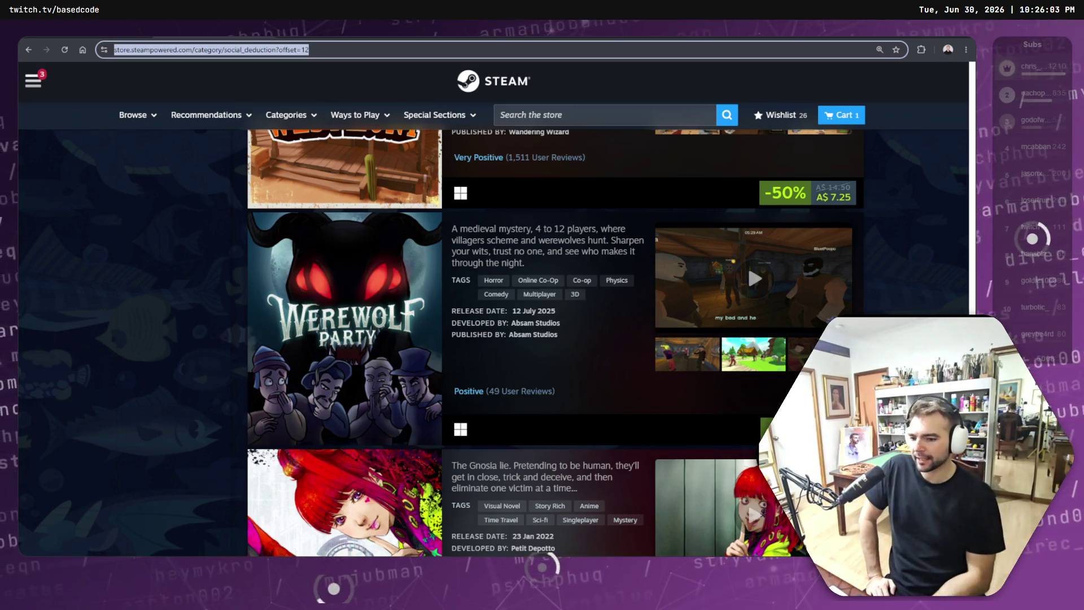
{"action": "scroll", "coordinate": [788, 308], "scroll_direction": "down", "scroll_amount": 7}
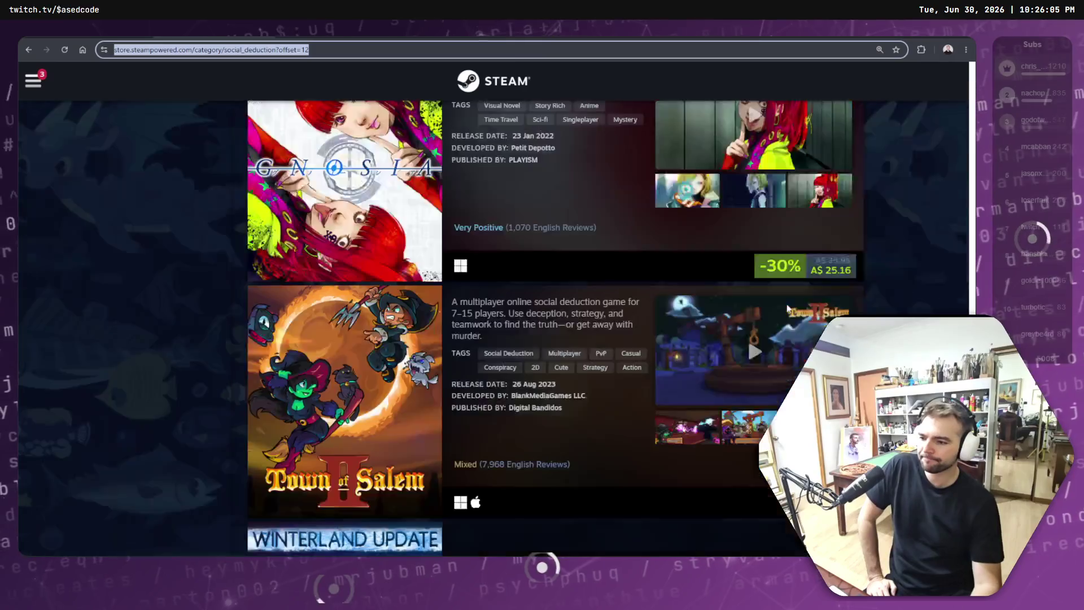
{"action": "scroll", "coordinate": [787, 307], "scroll_direction": "down", "scroll_amount": 2}
{"action": "scroll", "coordinate": [370, 267], "scroll_direction": "down", "scroll_amount": 4}
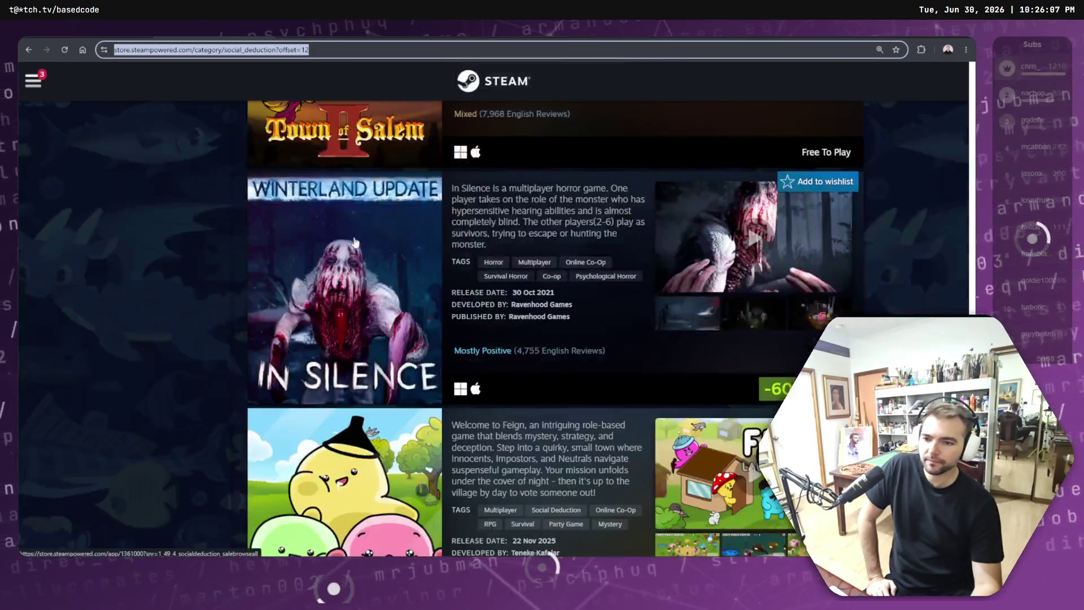
{"action": "scroll", "coordinate": [769, 215], "scroll_direction": "down", "scroll_amount": 6}
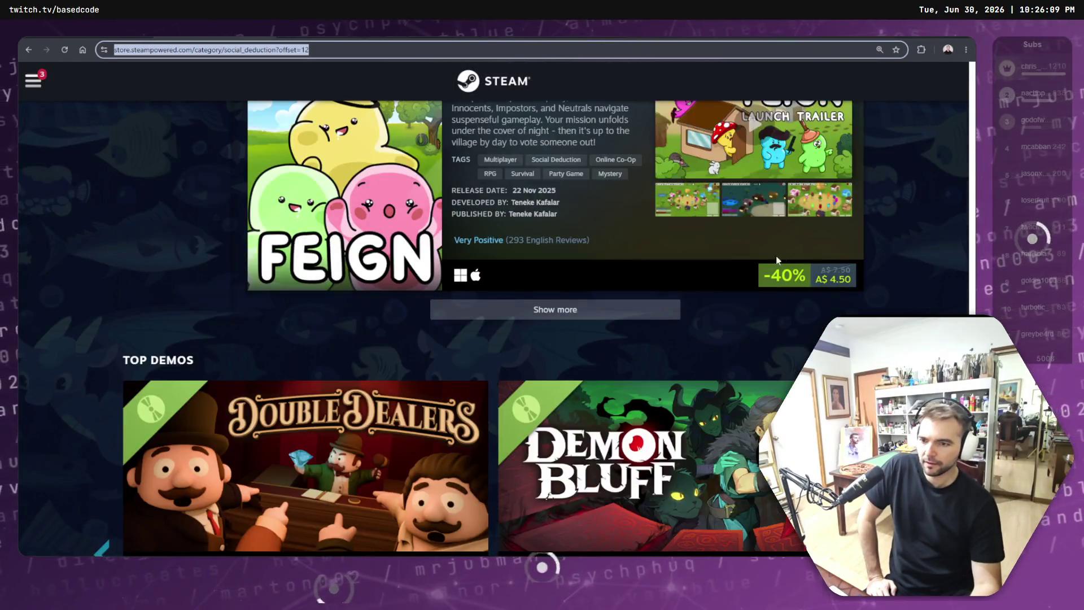
{"action": "scroll", "coordinate": [760, 337], "scroll_direction": "up", "scroll_amount": 2}
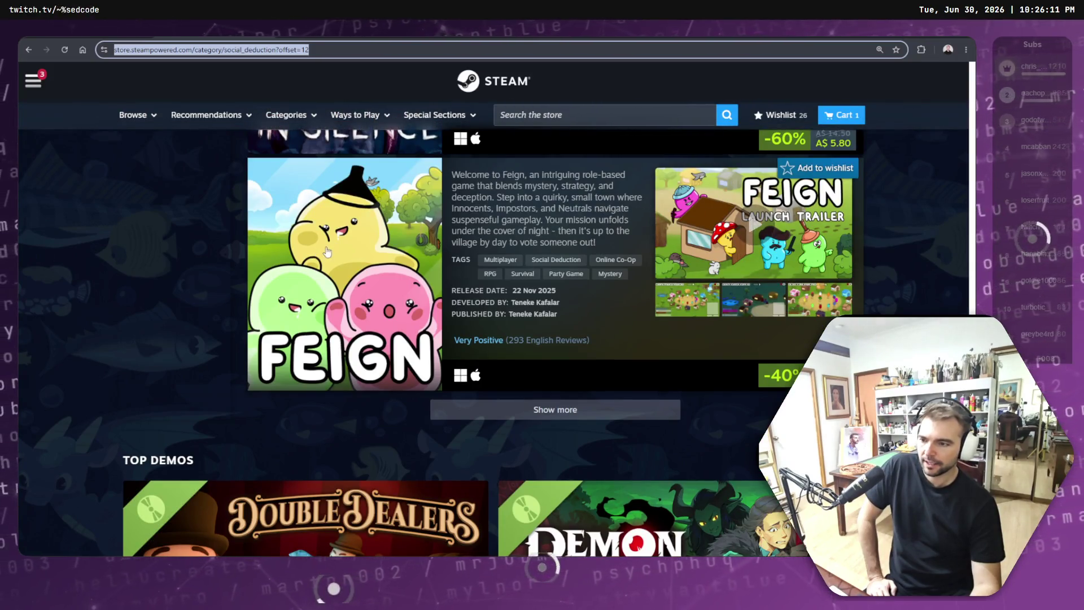
{"action": "scroll", "coordinate": [510, 224], "scroll_direction": "down", "scroll_amount": 1}
Step: Load more results with Show more and scroll down to Top Demos like Double Dealers
{"action": "left_click", "coordinate": [547, 360]}
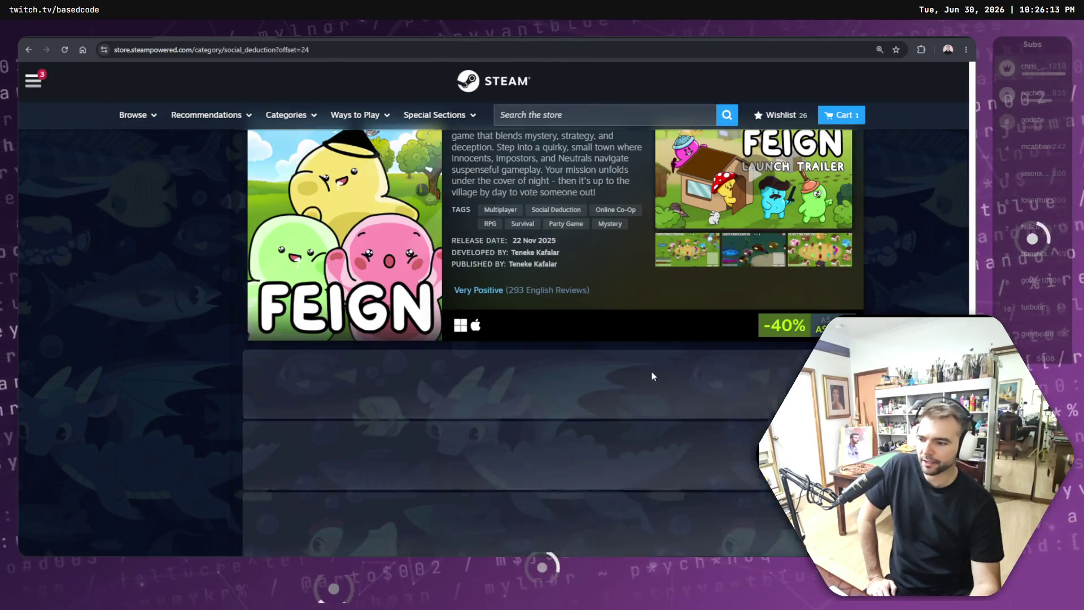
{"action": "scroll", "coordinate": [668, 361], "scroll_direction": "down", "scroll_amount": 1}
{"action": "scroll", "coordinate": [669, 352], "scroll_direction": "down", "scroll_amount": 2}
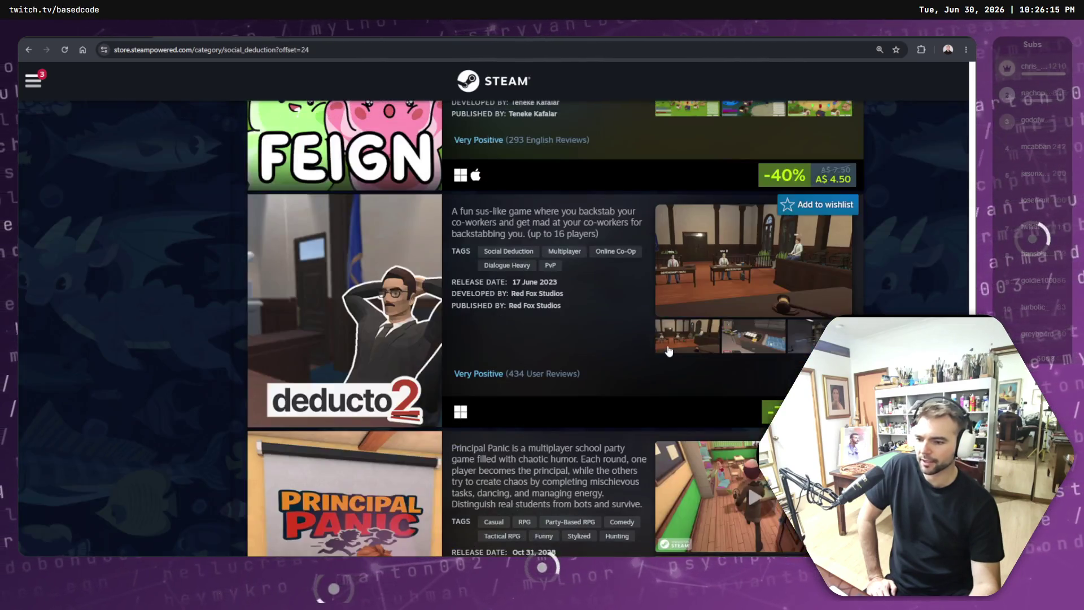
{"action": "scroll", "coordinate": [667, 347], "scroll_direction": "down", "scroll_amount": 4}
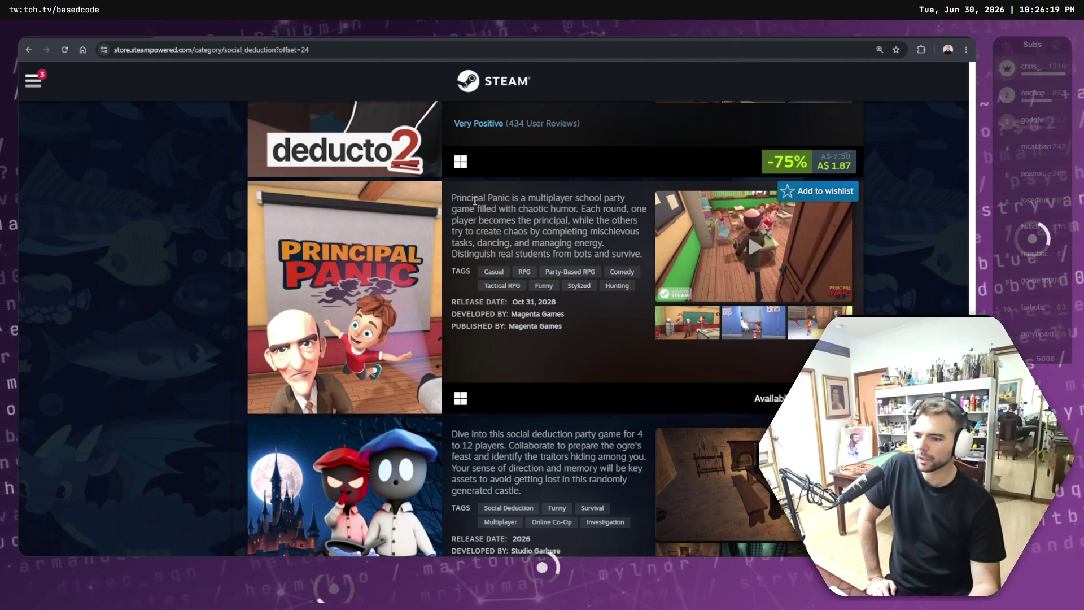
{"action": "scroll", "coordinate": [473, 203], "scroll_direction": "down", "scroll_amount": 3}
{"action": "scroll", "coordinate": [476, 204], "scroll_direction": "down", "scroll_amount": 5}
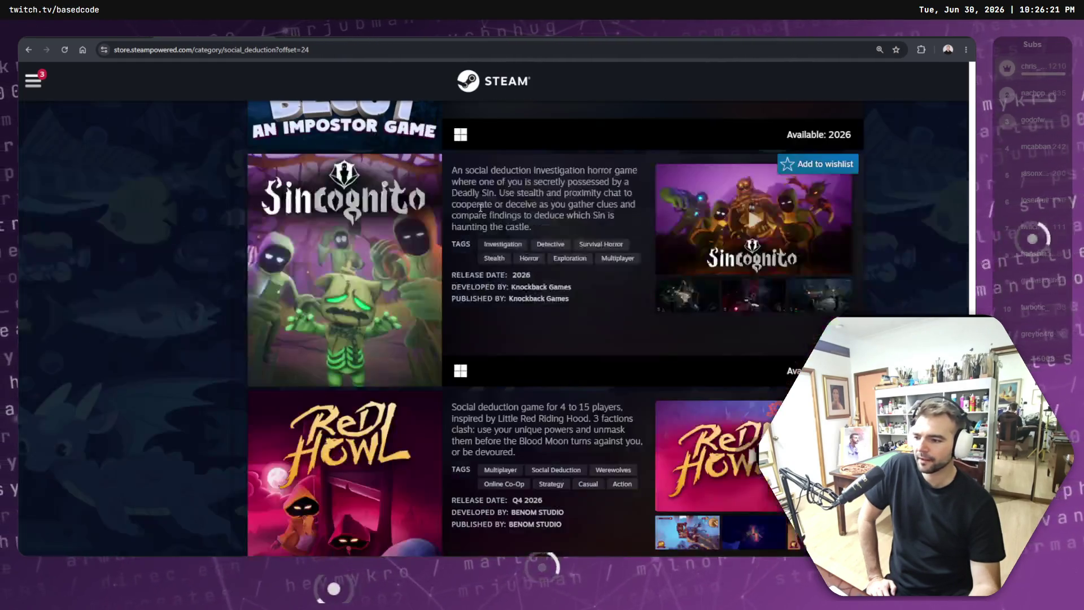
{"action": "scroll", "coordinate": [485, 197], "scroll_direction": "down", "scroll_amount": 10}
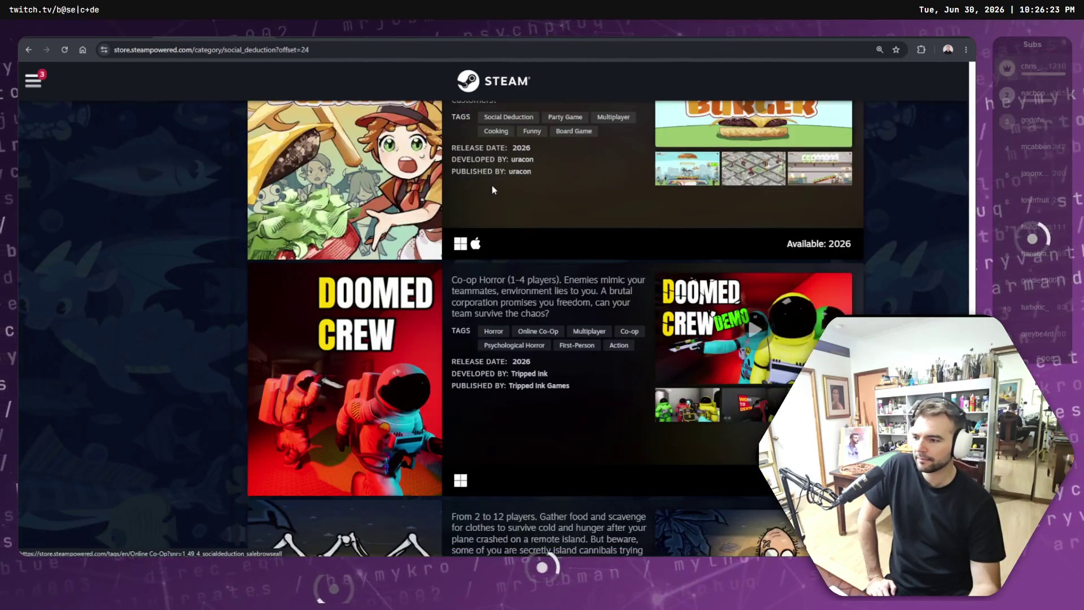
{"action": "scroll", "coordinate": [491, 190], "scroll_direction": "down", "scroll_amount": 10}
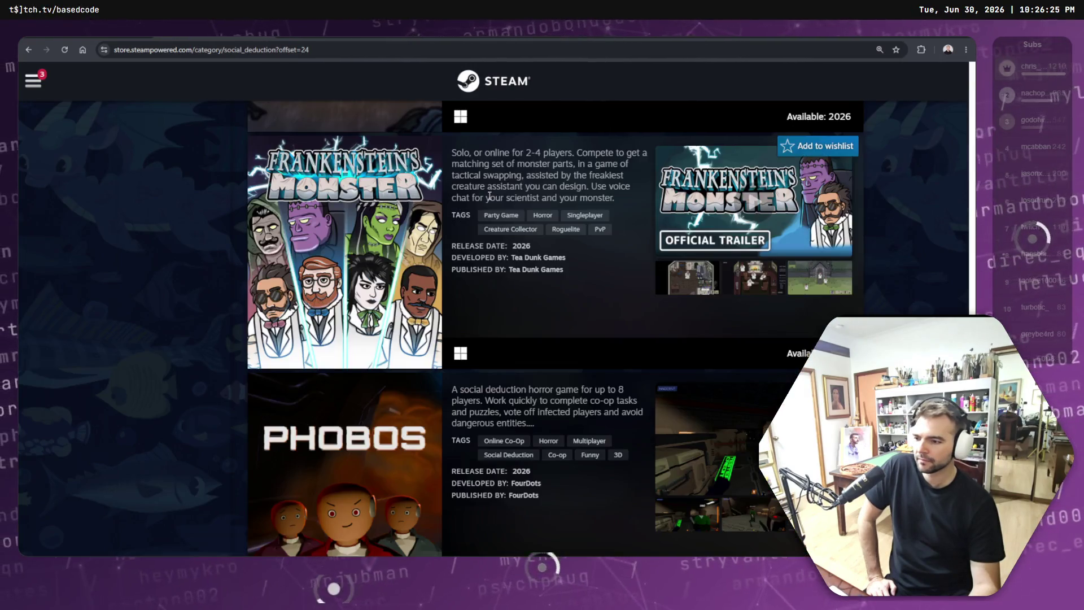
{"action": "scroll", "coordinate": [489, 192], "scroll_direction": "down", "scroll_amount": 12}
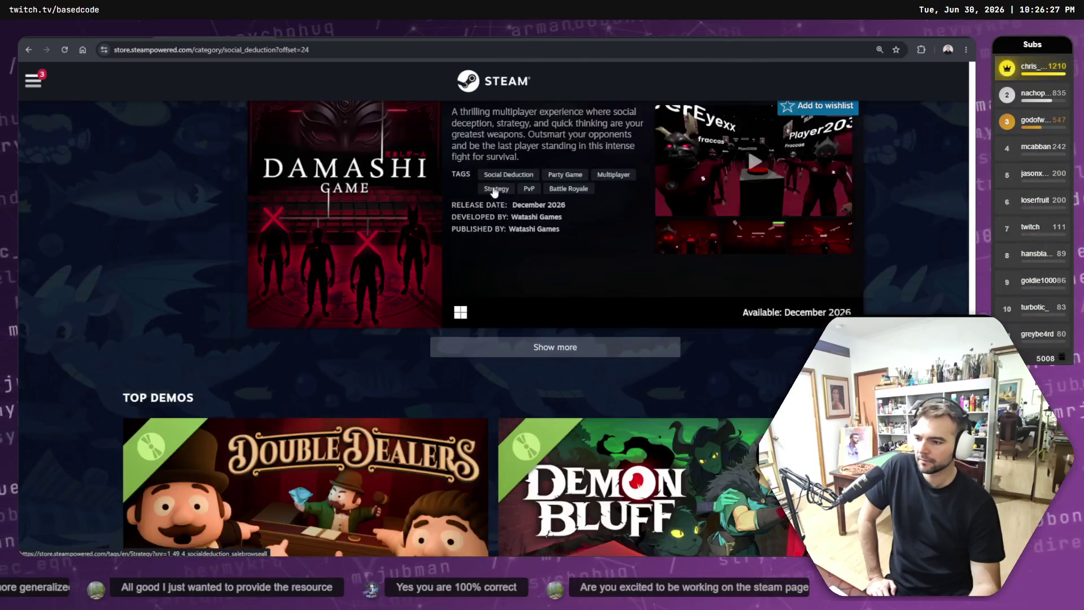
{"action": "scroll", "coordinate": [494, 192], "scroll_direction": "down", "scroll_amount": 12}
{"action": "scroll", "coordinate": [446, 255], "scroll_direction": "up", "scroll_amount": 8}
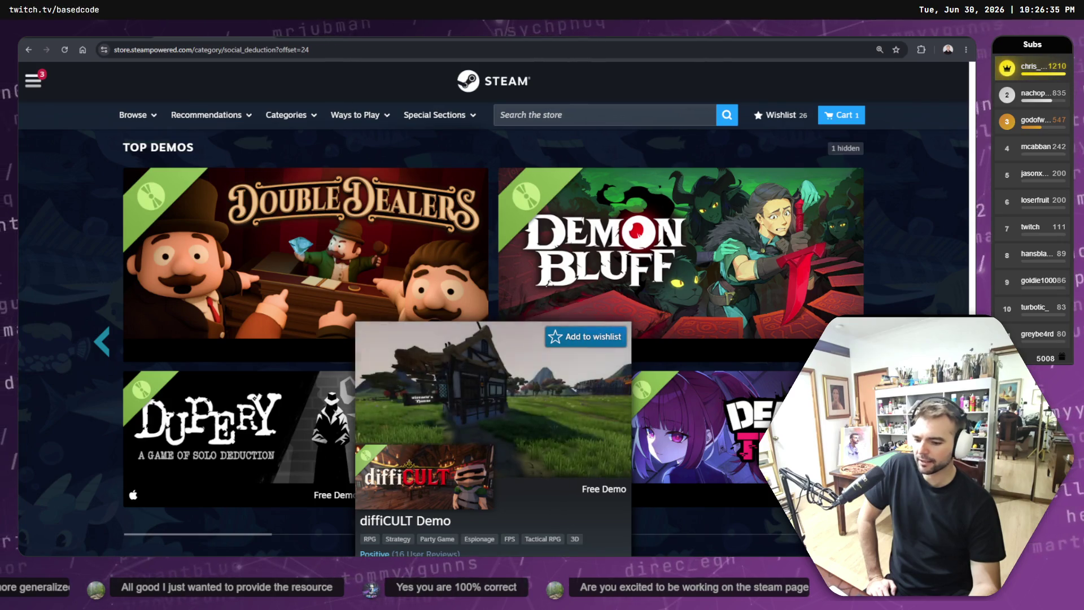
Step: Switch to the ChatGPT tab holding the Not Monsters conversation
{"action": "left_click", "coordinate": [256, 39]}
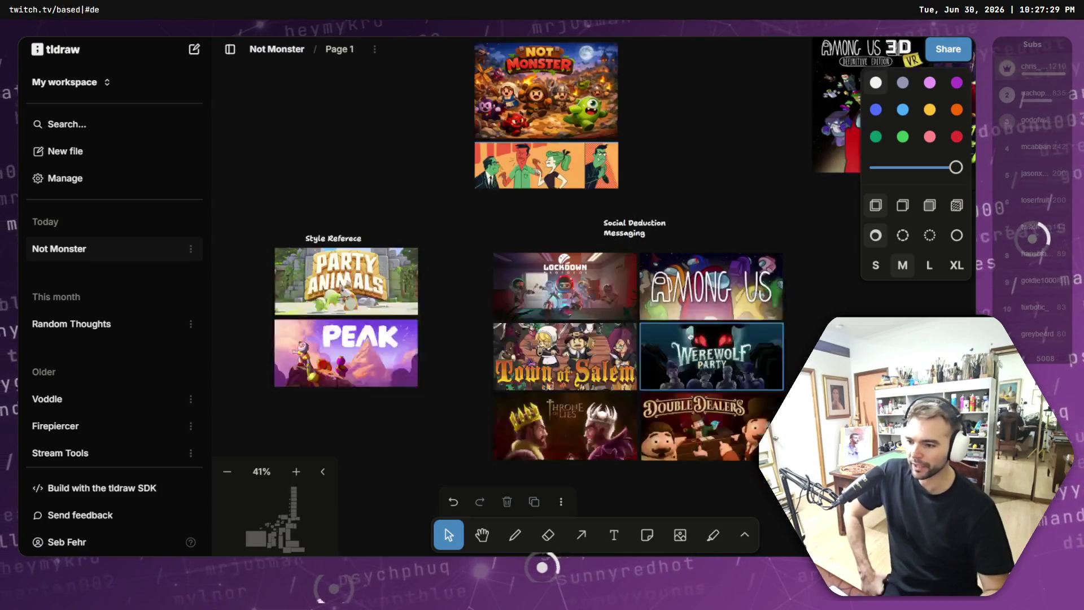
Step: Collapse the file sidebar, select the Style Reference images, and zoom toward the Not Monster key art
{"action": "scroll", "coordinate": [639, 282], "scroll_direction": "down", "scroll_amount": 3}
{"action": "scroll", "coordinate": [640, 283], "scroll_direction": "right", "scroll_amount": 1}
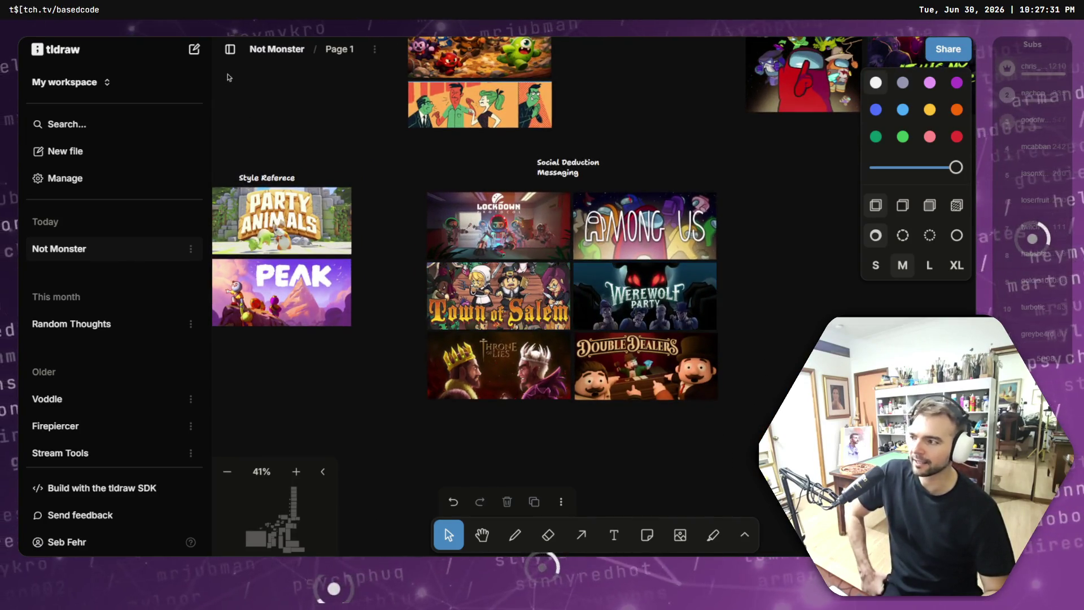
{"action": "left_click", "coordinate": [229, 50]}
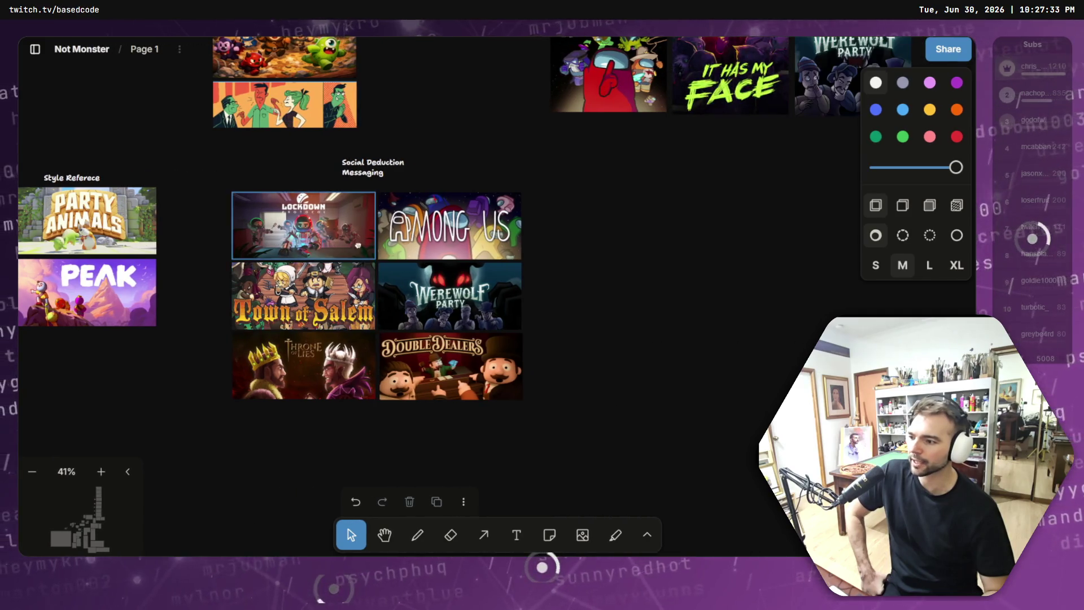
{"action": "scroll", "coordinate": [99, 210], "scroll_direction": "left", "scroll_amount": 2}
{"action": "left_click_drag", "start_coordinate": [67, 124], "coordinate": [308, 394]}
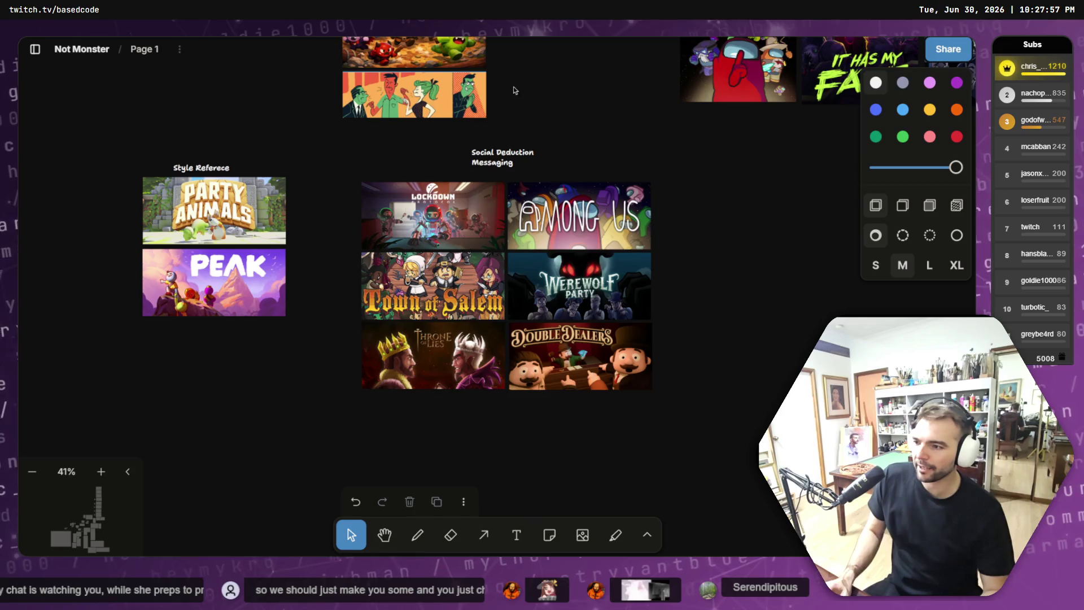
{"action": "left_click_drag", "start_coordinate": [513, 86], "coordinate": [593, 260]}
{"action": "scroll", "coordinate": [581, 254], "scroll_direction": "up", "scroll_amount": 5}
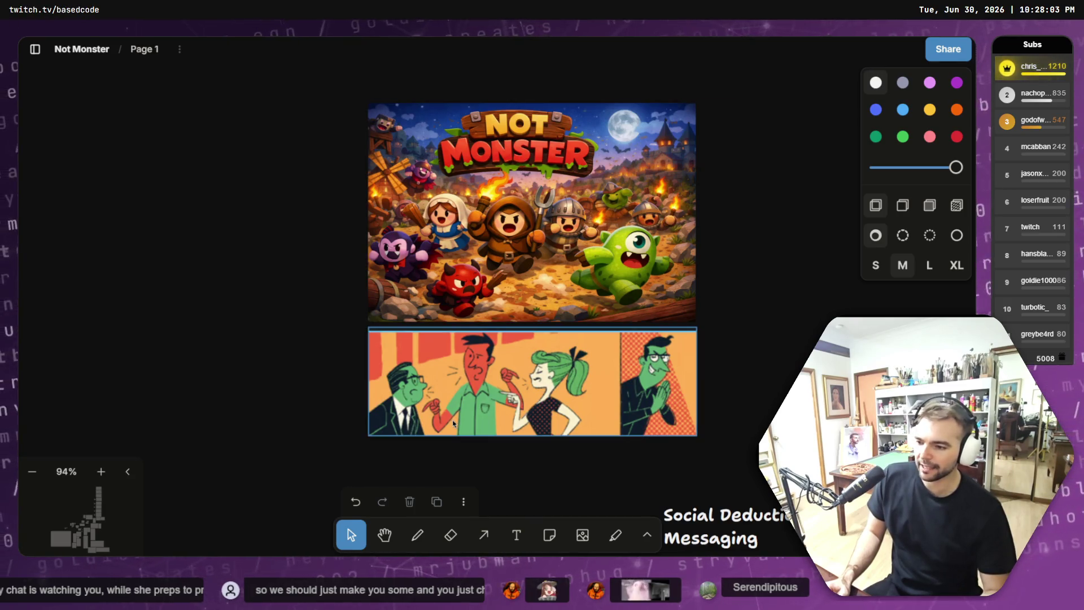
Step: Zoom to about 203% and centre the comic image of four figures in a pointing standoff
{"action": "left_click", "coordinate": [533, 411]}
{"action": "scroll", "coordinate": [533, 410], "scroll_direction": "up", "scroll_amount": 5}
{"action": "scroll", "coordinate": [565, 362], "scroll_direction": "down", "scroll_amount": 2}
{"action": "mouse_move", "coordinate": [593, 308]}
{"action": "left_mouse_down"}
{"action": "mouse_move", "coordinate": [564, 349]}
{"action": "mouse_move", "coordinate": [477, 337]}
{"action": "left_mouse_up"}
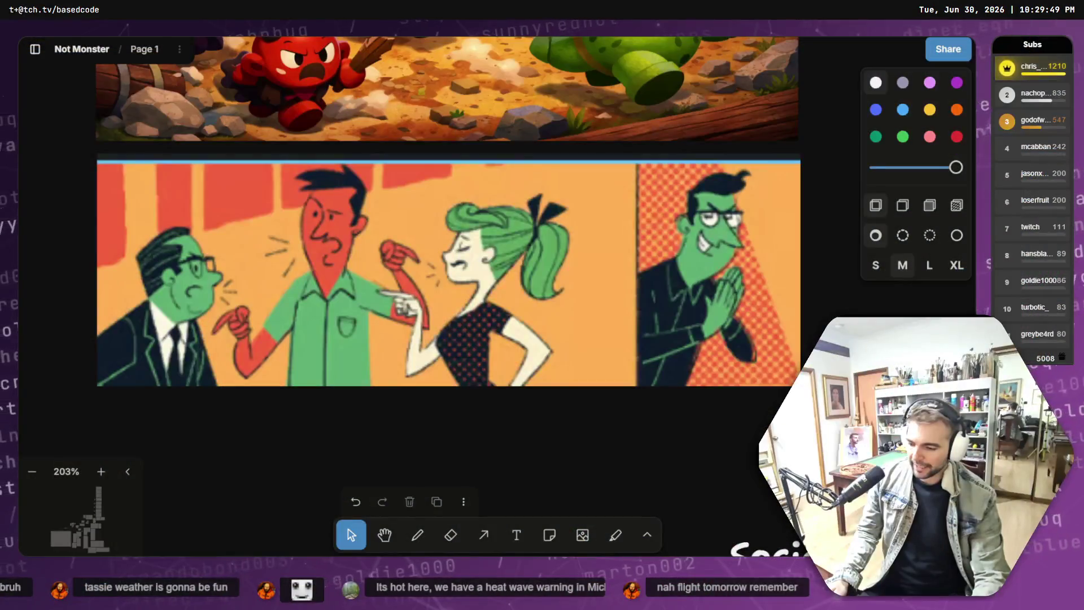
{"action": "left_click_drag", "start_coordinate": [647, 351], "coordinate": [750, 346]}
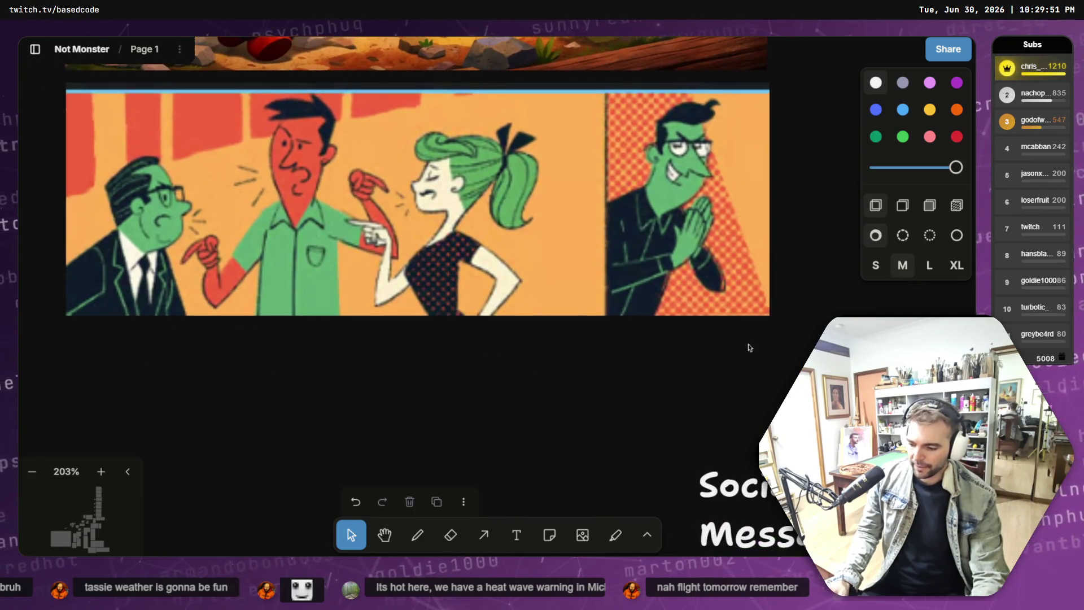
Step: Back in ChatGPT, read through the refined bold buyer-promise paragraph
{"action": "key", "text": "alt+Tab"}
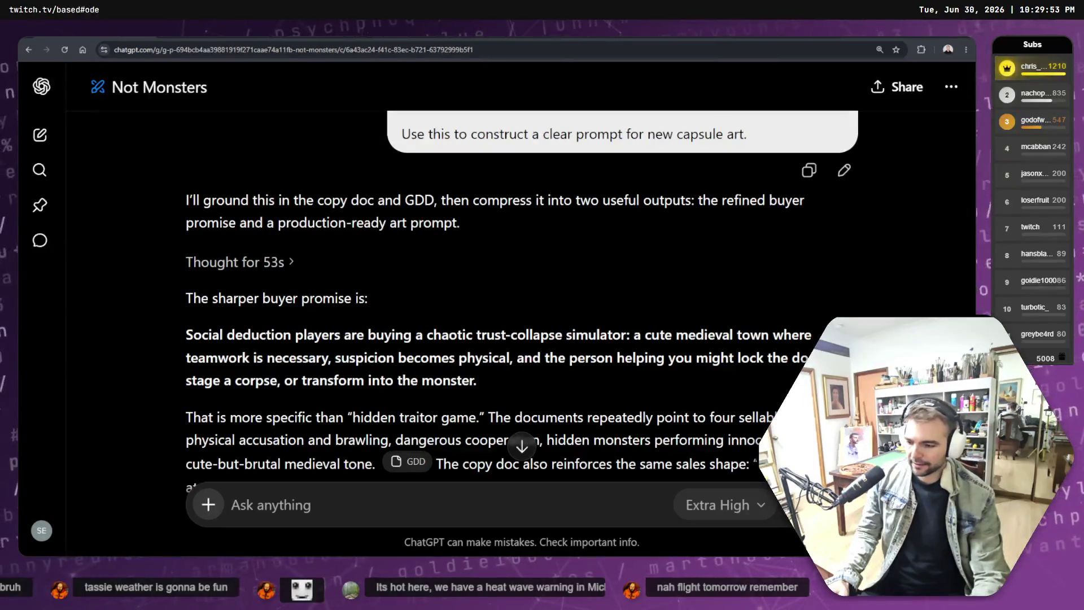
{"action": "scroll", "coordinate": [457, 356], "scroll_direction": "up", "scroll_amount": 2}
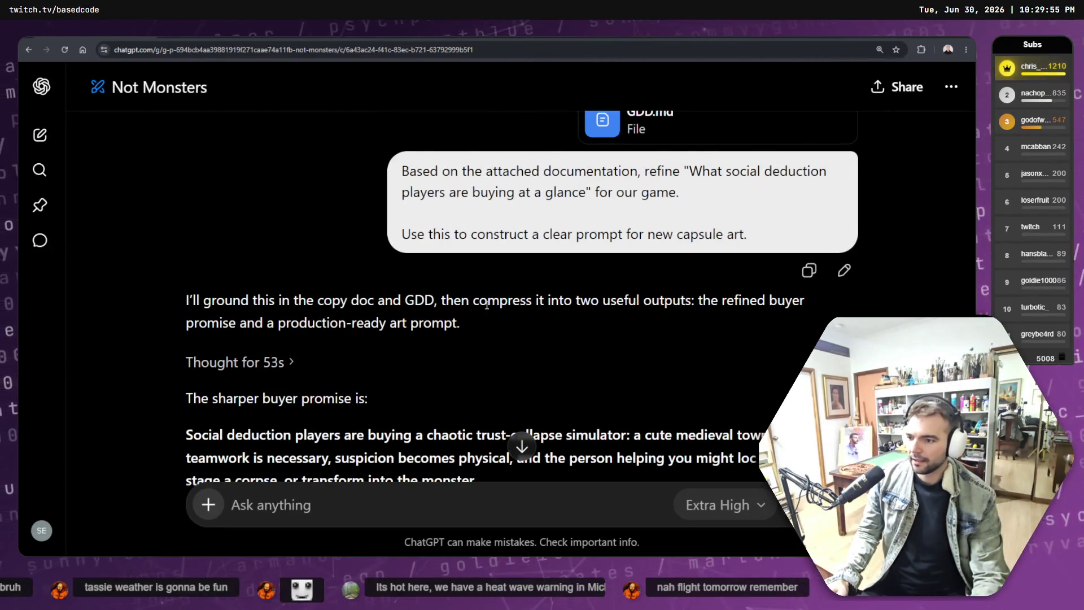
{"action": "scroll", "coordinate": [487, 305], "scroll_direction": "down", "scroll_amount": 10}
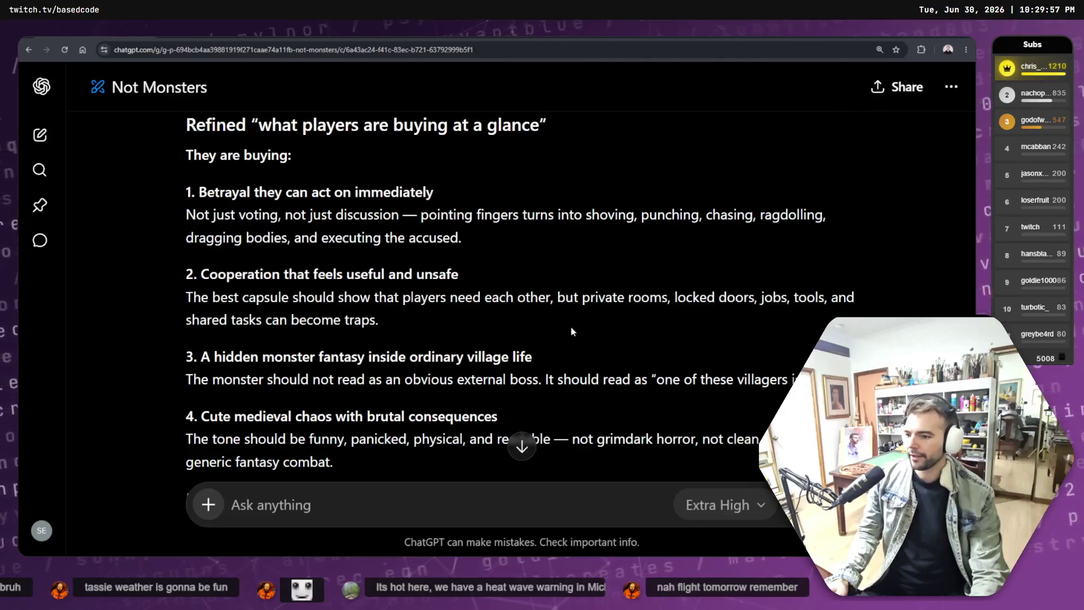
{"action": "scroll", "coordinate": [571, 331], "scroll_direction": "up", "scroll_amount": 3}
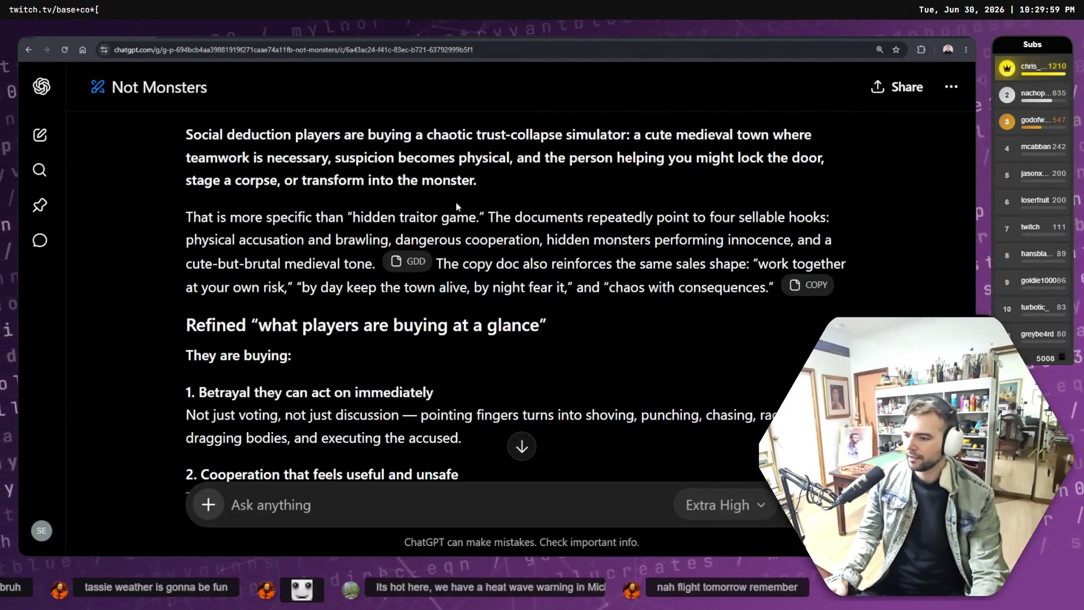
{"action": "scroll", "coordinate": [212, 238], "scroll_direction": "up", "scroll_amount": 3}
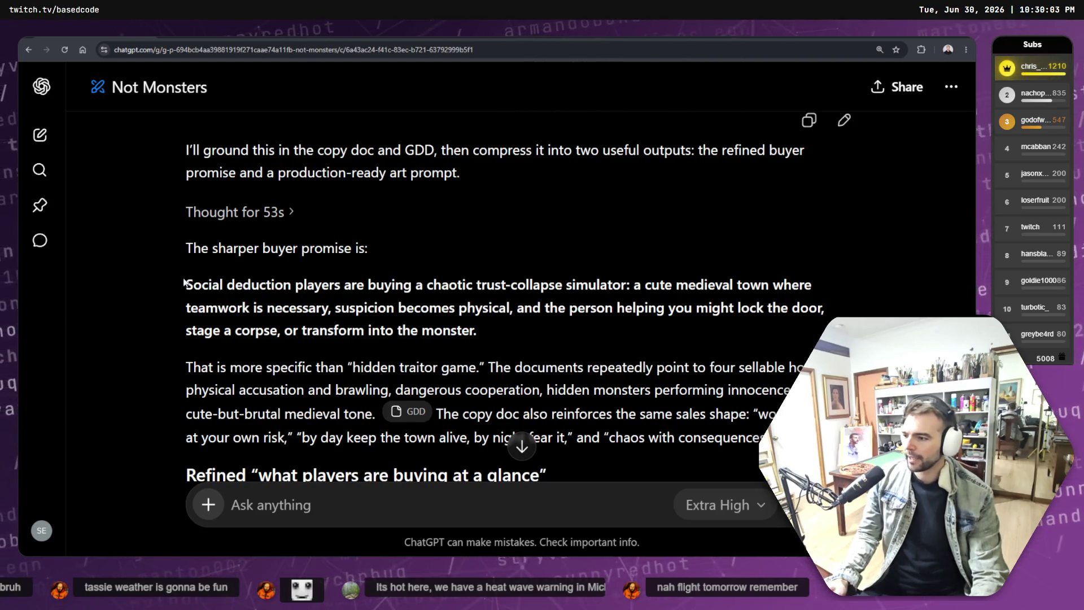
{"action": "mouse_move", "coordinate": [184, 282]}
{"action": "left_mouse_down"}
{"action": "mouse_move", "coordinate": [816, 308]}
{"action": "mouse_move", "coordinate": [607, 330]}
{"action": "left_mouse_up"}
{"action": "left_click", "coordinate": [585, 335]}
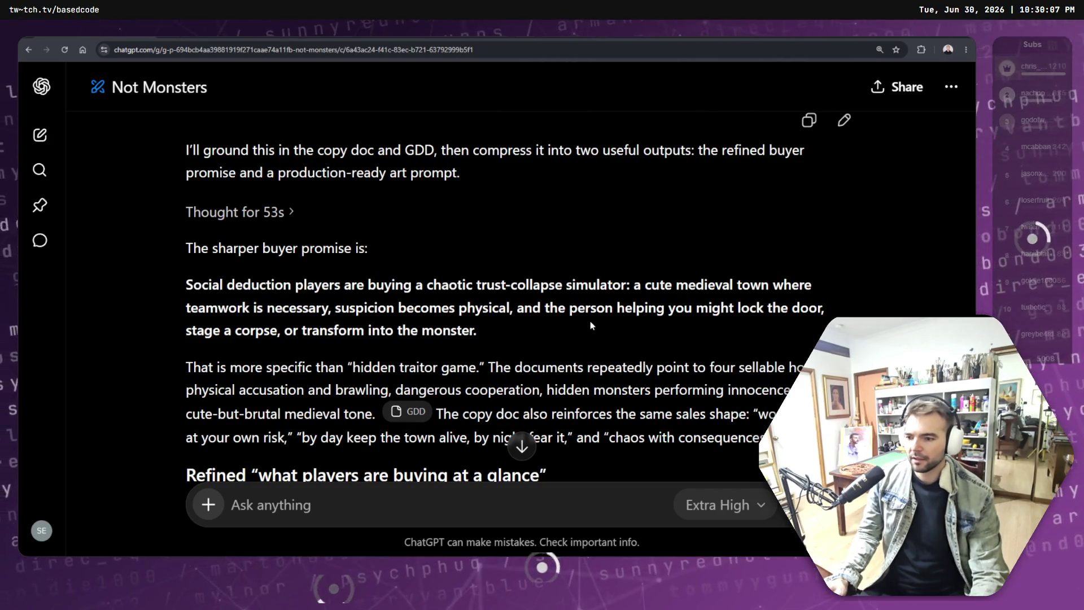
Step: Copy the 'Prompt for new capsule art' block and read the art-direction note below it
{"action": "scroll", "coordinate": [422, 308], "scroll_direction": "down", "scroll_amount": 7}
{"action": "scroll", "coordinate": [421, 309], "scroll_direction": "down", "scroll_amount": 6}
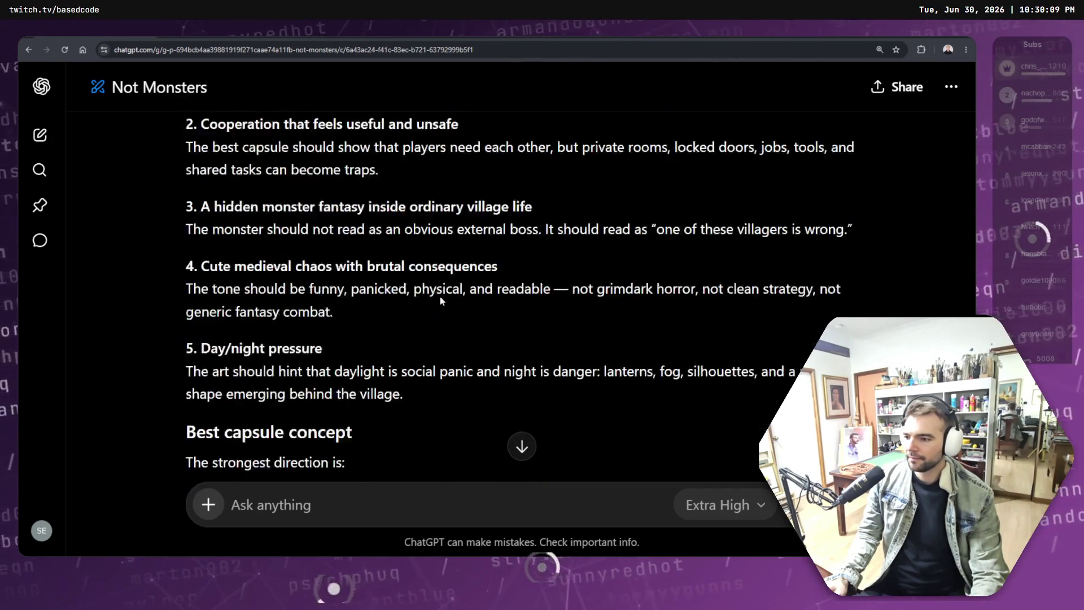
{"action": "scroll", "coordinate": [445, 292], "scroll_direction": "down", "scroll_amount": 3}
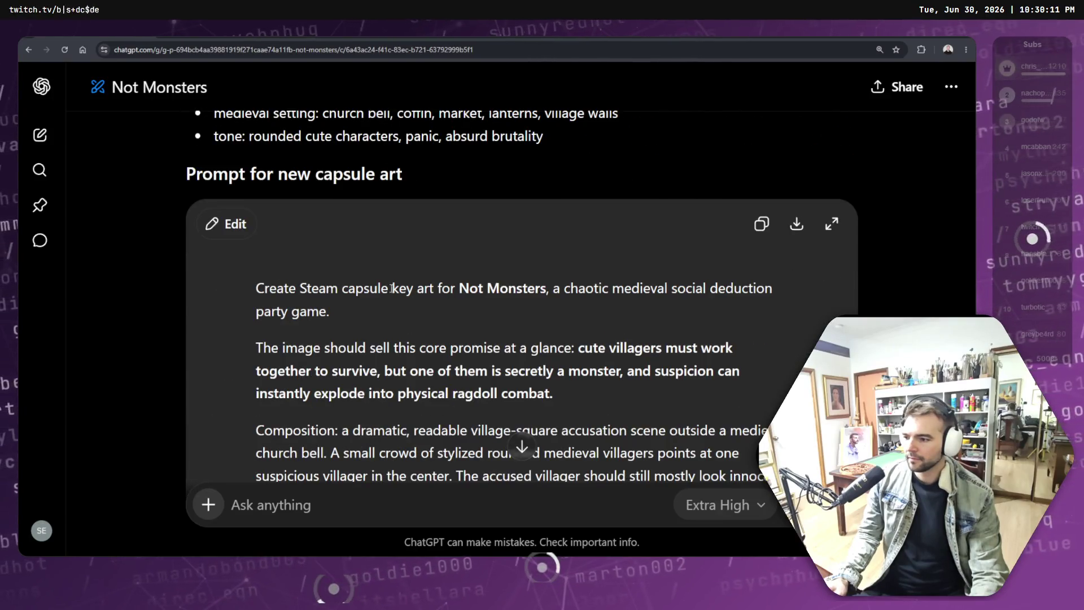
{"action": "left_click", "coordinate": [755, 227]}
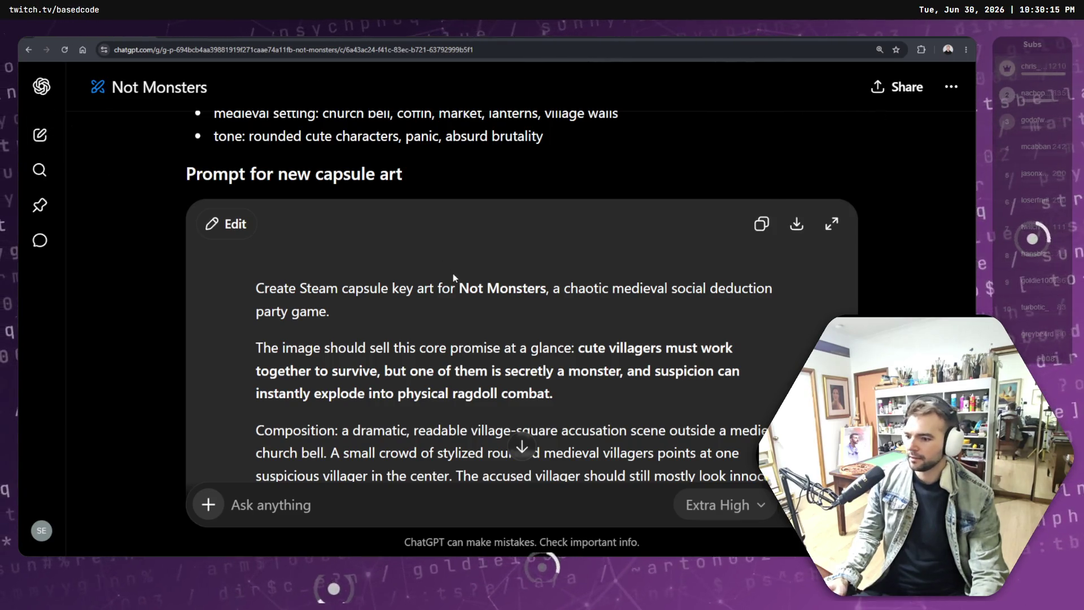
{"action": "scroll", "coordinate": [454, 277], "scroll_direction": "down", "scroll_amount": 15}
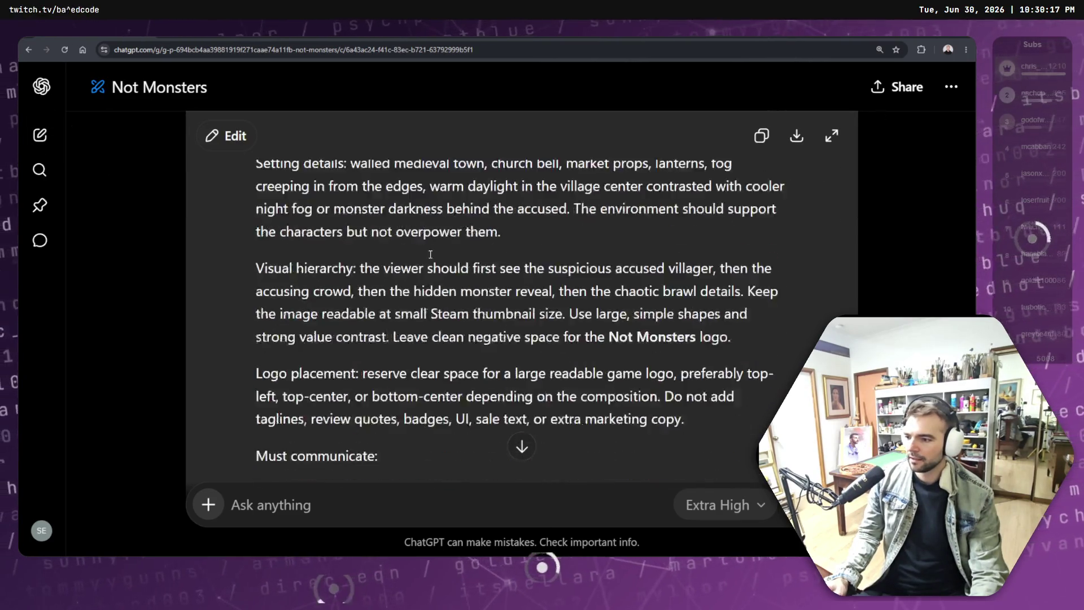
{"action": "scroll", "coordinate": [430, 255], "scroll_direction": "down", "scroll_amount": 12}
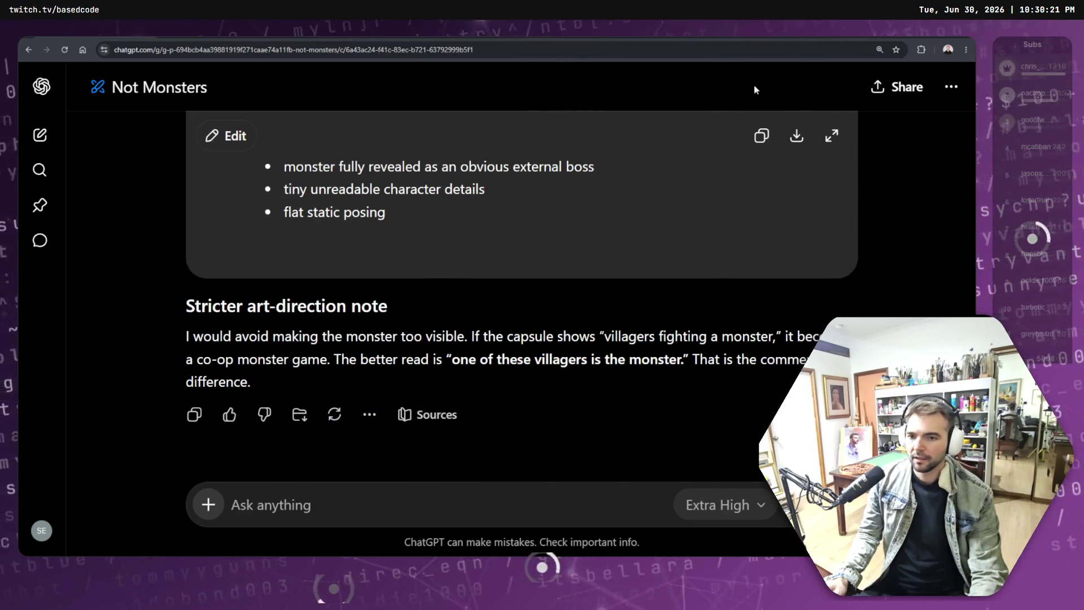
Step: Paste the capsule-art prompt into a new ChatGPT chat and send it for image generation
{"action": "key", "text": "ctrl+t"}
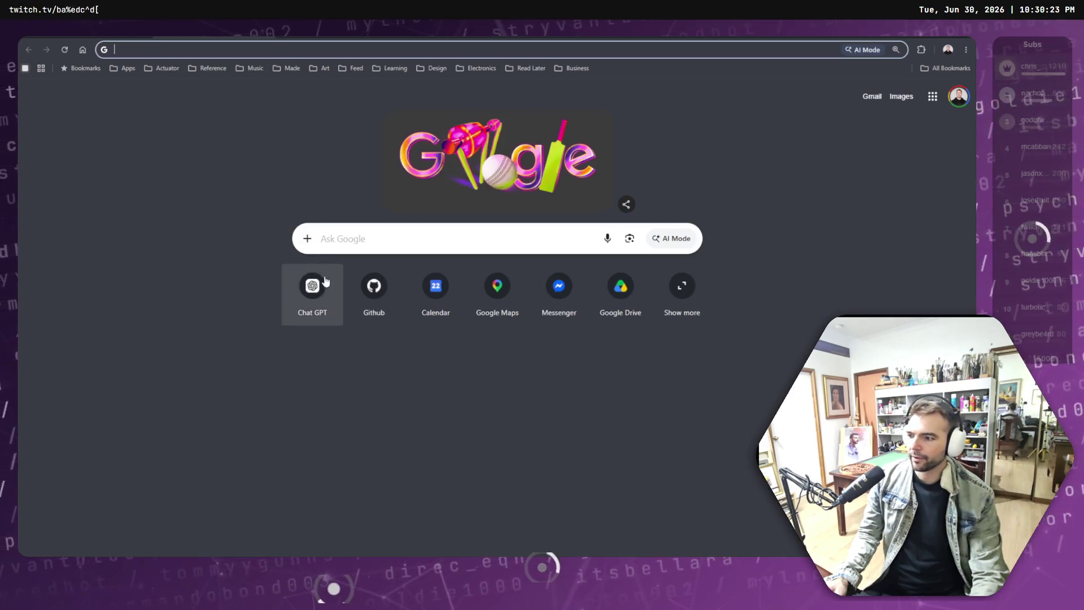
{"action": "left_click", "coordinate": [325, 291]}
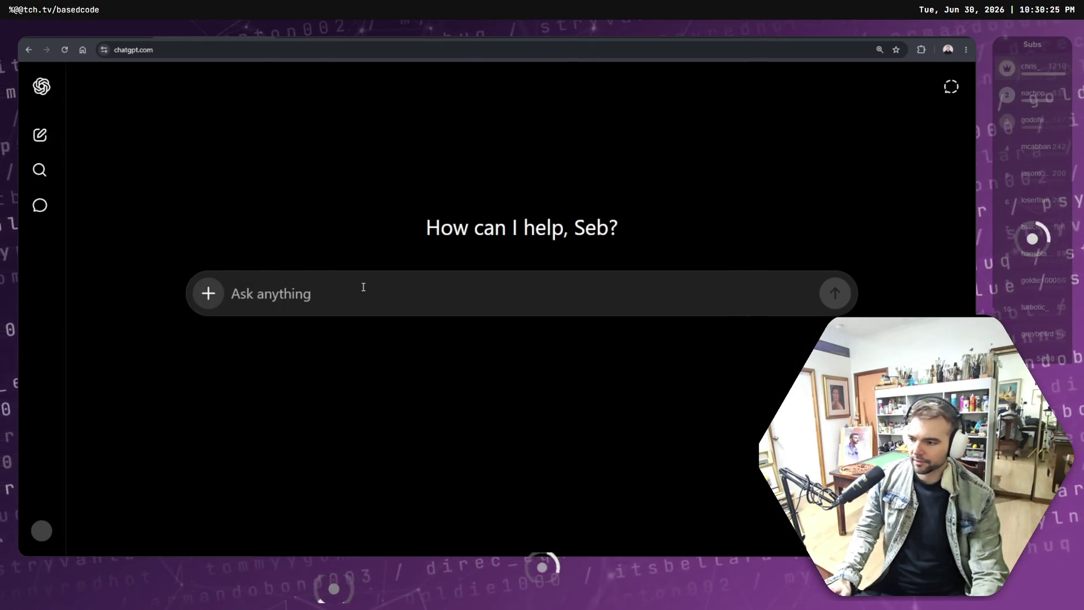
{"action": "key", "text": "ctrl+v"}
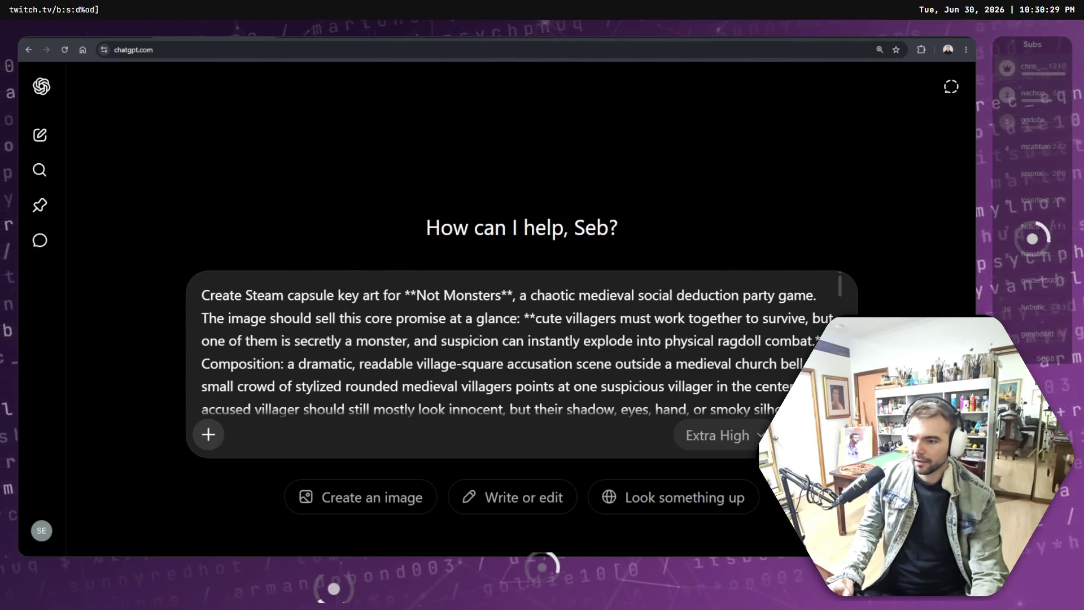
{"action": "scroll", "coordinate": [796, 348], "scroll_direction": "down", "scroll_amount": 15}
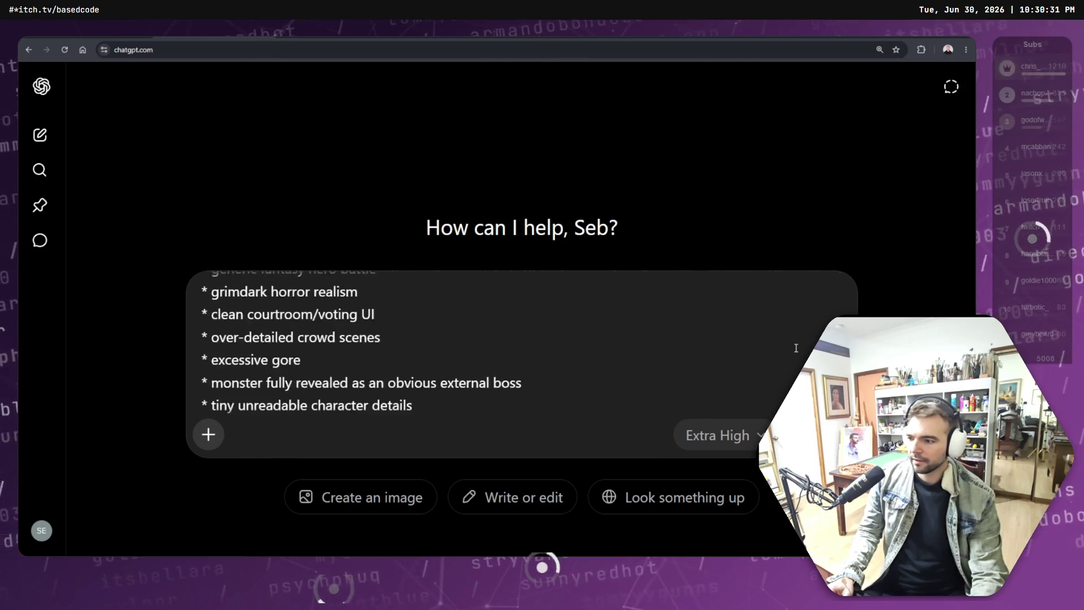
{"action": "scroll", "coordinate": [796, 348], "scroll_direction": "down", "scroll_amount": 2}
{"action": "scroll", "coordinate": [738, 378], "scroll_direction": "up", "scroll_amount": 15}
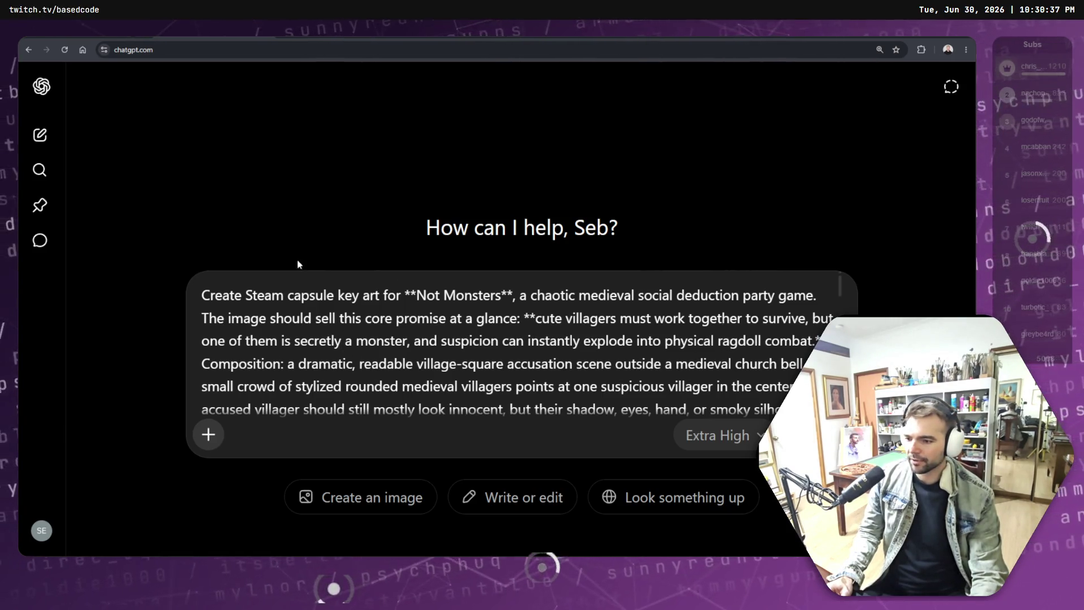
{"action": "left_click", "coordinate": [208, 434]}
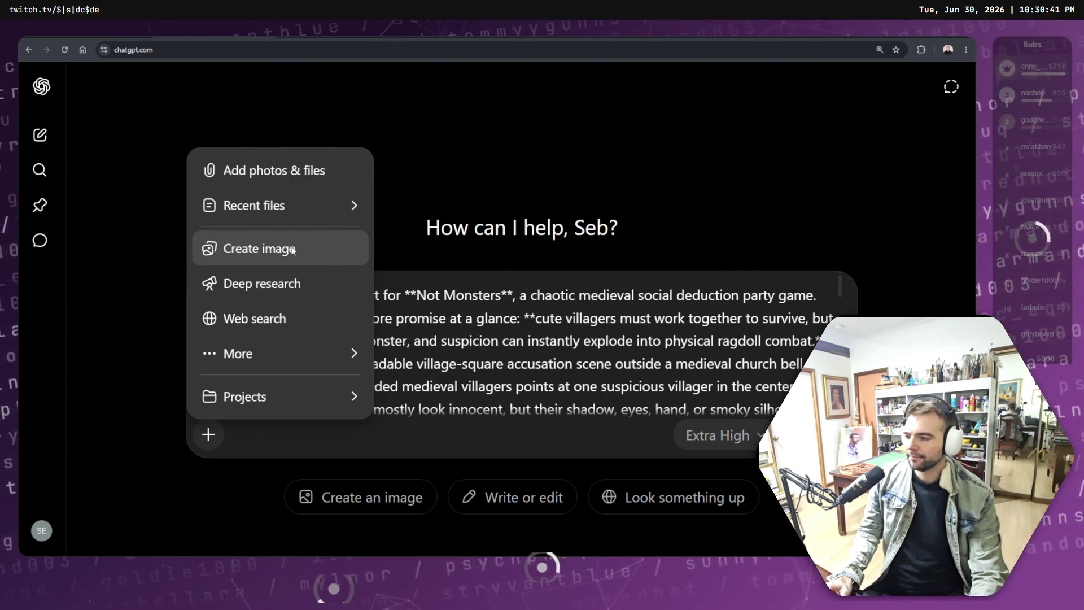
{"action": "key", "text": "Escape"}
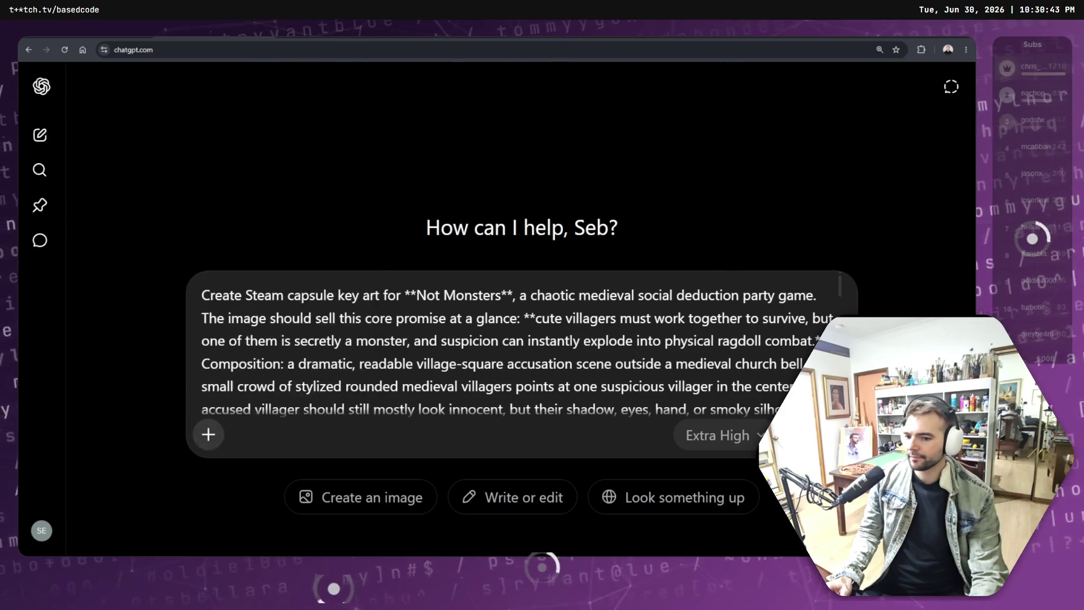
{"action": "key", "text": "Return"}
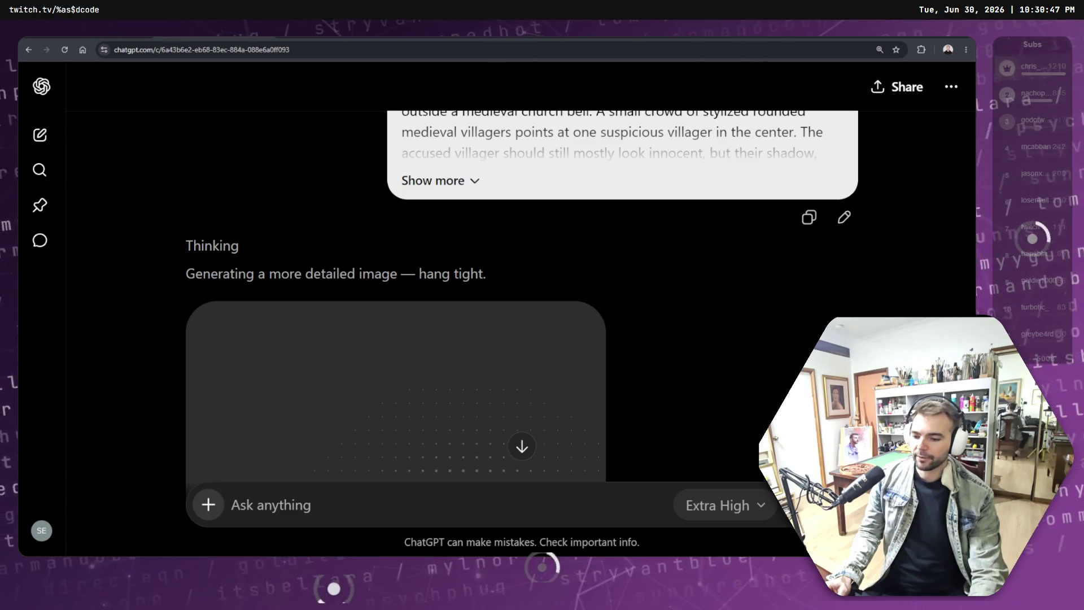
Step: Paste the same prompt into a second fresh ChatGPT chat, unsent, and return to tldraw
{"action": "key", "text": "ctrl+t"}
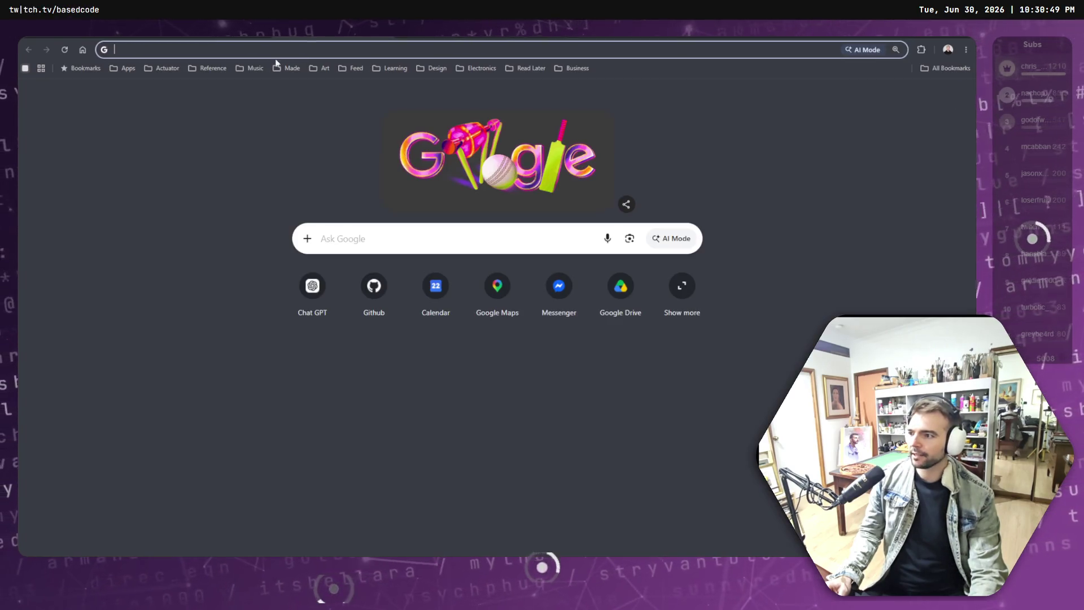
{"action": "left_click", "coordinate": [310, 285]}
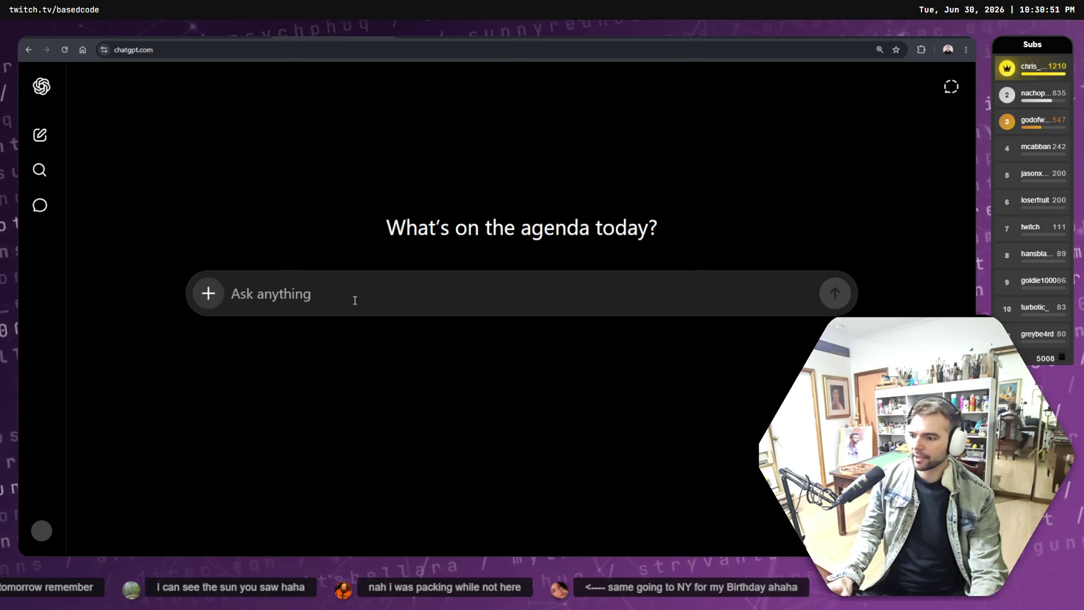
{"action": "key", "text": "ctrl+v"}
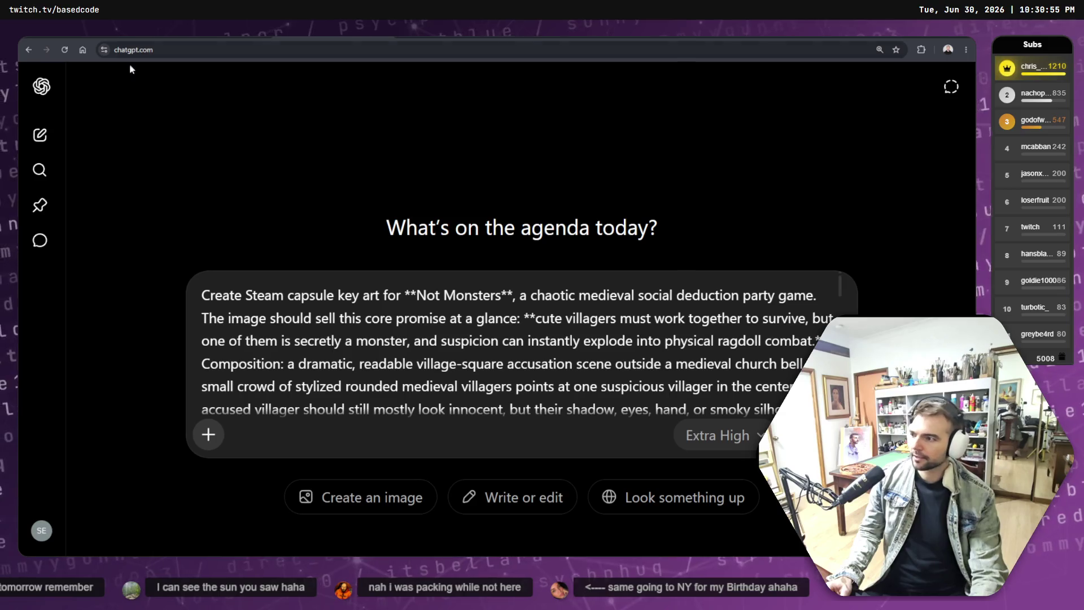
{"action": "key", "text": "alt+Tab"}
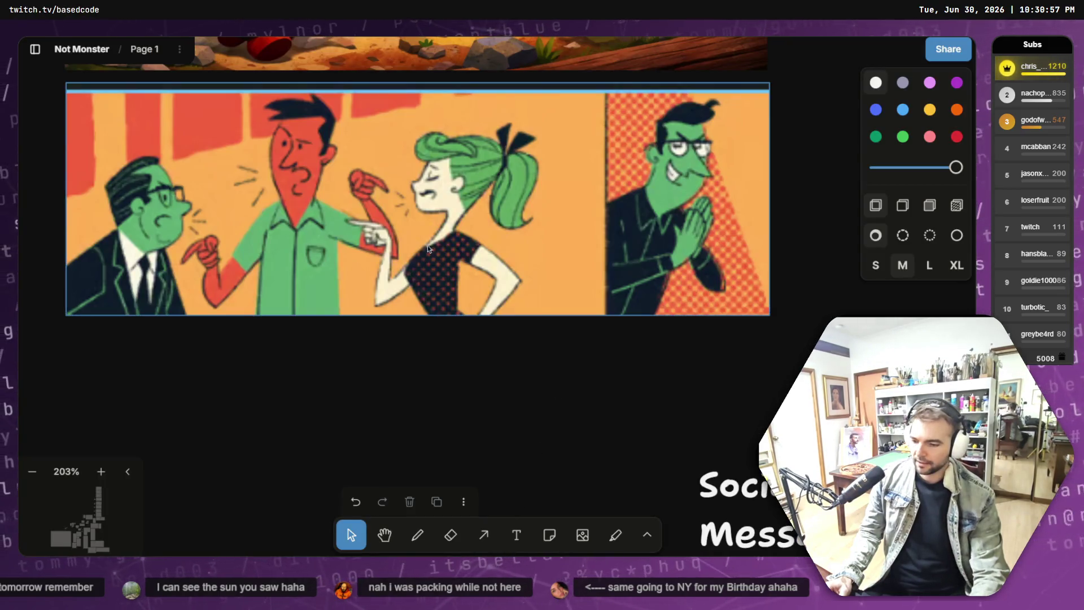
{"action": "scroll", "coordinate": [571, 415], "scroll_direction": "down", "scroll_amount": 2}
{"action": "scroll", "coordinate": [570, 416], "scroll_direction": "down", "scroll_amount": 10}
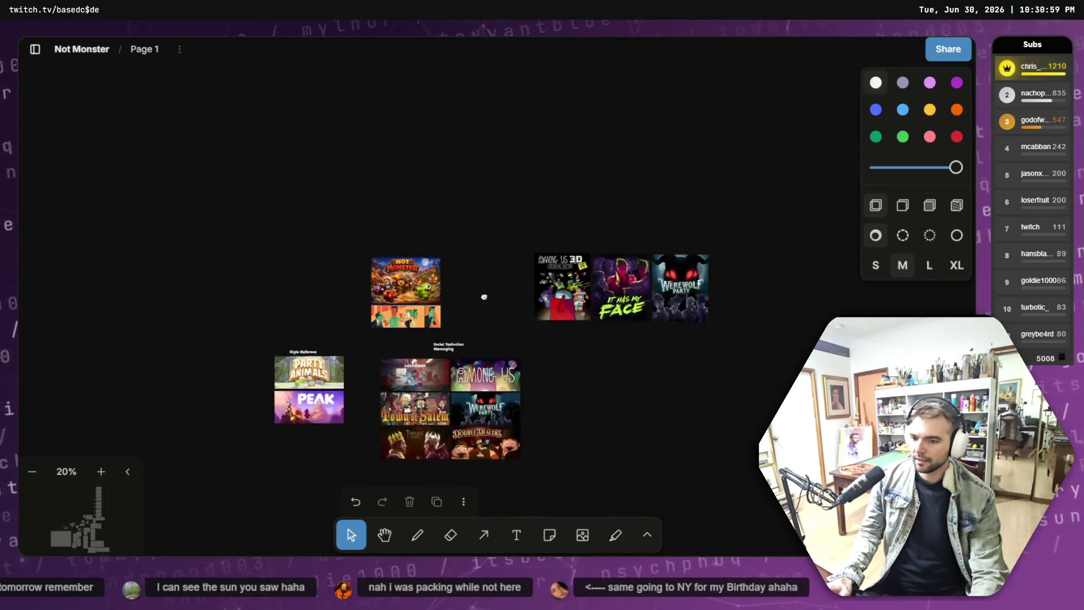
{"action": "scroll", "coordinate": [743, 258], "scroll_direction": "down", "scroll_amount": 1}
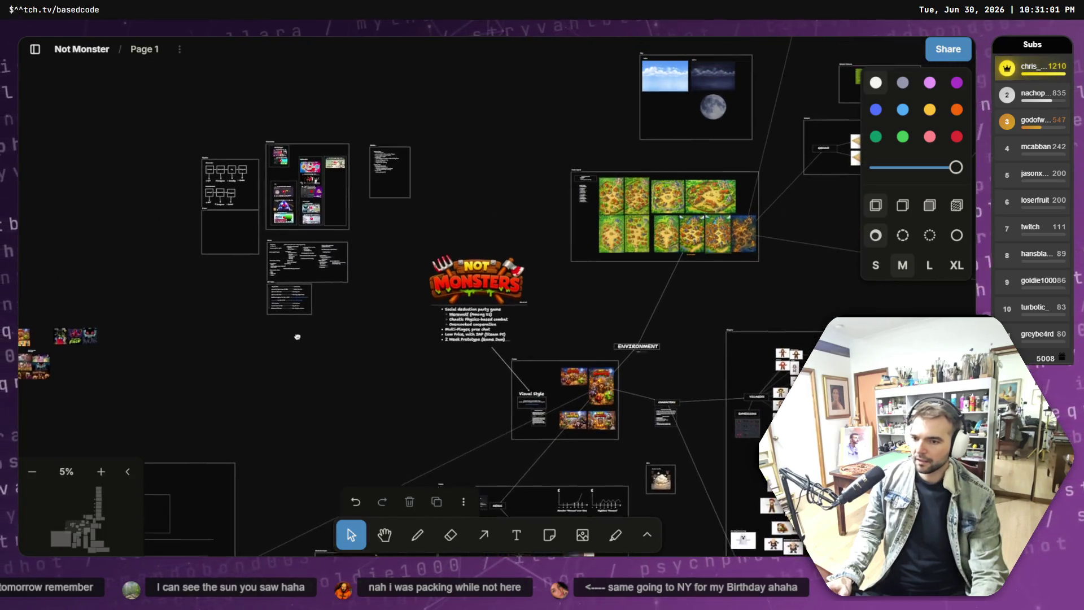
{"action": "scroll", "coordinate": [580, 393], "scroll_direction": "up", "scroll_amount": 1}
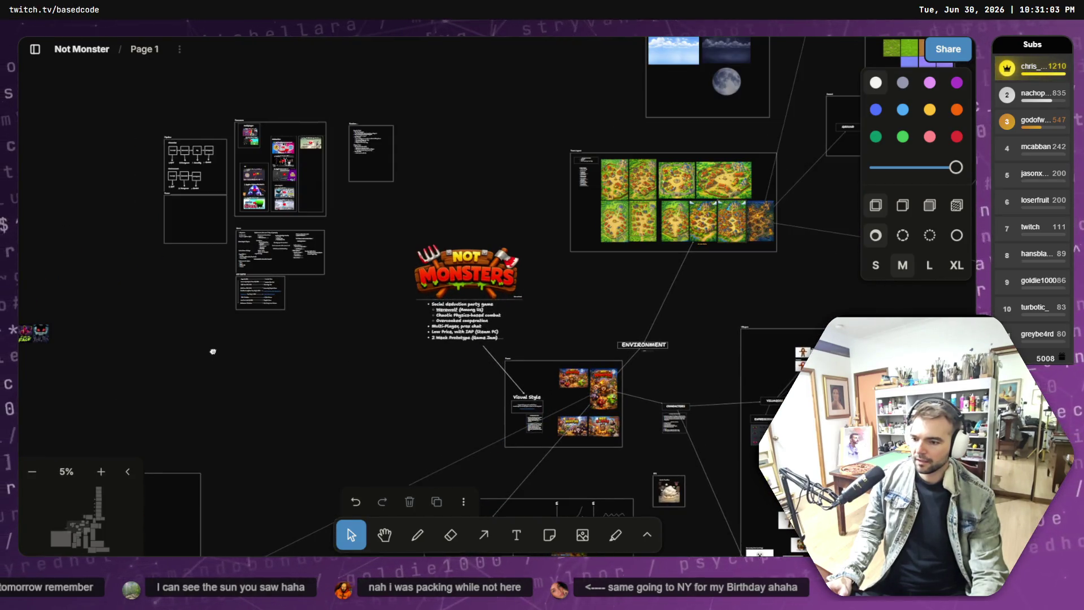
{"action": "mouse_move", "coordinate": [213, 351]}
{"action": "left_mouse_down"}
{"action": "mouse_move", "coordinate": [629, 331]}
{"action": "mouse_move", "coordinate": [617, 182]}
{"action": "mouse_move", "coordinate": [235, 353]}
{"action": "mouse_move", "coordinate": [689, 316]}
{"action": "mouse_move", "coordinate": [450, 321]}
{"action": "mouse_move", "coordinate": [527, 242]}
{"action": "mouse_move", "coordinate": [572, 222]}
{"action": "left_mouse_up"}
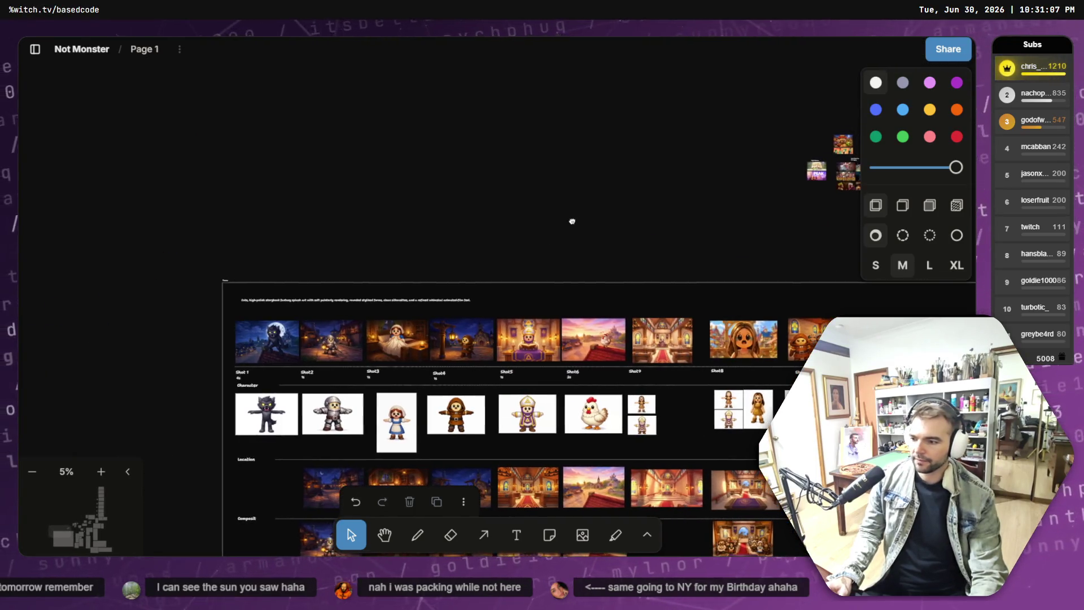
{"action": "scroll", "coordinate": [302, 335], "scroll_direction": "up", "scroll_amount": 10}
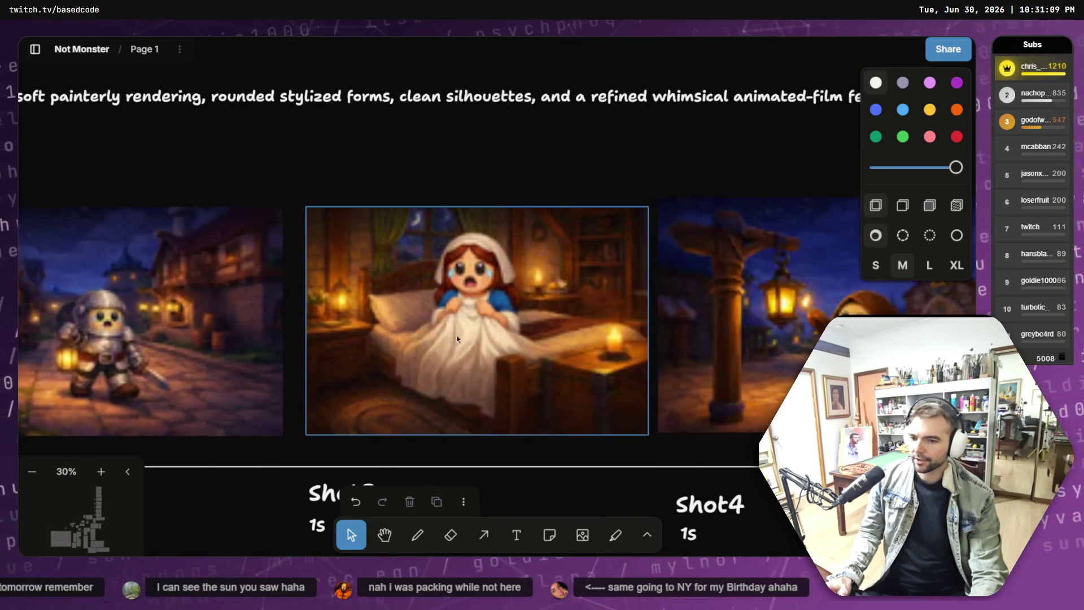
{"action": "scroll", "coordinate": [457, 338], "scroll_direction": "right", "scroll_amount": 20}
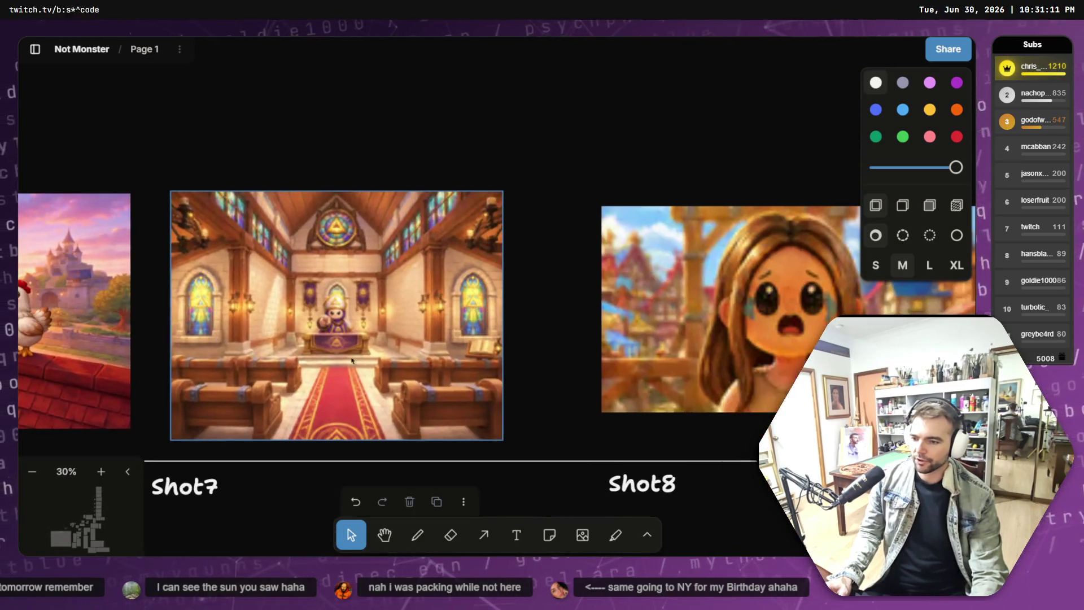
{"action": "scroll", "coordinate": [351, 360], "scroll_direction": "right", "scroll_amount": 20}
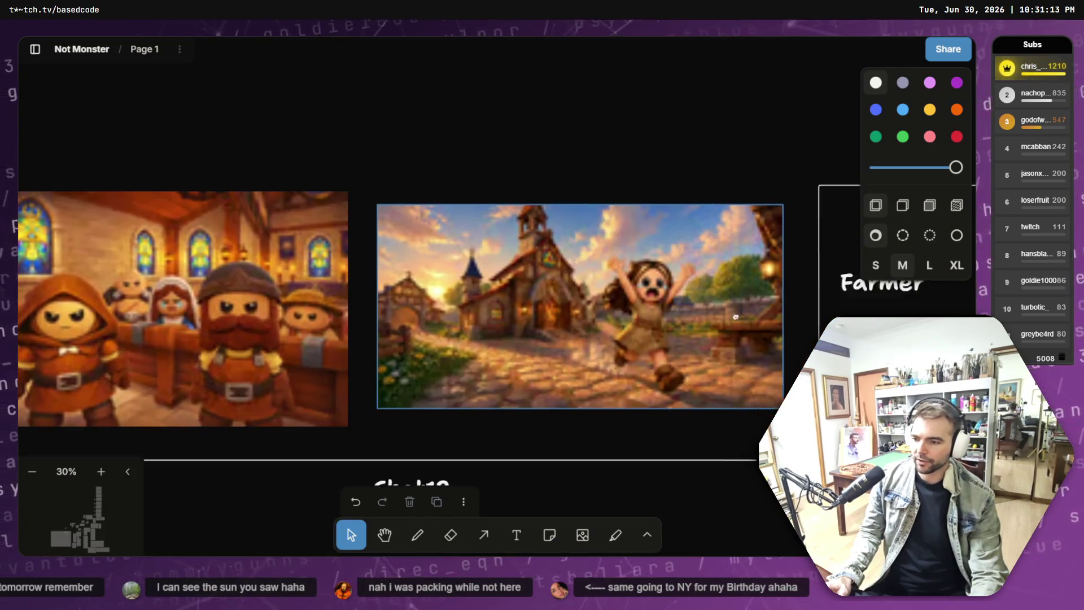
{"action": "scroll", "coordinate": [735, 317], "scroll_direction": "right", "scroll_amount": 15}
{"action": "scroll", "coordinate": [459, 329], "scroll_direction": "down", "scroll_amount": 8}
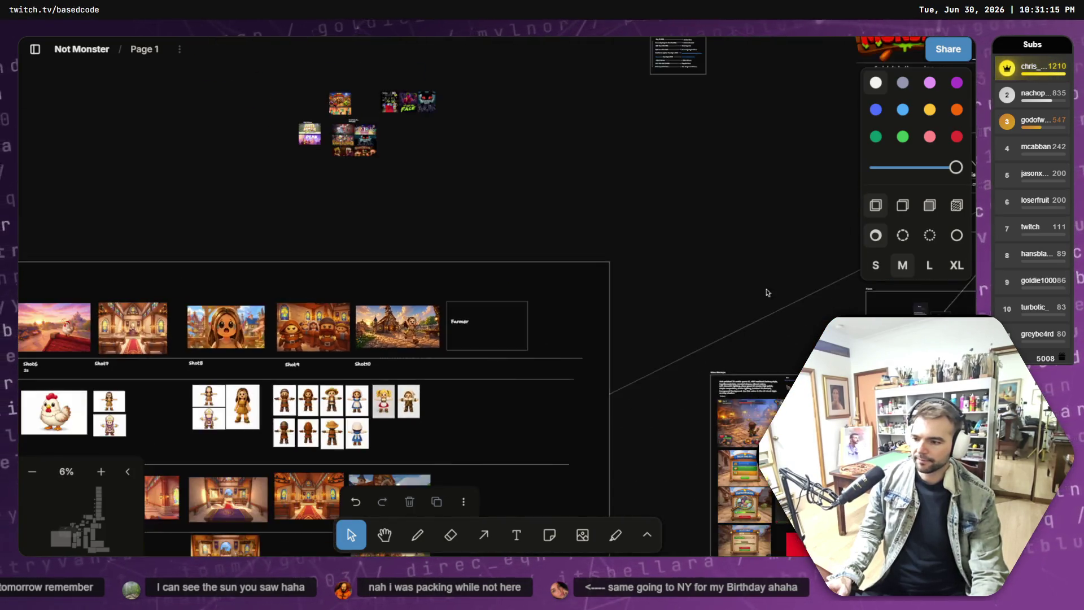
{"action": "left_click_drag", "start_coordinate": [768, 292], "coordinate": [406, 339]}
{"action": "scroll", "coordinate": [380, 305], "scroll_direction": "down", "scroll_amount": 2}
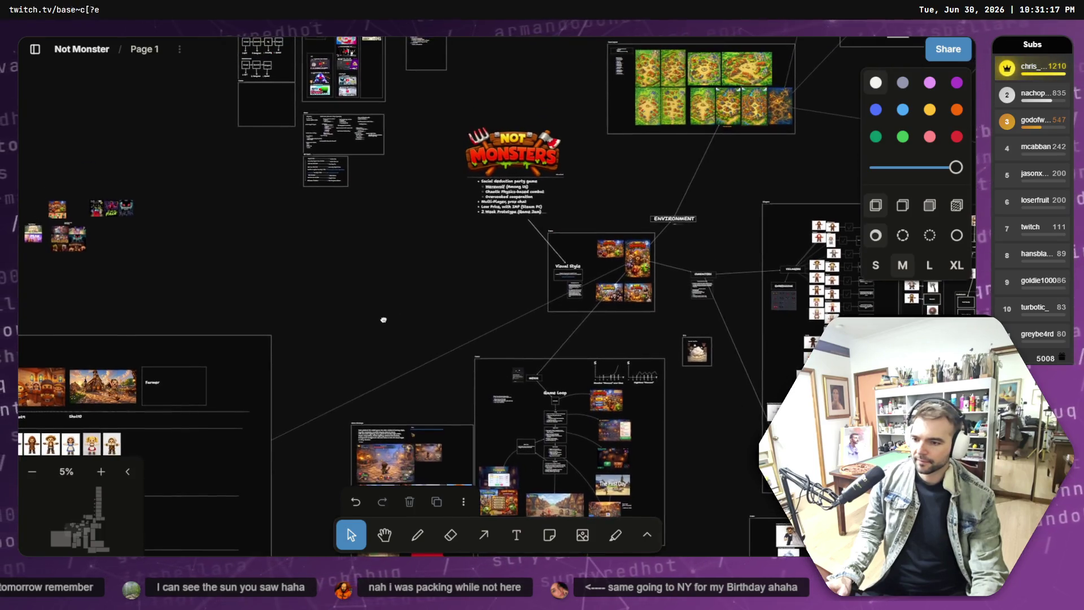
{"action": "scroll", "coordinate": [383, 319], "scroll_direction": "right", "scroll_amount": 5}
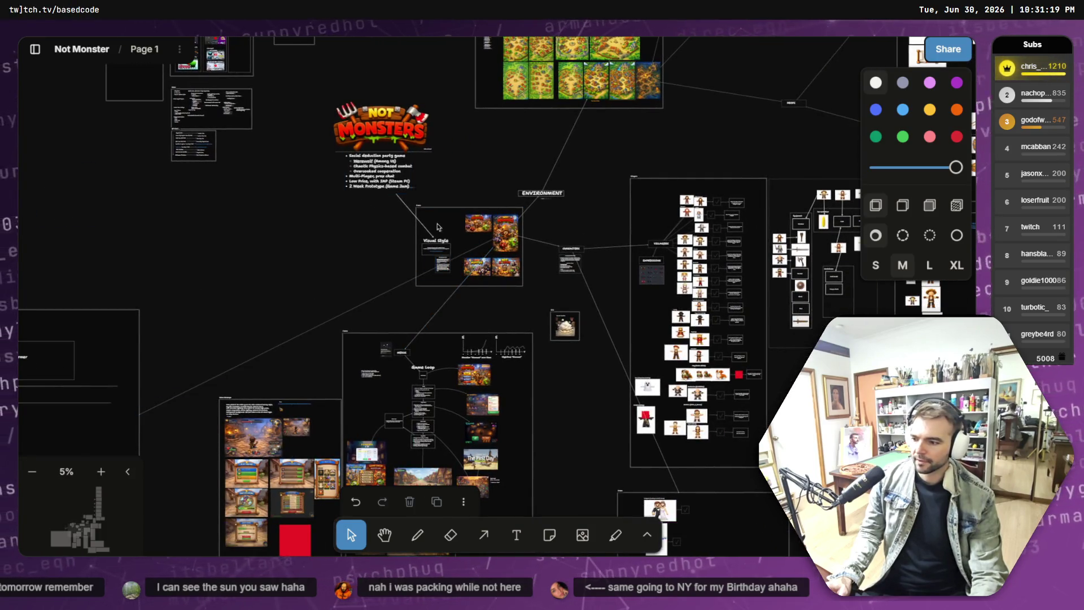
{"action": "scroll", "coordinate": [438, 227], "scroll_direction": "up", "scroll_amount": 10}
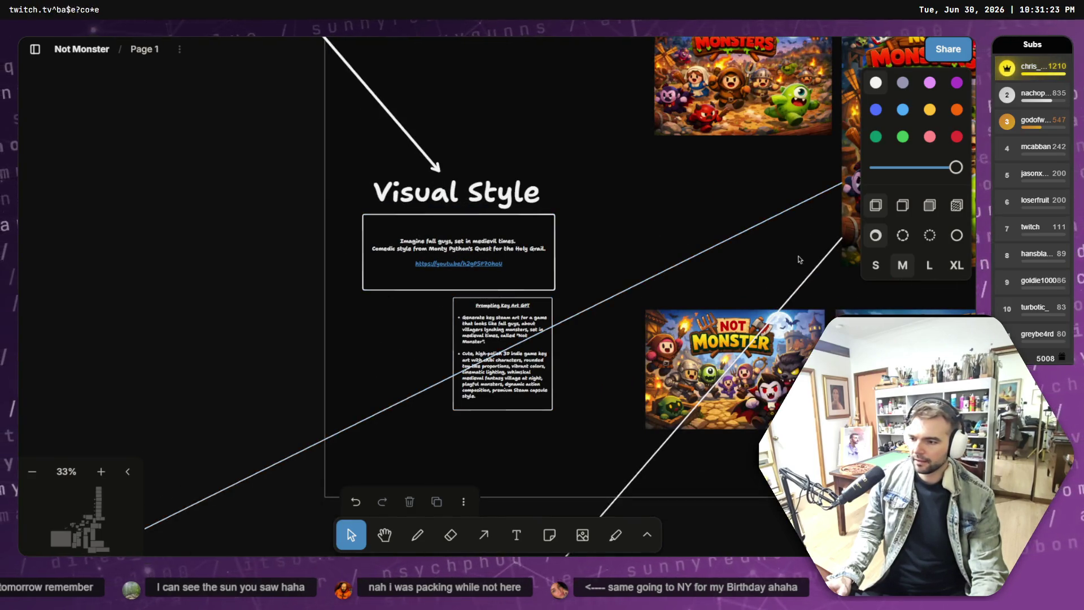
{"action": "mouse_move", "coordinate": [799, 259]}
{"action": "left_mouse_down"}
{"action": "mouse_move", "coordinate": [416, 284]}
{"action": "mouse_move", "coordinate": [354, 259]}
{"action": "mouse_move", "coordinate": [228, 259]}
{"action": "mouse_move", "coordinate": [140, 218]}
{"action": "mouse_move", "coordinate": [559, 216]}
{"action": "left_mouse_up"}
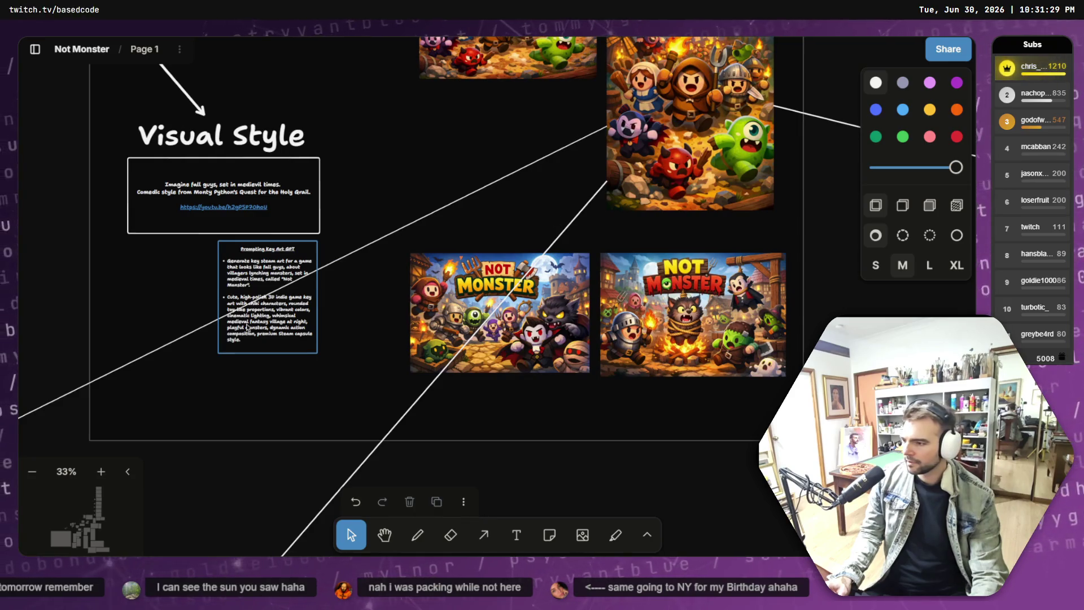
{"action": "left_click", "coordinate": [248, 330]}
{"action": "left_click", "coordinate": [244, 333]}
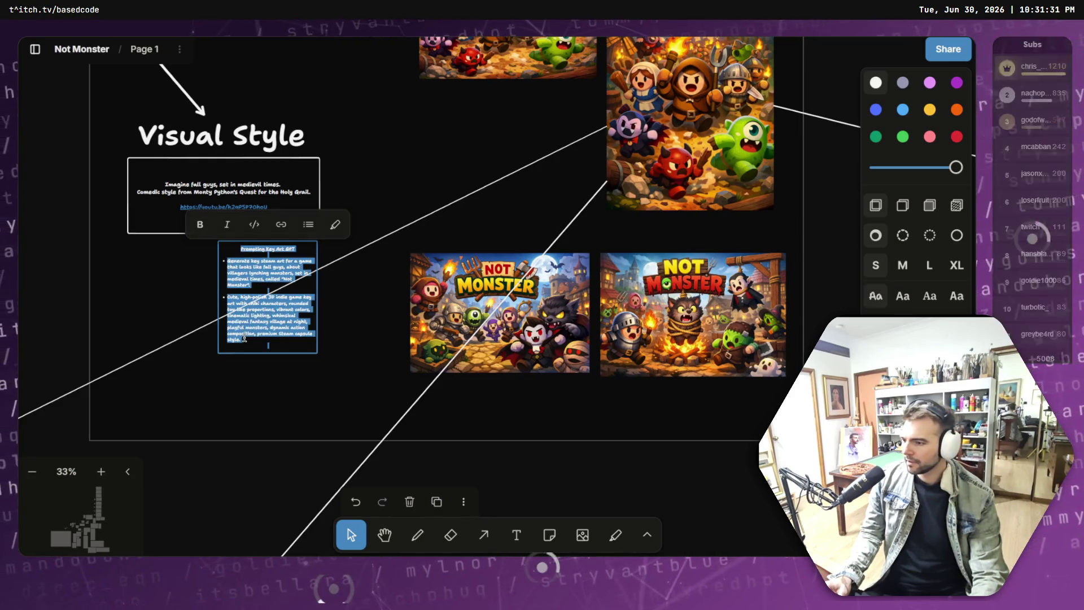
{"action": "triple_click", "coordinate": [272, 337]}
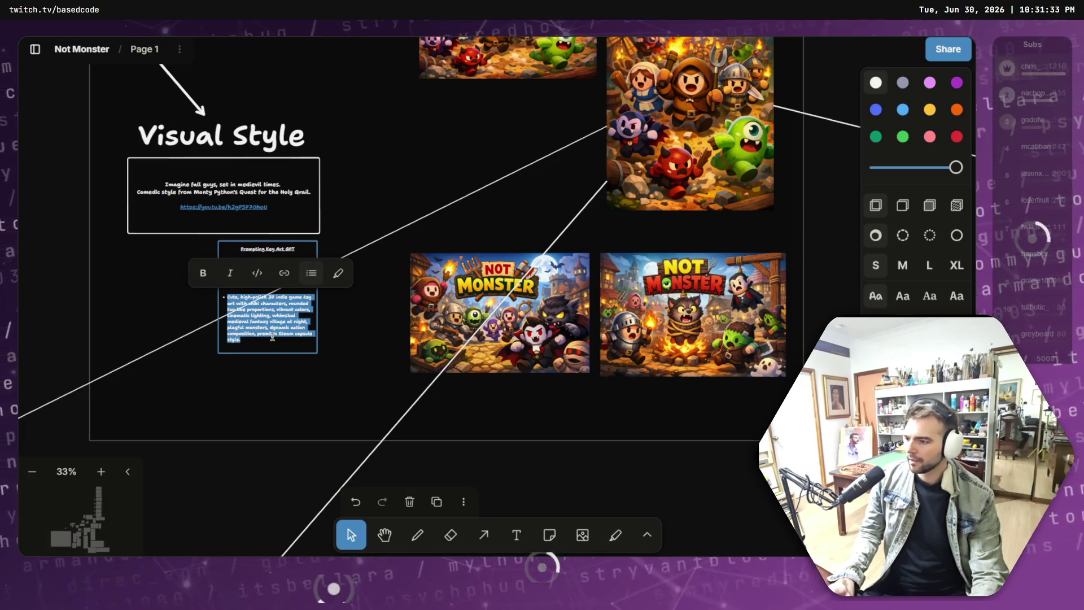
{"action": "left_click", "coordinate": [347, 336]}
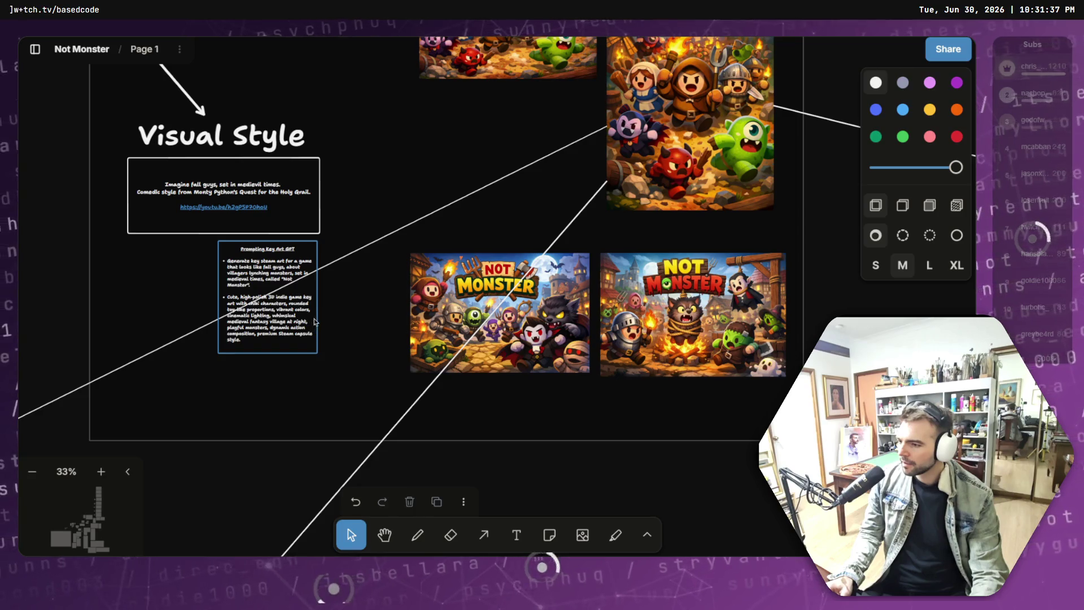
{"action": "scroll", "coordinate": [314, 322], "scroll_direction": "down", "scroll_amount": 10}
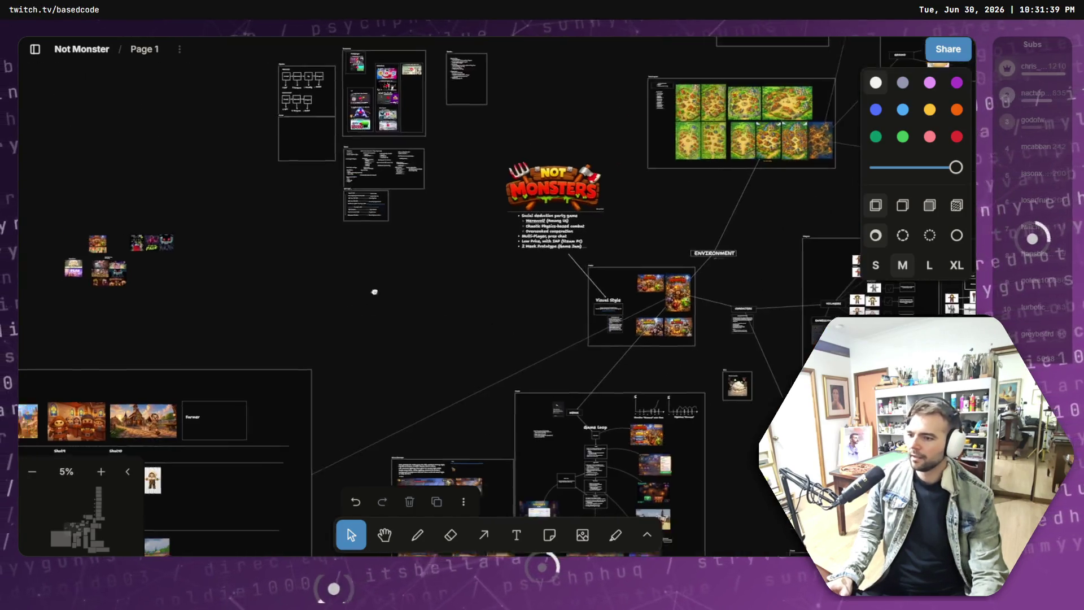
{"action": "left_click_drag", "start_coordinate": [374, 291], "coordinate": [608, 230]}
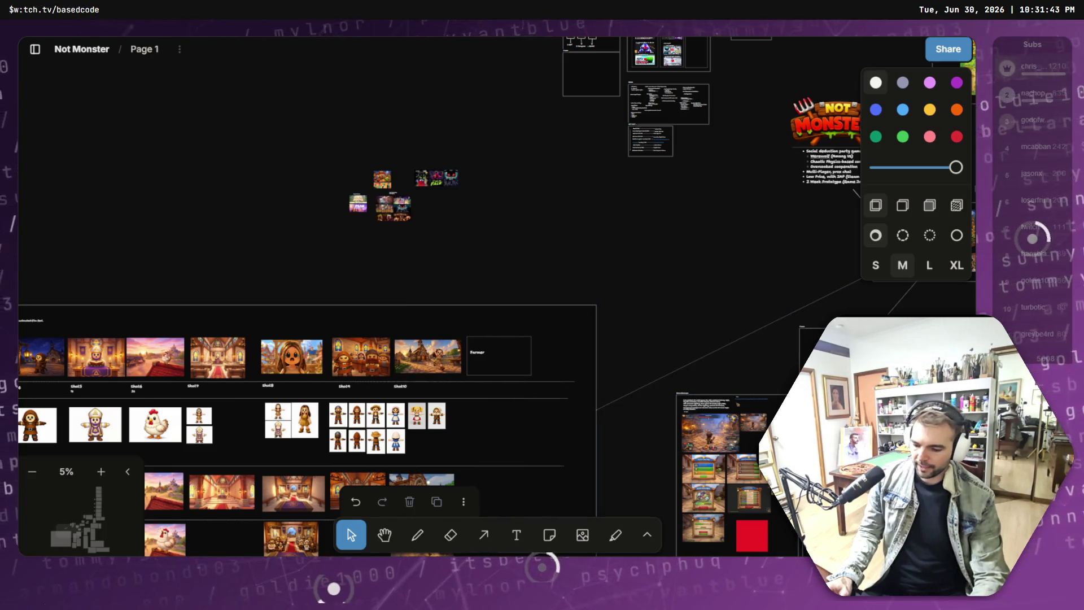
{"action": "key", "text": "alt+Tab"}
{"action": "scroll", "coordinate": [494, 379], "scroll_direction": "down", "scroll_amount": 5}
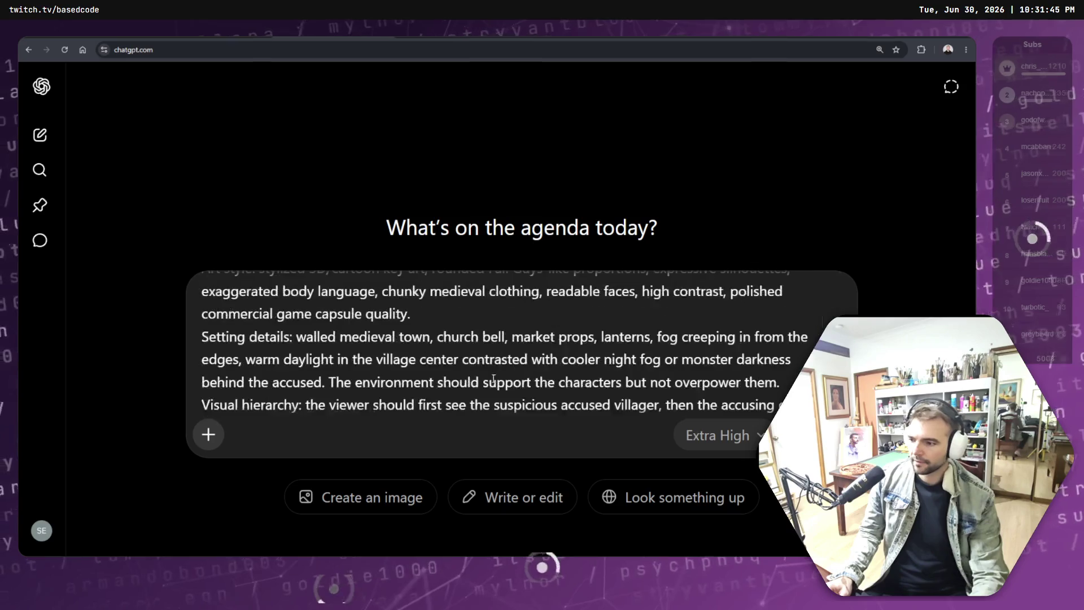
{"action": "scroll", "coordinate": [493, 379], "scroll_direction": "down", "scroll_amount": 3}
{"action": "scroll", "coordinate": [515, 353], "scroll_direction": "up", "scroll_amount": 10}
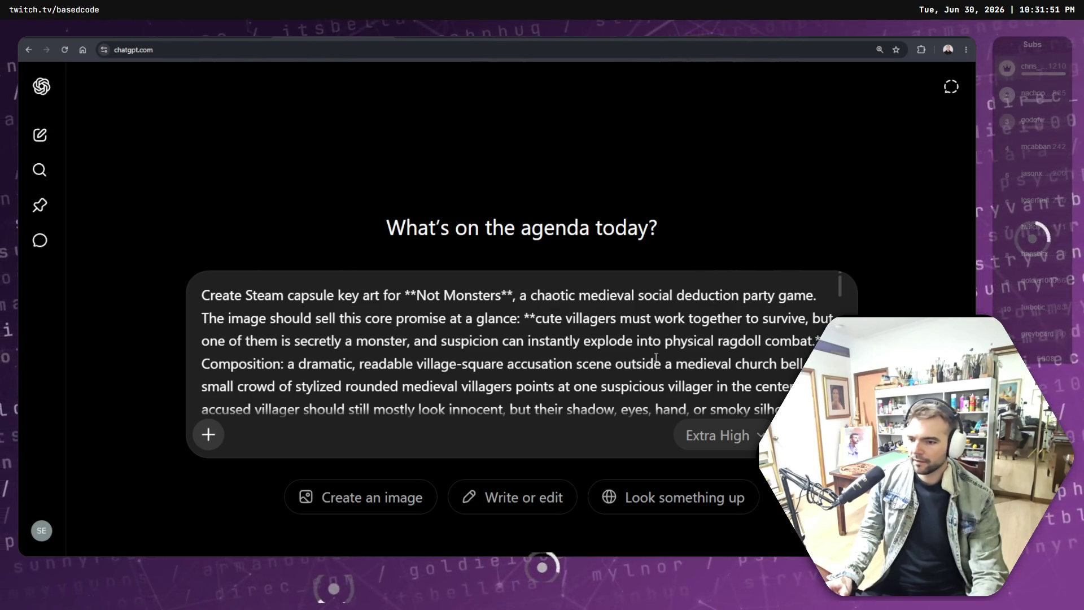
{"action": "scroll", "coordinate": [656, 358], "scroll_direction": "down", "scroll_amount": 15}
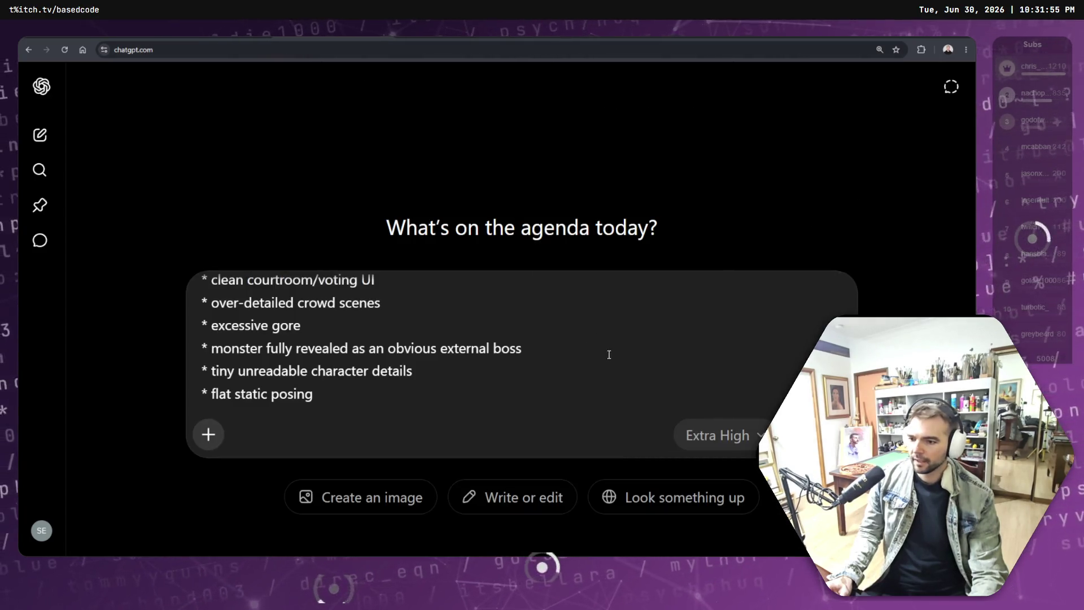
{"action": "left_click", "coordinate": [204, 437]}
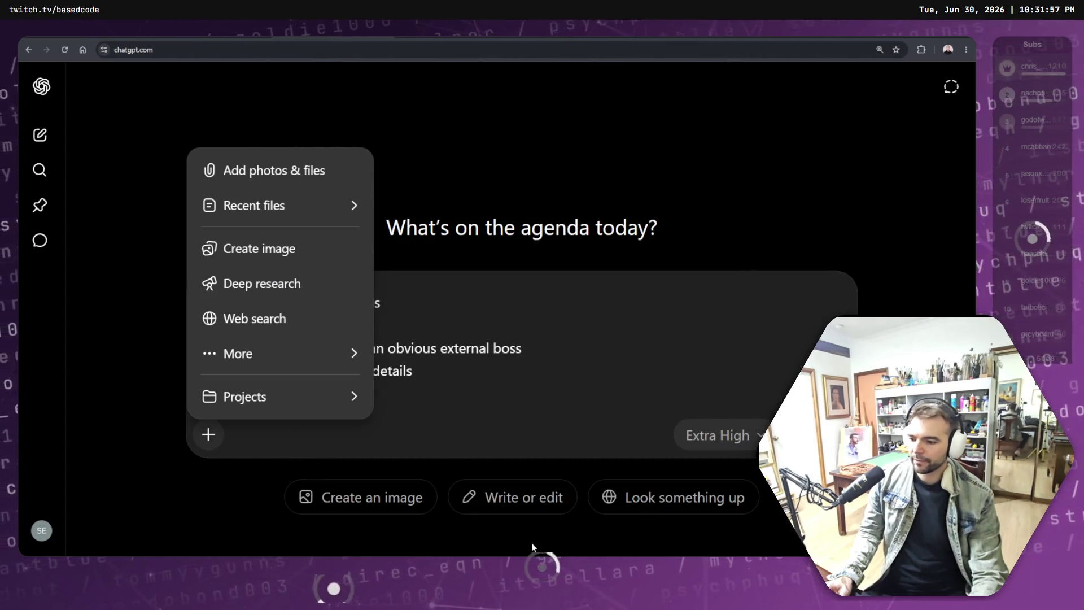
{"action": "key", "text": "alt+Tab"}
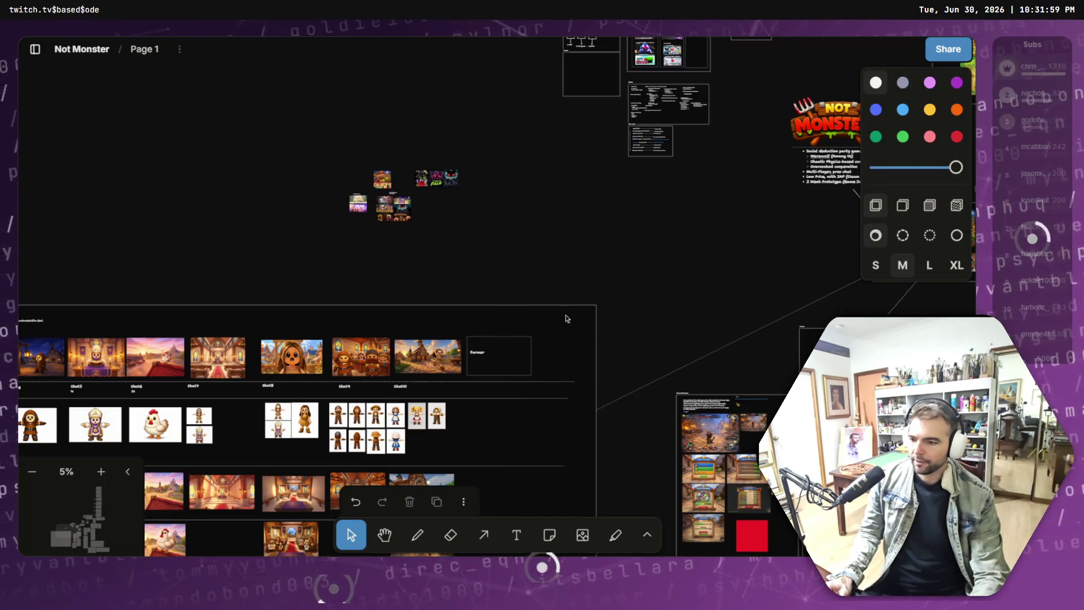
Step: Download the top-left Not Monsters capsule image in the Visual Style frame
{"action": "mouse_move", "coordinate": [634, 193]}
{"action": "left_mouse_down"}
{"action": "mouse_move", "coordinate": [334, 337]}
{"action": "mouse_move", "coordinate": [325, 277]}
{"action": "mouse_move", "coordinate": [170, 268]}
{"action": "left_mouse_up"}
{"action": "scroll", "coordinate": [525, 305], "scroll_direction": "up", "scroll_amount": 5}
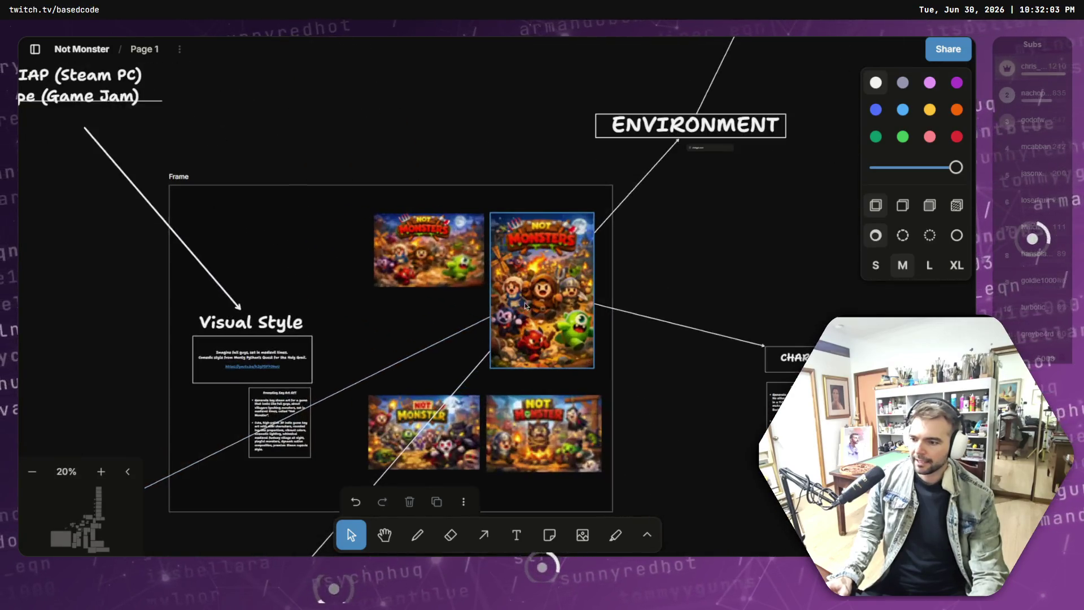
{"action": "left_click", "coordinate": [433, 242]}
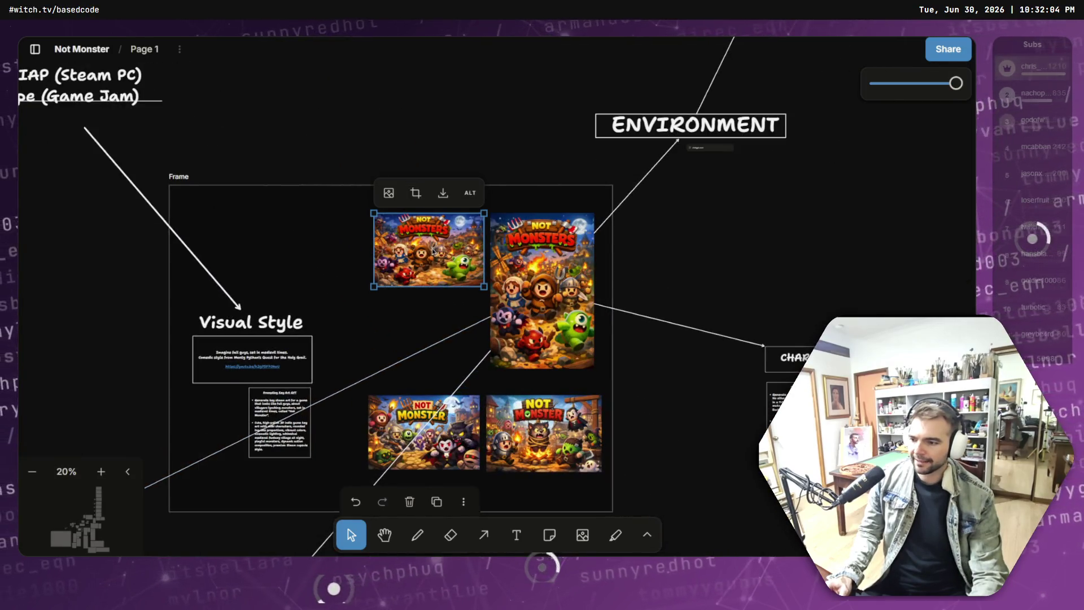
{"action": "left_click", "coordinate": [450, 202]}
Step: Zoom out and look over the Game Loop diagram and character statue sheets
{"action": "scroll", "coordinate": [492, 249], "scroll_direction": "down", "scroll_amount": 5}
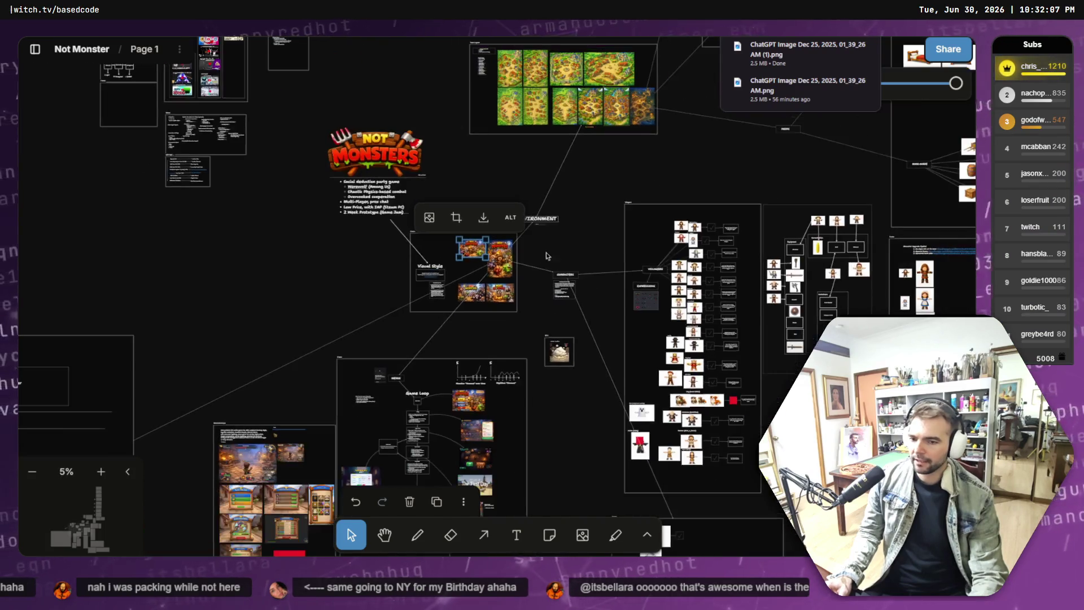
{"action": "scroll", "coordinate": [559, 316], "scroll_direction": "down", "scroll_amount": 5}
{"action": "scroll", "coordinate": [559, 316], "scroll_direction": "right", "scroll_amount": 5}
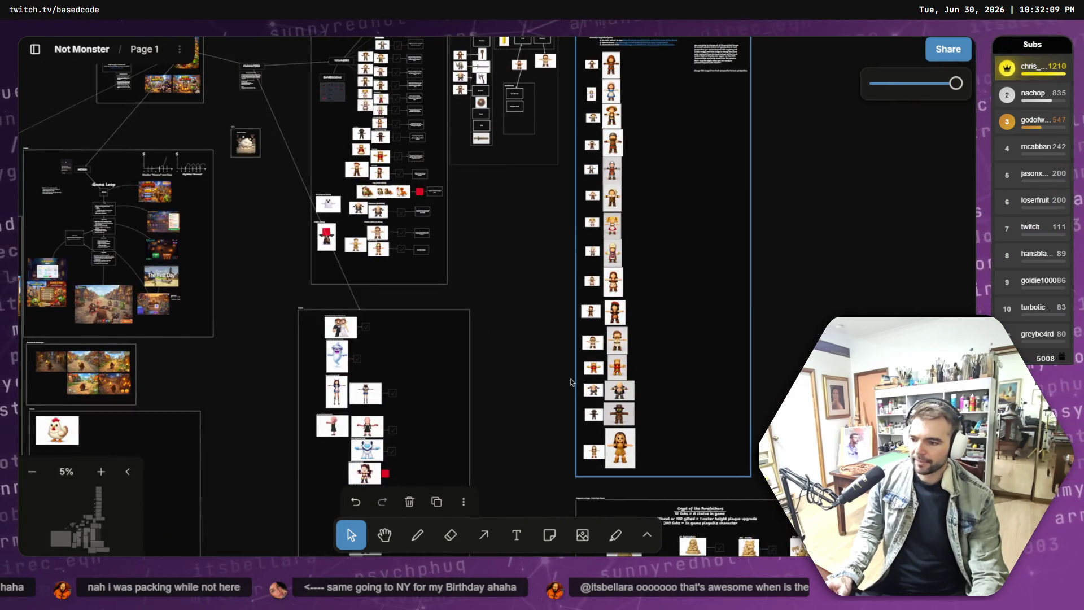
{"action": "mouse_move", "coordinate": [571, 382]}
{"action": "left_mouse_down"}
{"action": "mouse_move", "coordinate": [544, 50]}
{"action": "mouse_move", "coordinate": [584, 504]}
{"action": "left_mouse_up"}
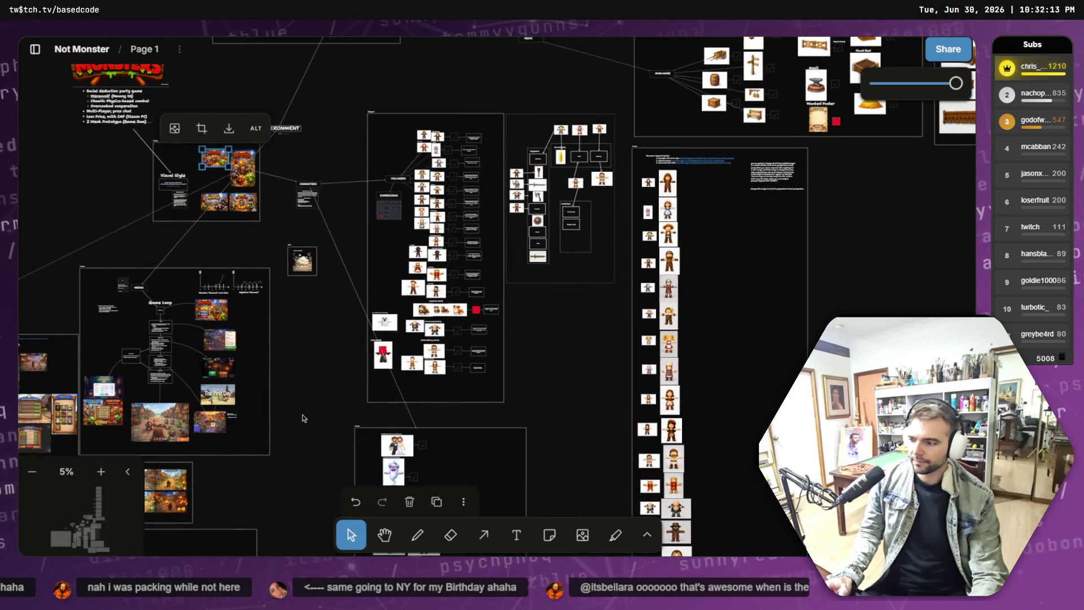
{"action": "scroll", "coordinate": [294, 437], "scroll_direction": "up", "scroll_amount": 5}
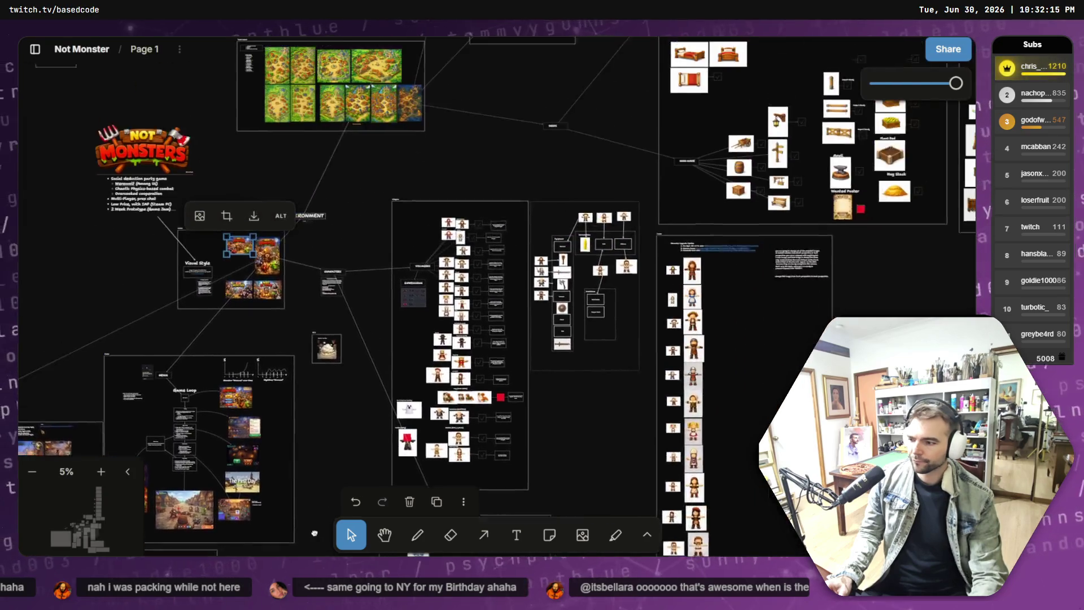
{"action": "scroll", "coordinate": [338, 350], "scroll_direction": "down", "scroll_amount": 5}
{"action": "scroll", "coordinate": [338, 350], "scroll_direction": "left", "scroll_amount": 5}
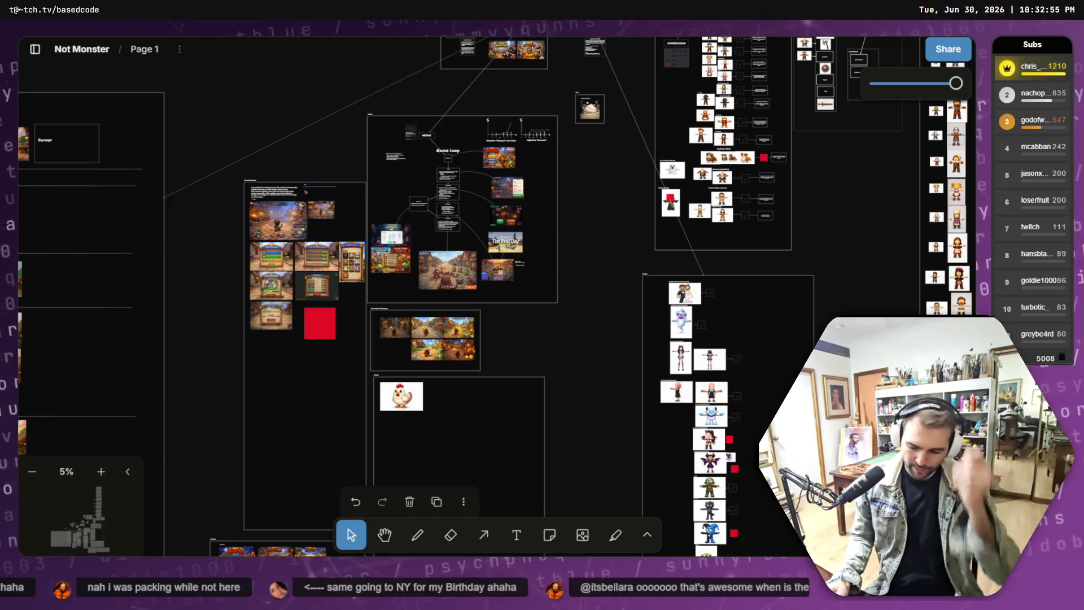
Step: View the generated village-accusation image full size, then go to the tab with the unsent prompt
{"action": "left_click", "coordinate": [636, 323]}
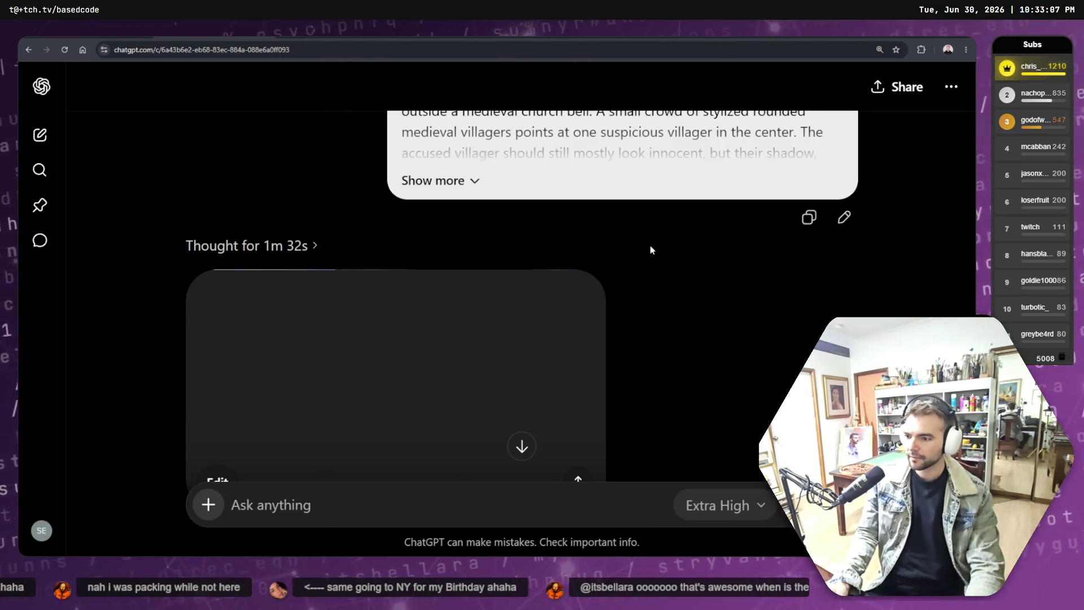
{"action": "scroll", "coordinate": [638, 226], "scroll_direction": "down", "scroll_amount": 2}
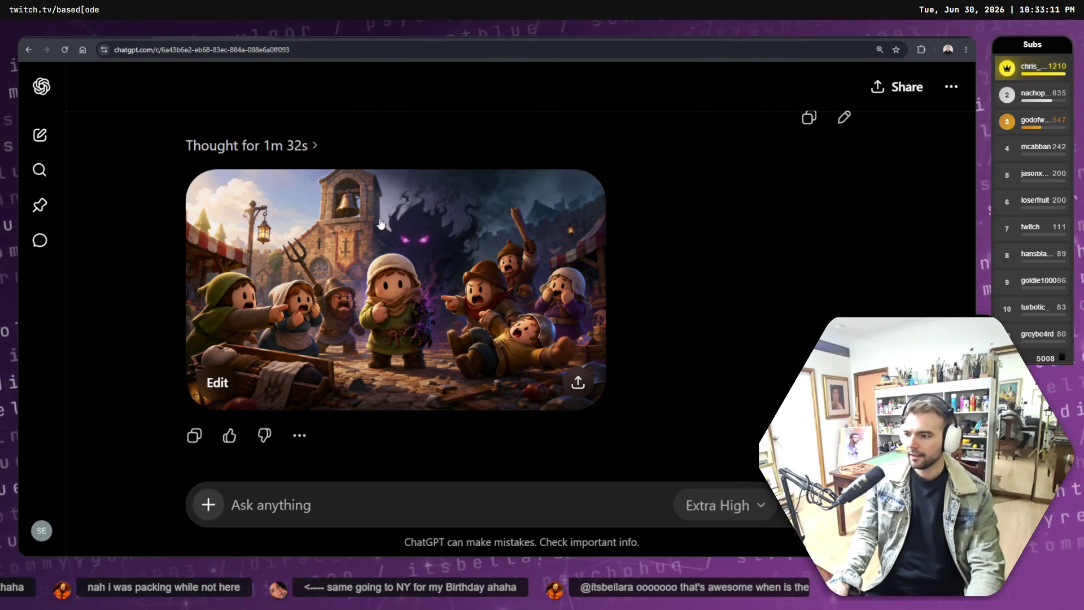
{"action": "left_click", "coordinate": [543, 292]}
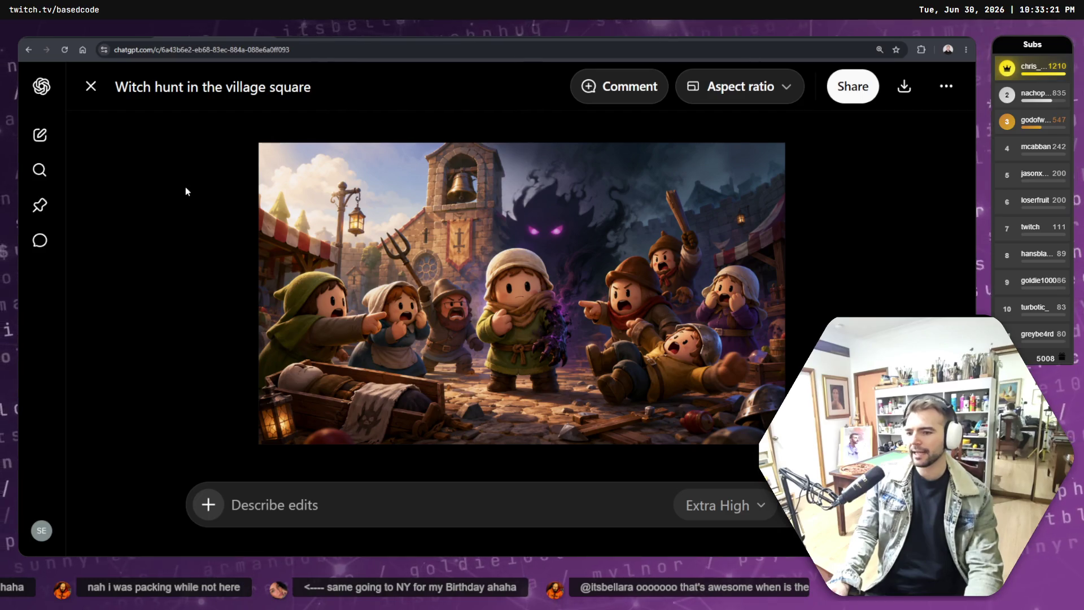
{"action": "left_click", "coordinate": [91, 86]}
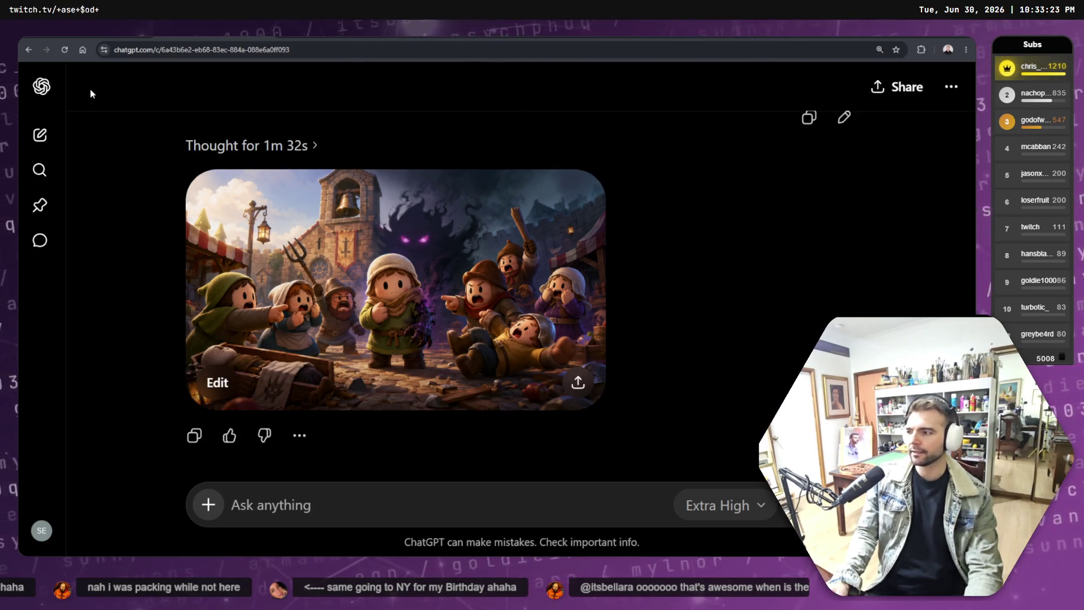
{"action": "key", "text": "ctrl+shift+o"}
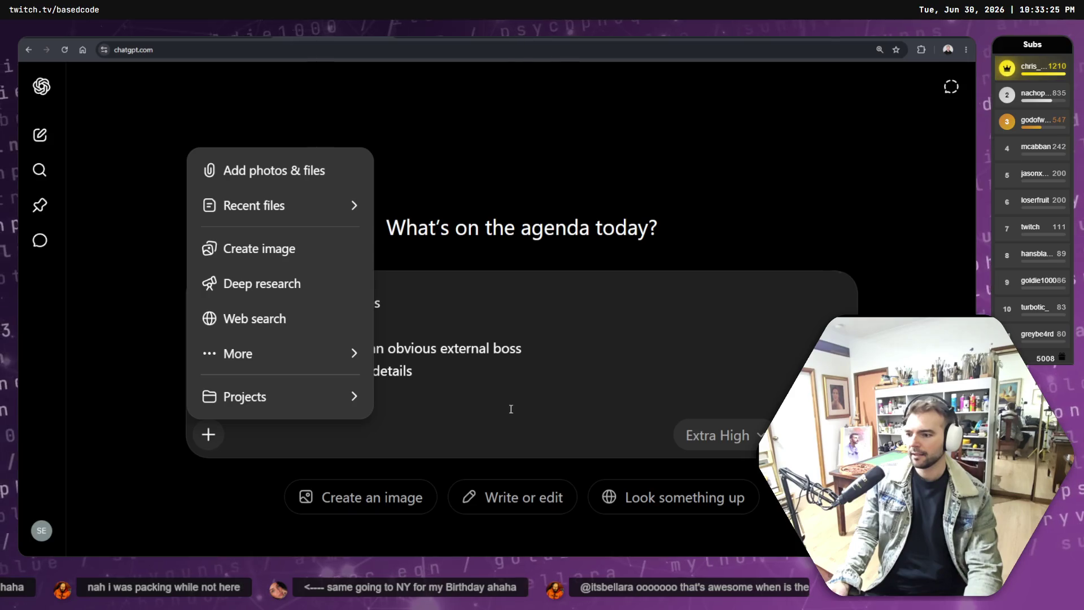
Step: Browse to Based.NotMonsters > Art > Marketing > Screenshots and pick MainMenu.png, then cancel the picker
{"action": "left_click", "coordinate": [508, 405]}
{"action": "left_click", "coordinate": [206, 436]}
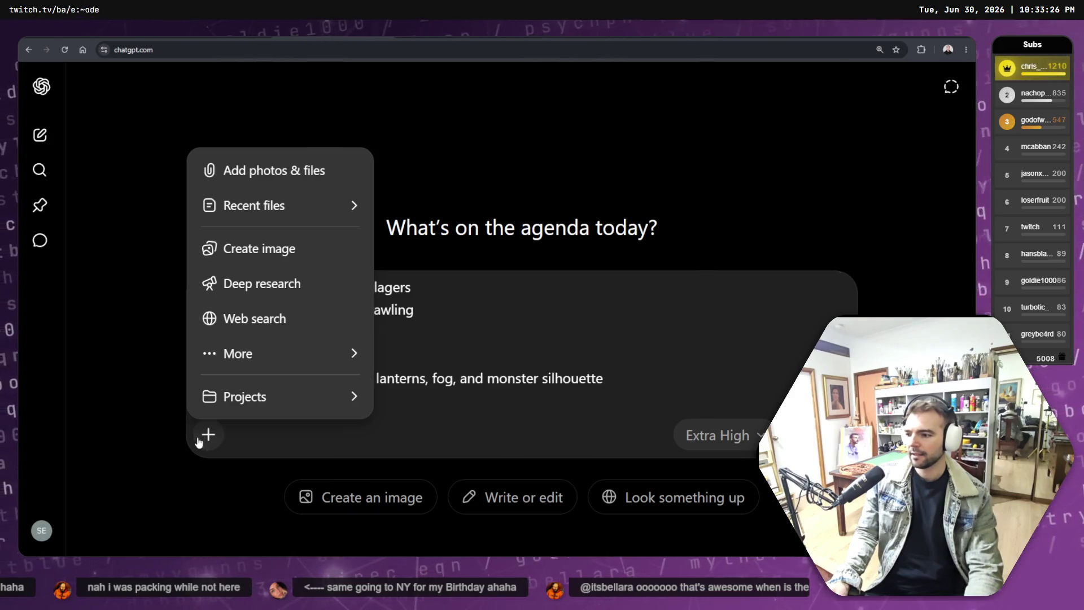
{"action": "left_click", "coordinate": [274, 172]}
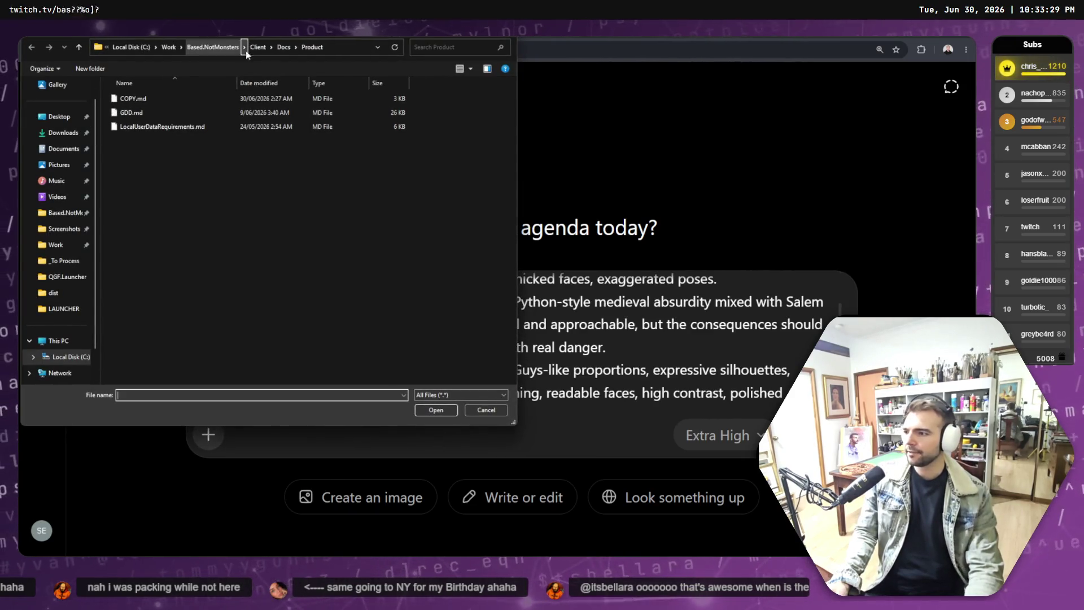
{"action": "left_click", "coordinate": [206, 47]}
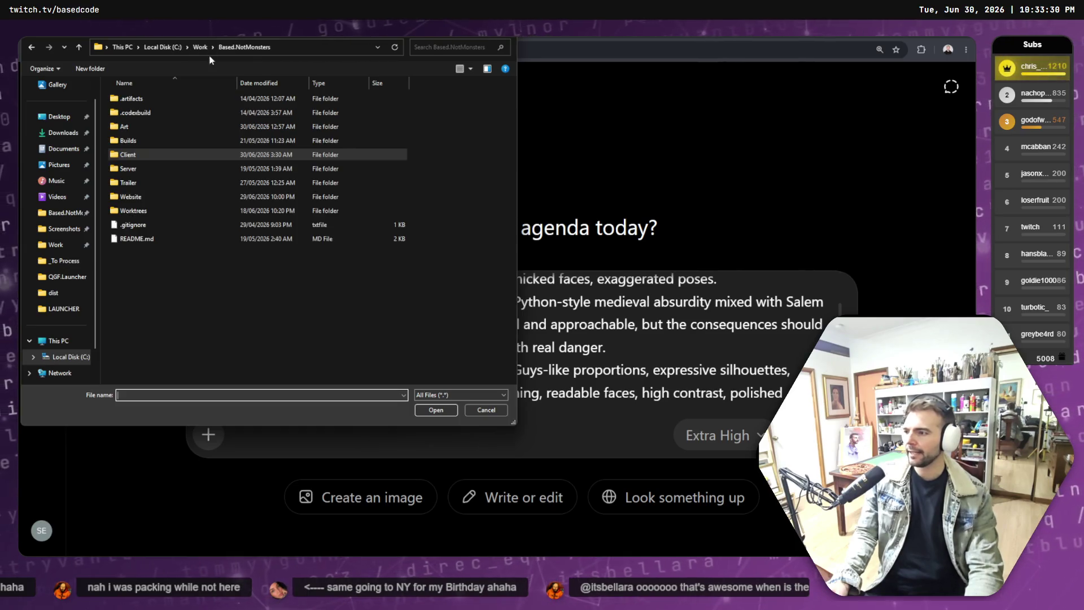
{"action": "double_click", "coordinate": [129, 128]}
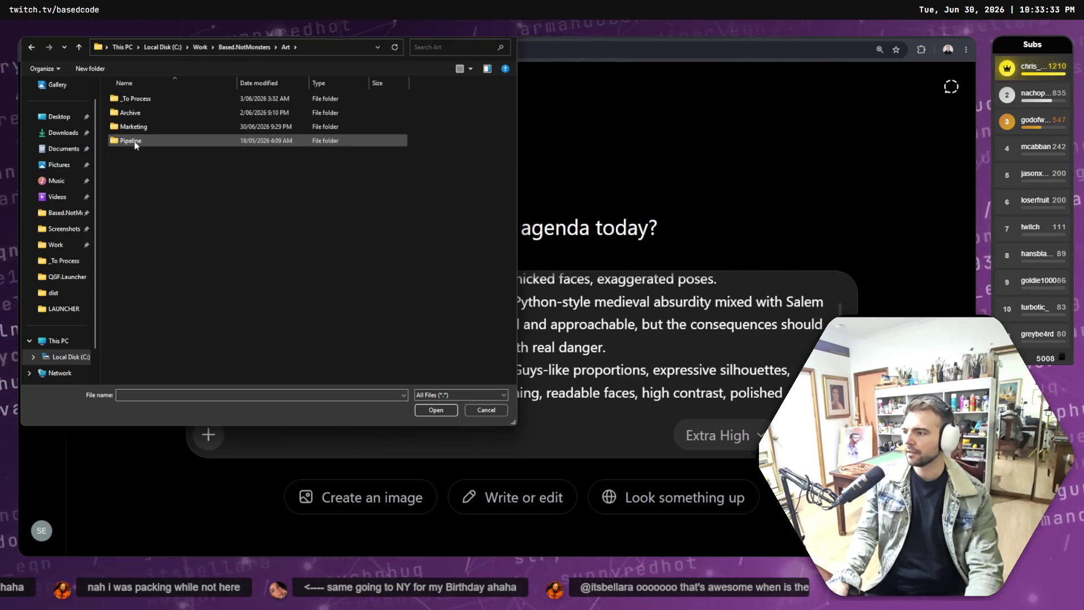
{"action": "left_click", "coordinate": [141, 116]}
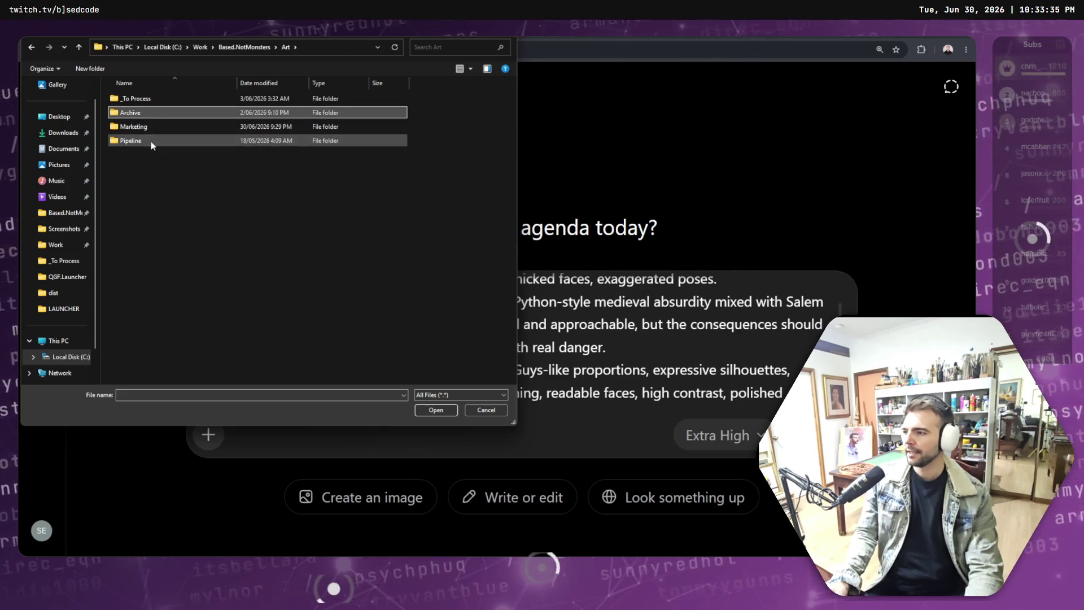
{"action": "left_click", "coordinate": [141, 128]}
{"action": "double_click", "coordinate": [141, 128]}
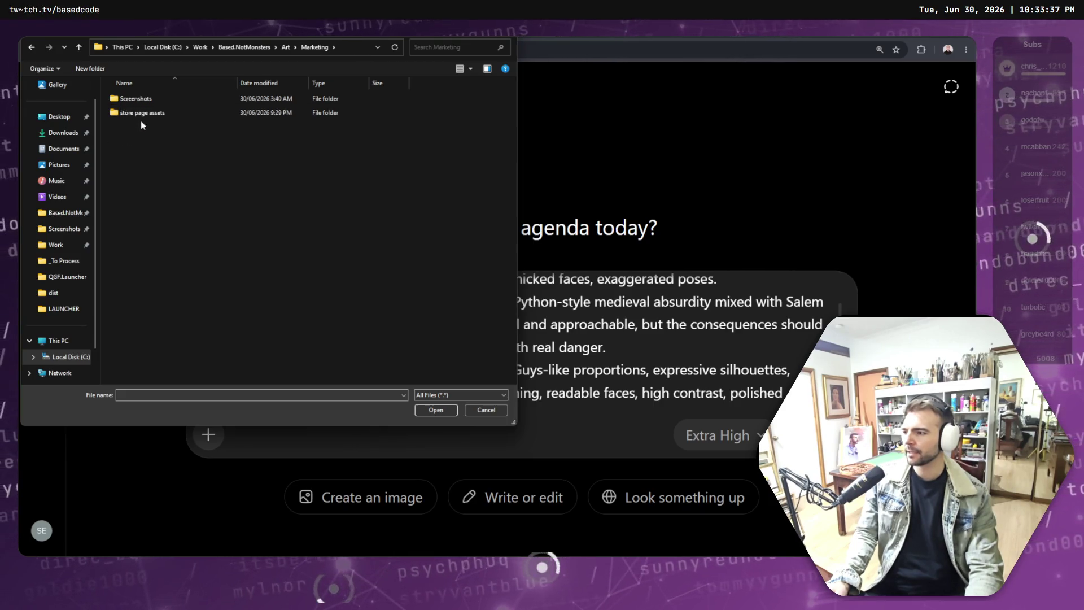
{"action": "double_click", "coordinate": [132, 99]}
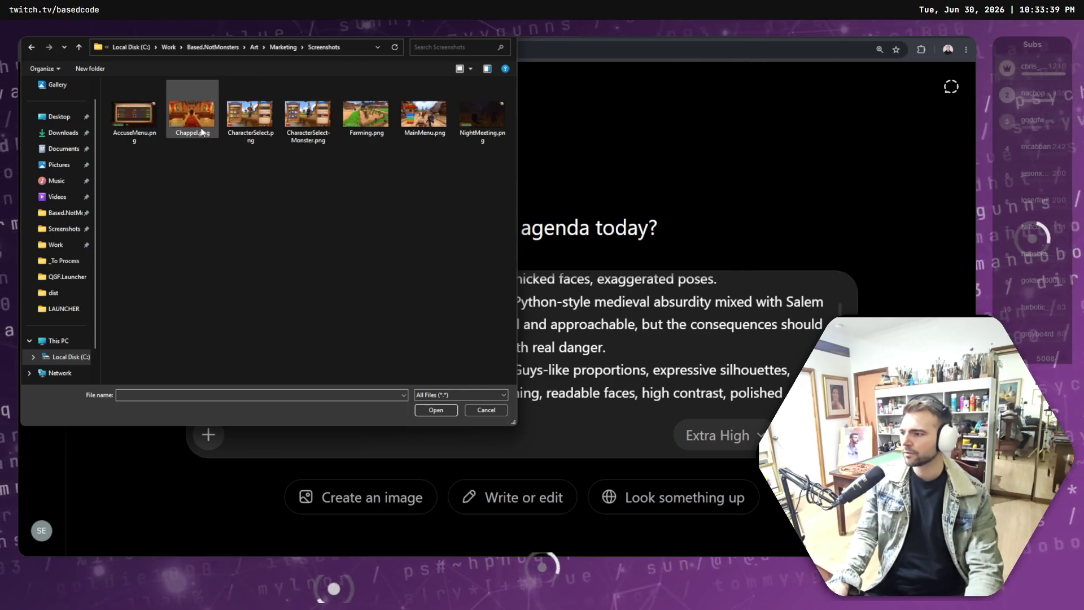
{"action": "left_click", "coordinate": [433, 130]}
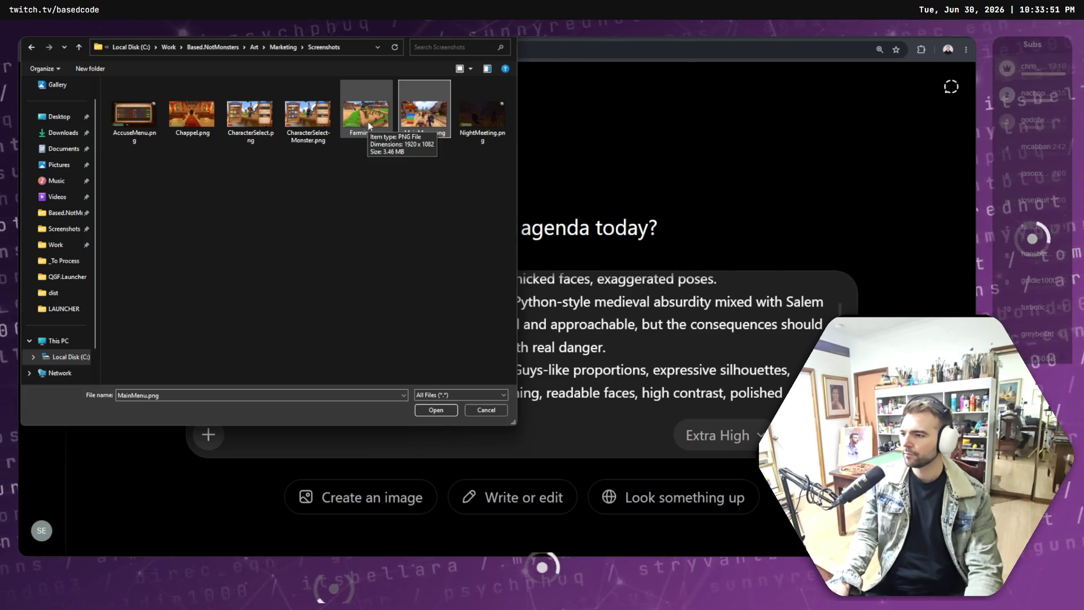
{"action": "left_click", "coordinate": [481, 411]}
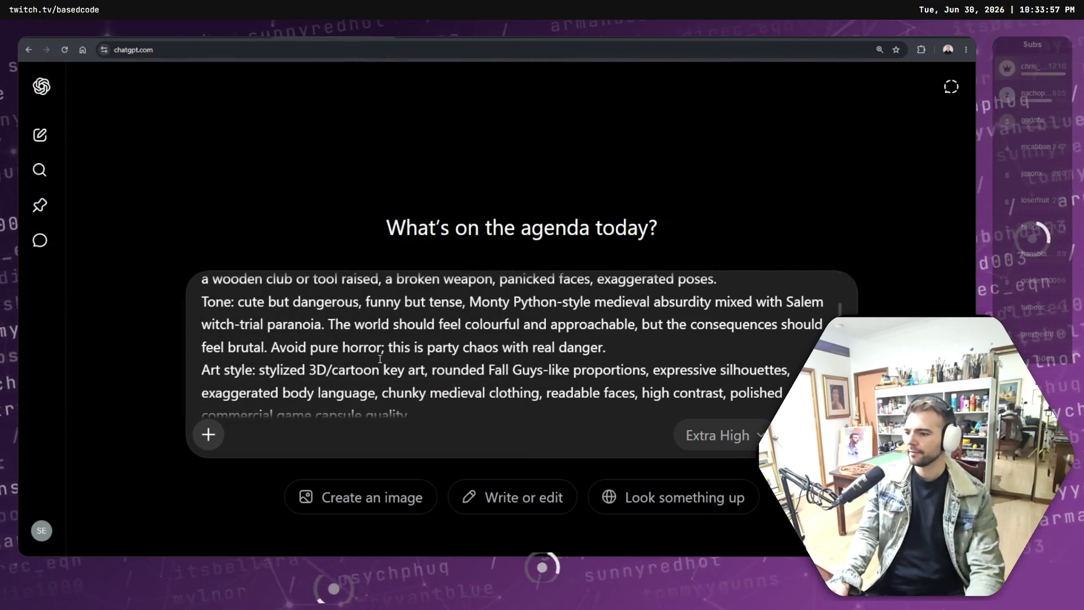
Step: Open the file picker and browse to Based.NotMonsters > Art > Marketing > Screenshots
{"action": "left_click", "coordinate": [208, 435]}
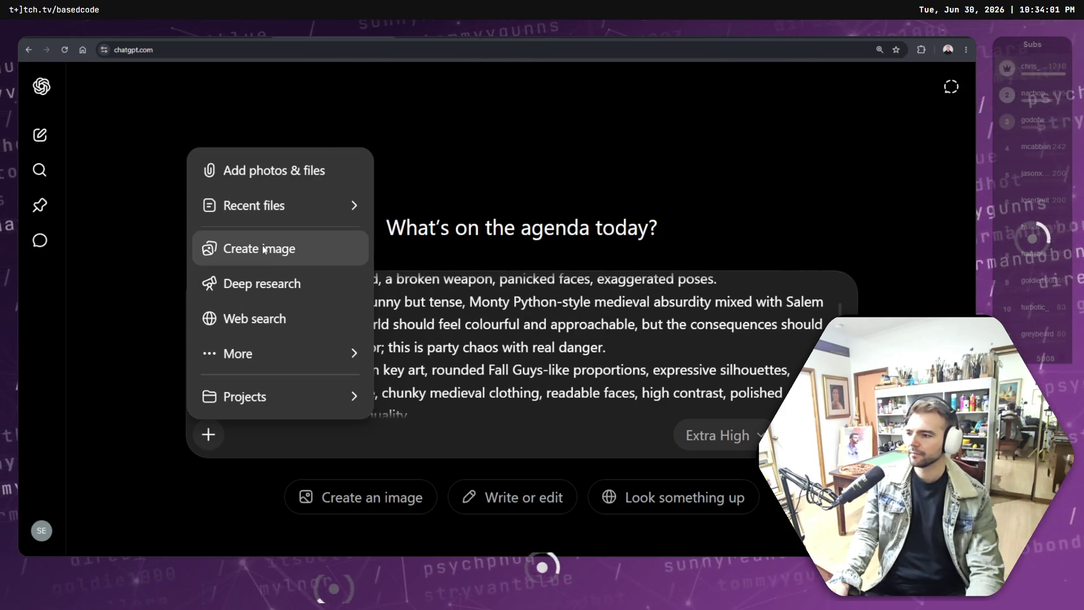
{"action": "left_click", "coordinate": [255, 169]}
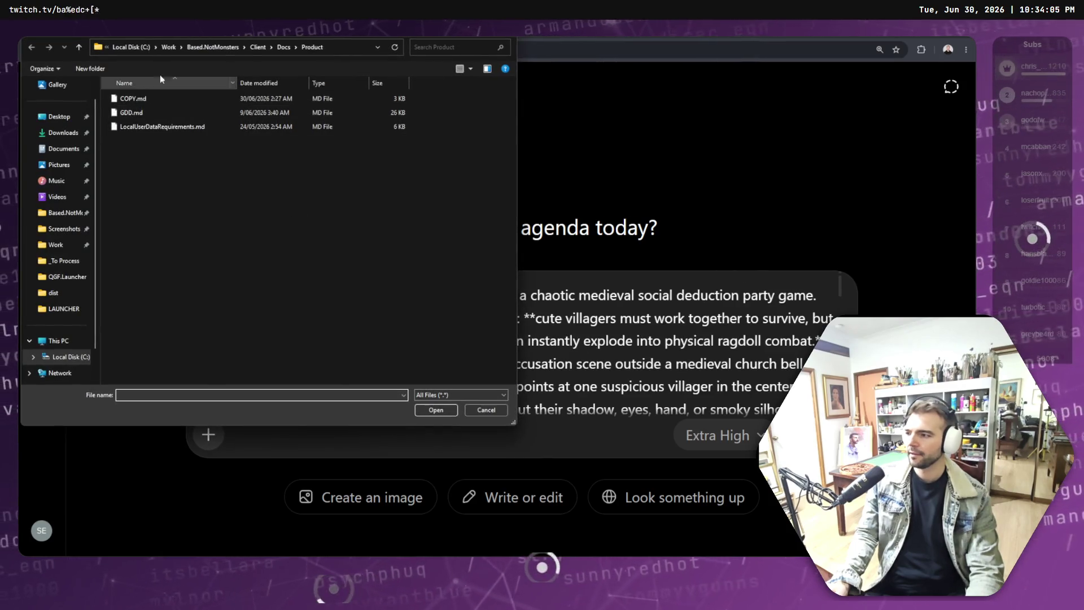
{"action": "left_click", "coordinate": [210, 47]}
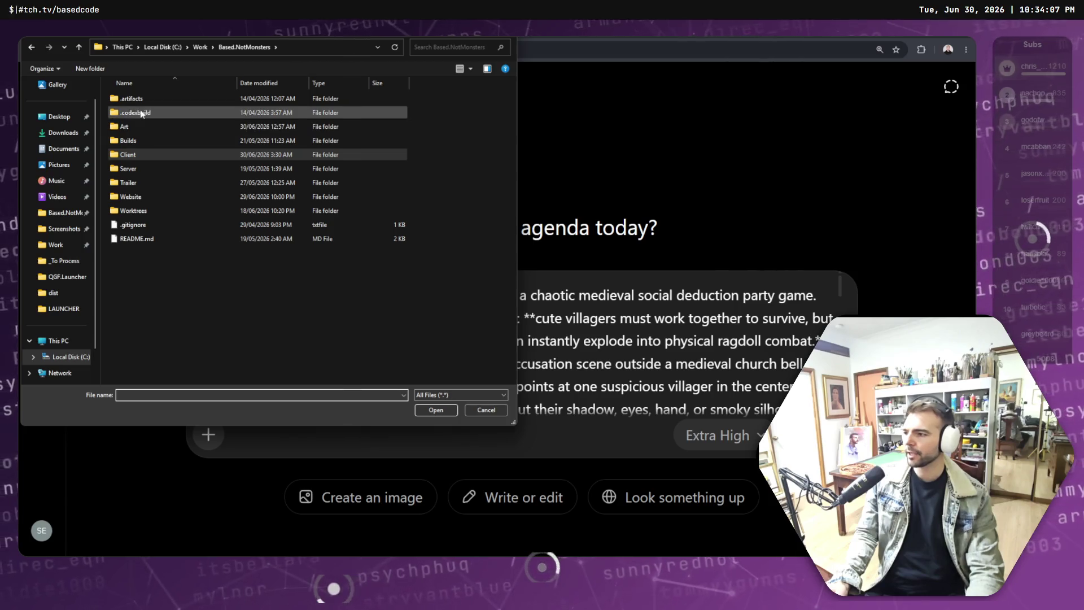
{"action": "left_click", "coordinate": [145, 151]}
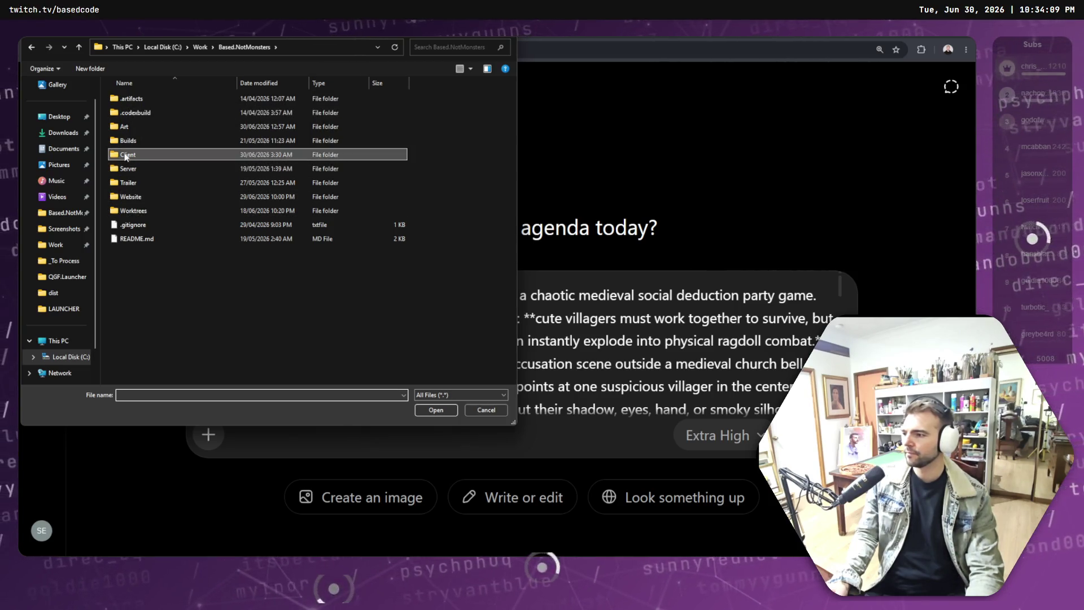
{"action": "left_click", "coordinate": [133, 128]}
{"action": "double_click", "coordinate": [132, 127]}
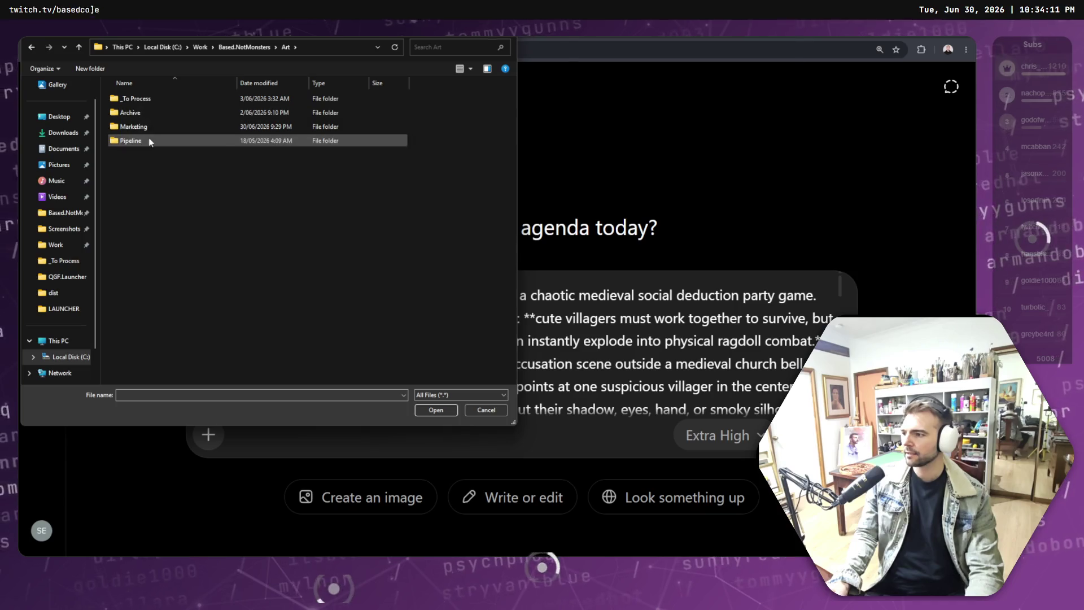
{"action": "double_click", "coordinate": [151, 130]}
{"action": "double_click", "coordinate": [165, 99]}
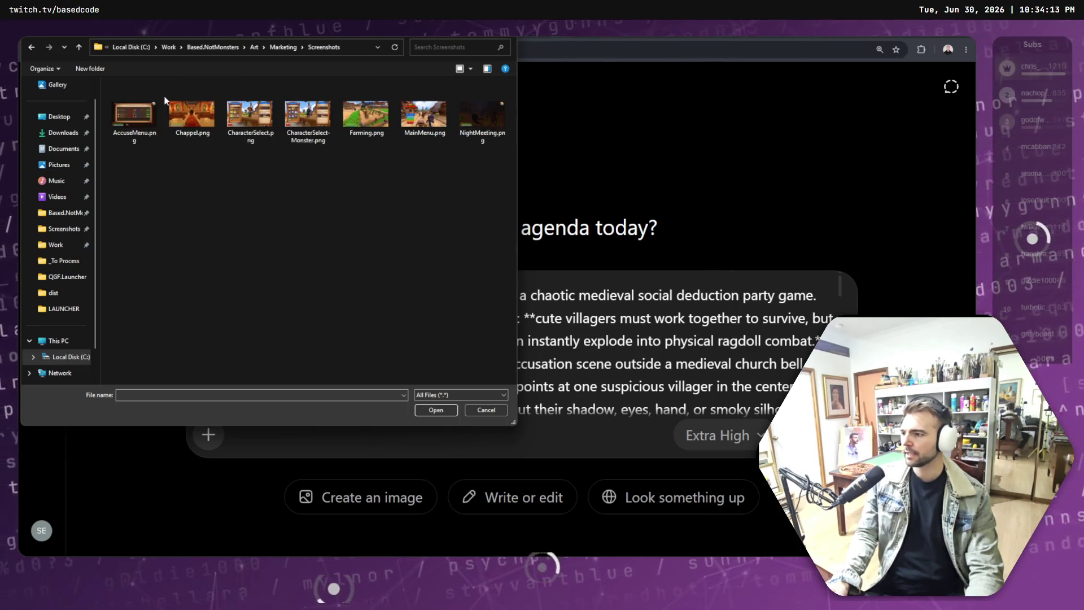
Step: Try selecting CharacterSelect.png and MainMenu.png, clearing accidental four-file selections
{"action": "left_click", "coordinate": [245, 117]}
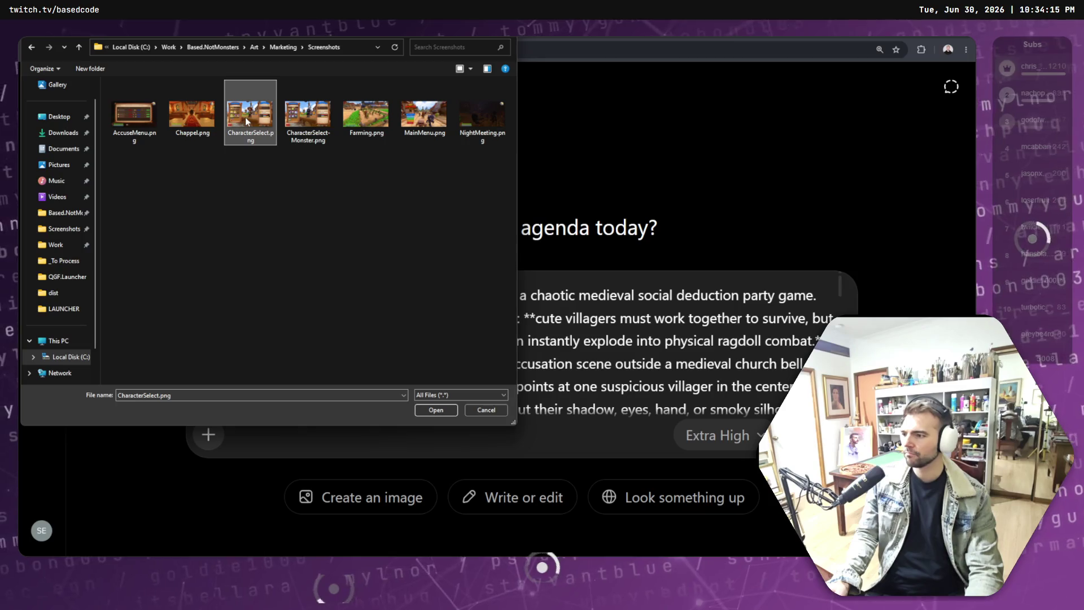
{"action": "left_click", "coordinate": [415, 123], "text": "shift"}
{"action": "left_click", "coordinate": [355, 194]}
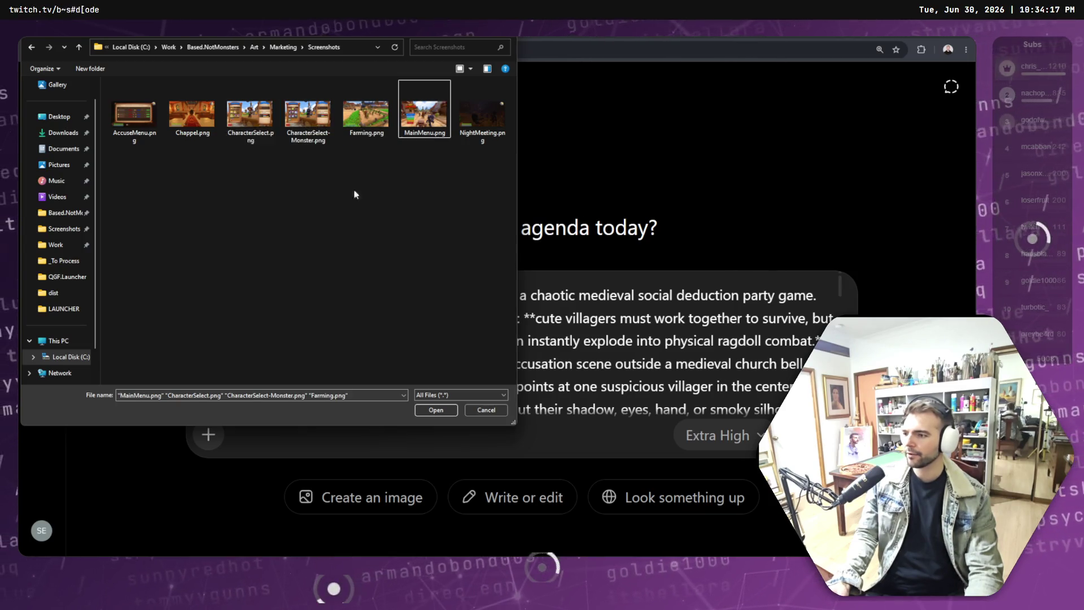
{"action": "left_click", "coordinate": [242, 119]}
{"action": "left_click", "coordinate": [423, 115], "text": "shift"}
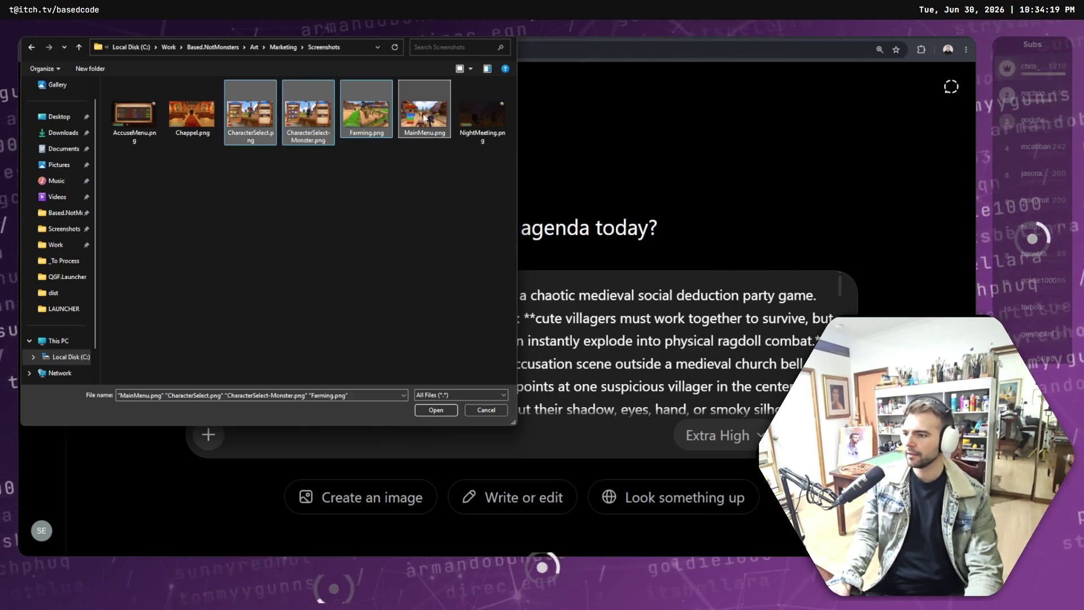
{"action": "left_click", "coordinate": [329, 152]}
{"action": "left_click", "coordinate": [243, 106]}
{"action": "left_click", "coordinate": [425, 113]}
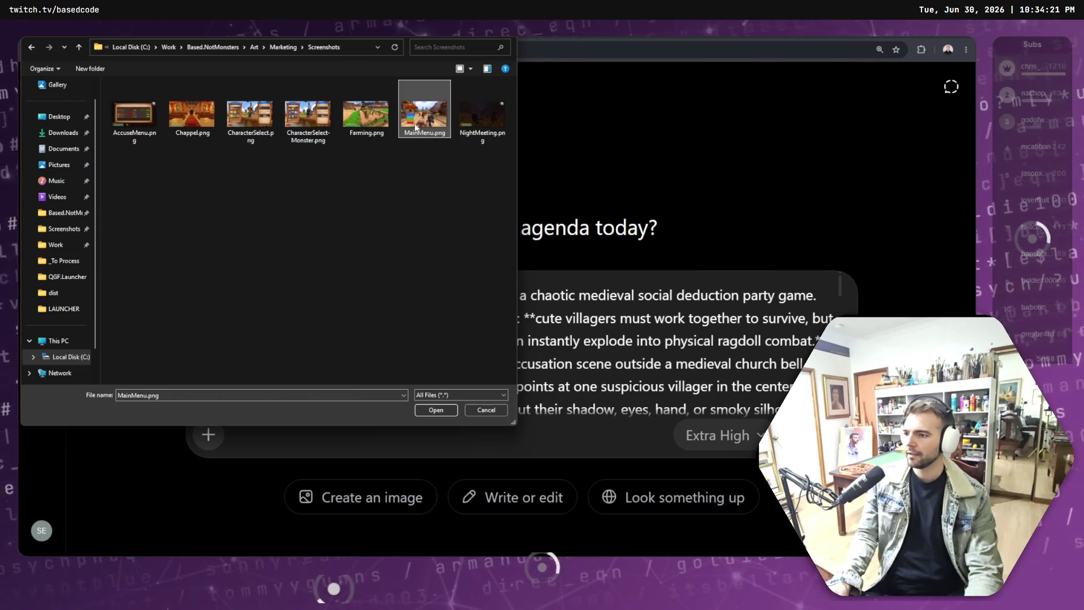
{"action": "left_click", "coordinate": [253, 121]}
{"action": "left_click", "coordinate": [419, 121], "text": "shift"}
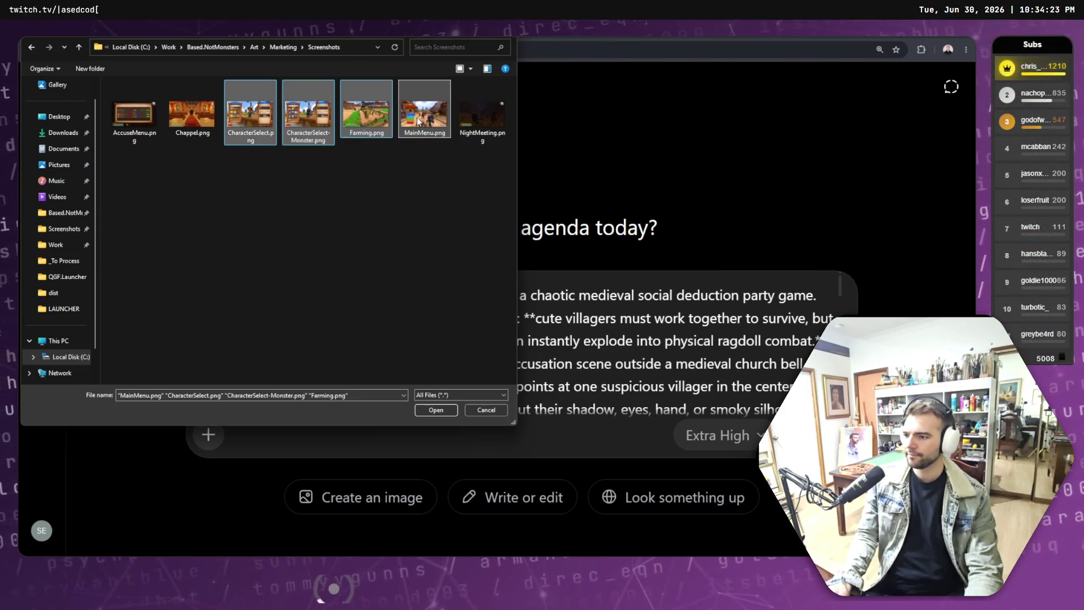
{"action": "left_click", "coordinate": [354, 159]}
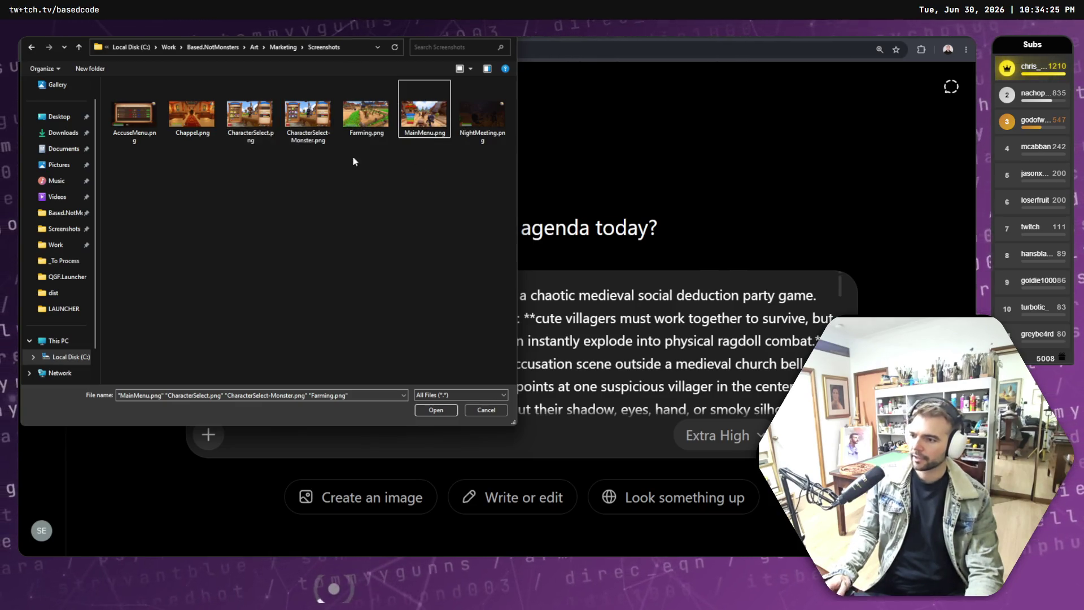
Step: Attach CharacterSelect.png and MainMenu.png together to the capsule-art prompt
{"action": "left_click", "coordinate": [249, 116]}
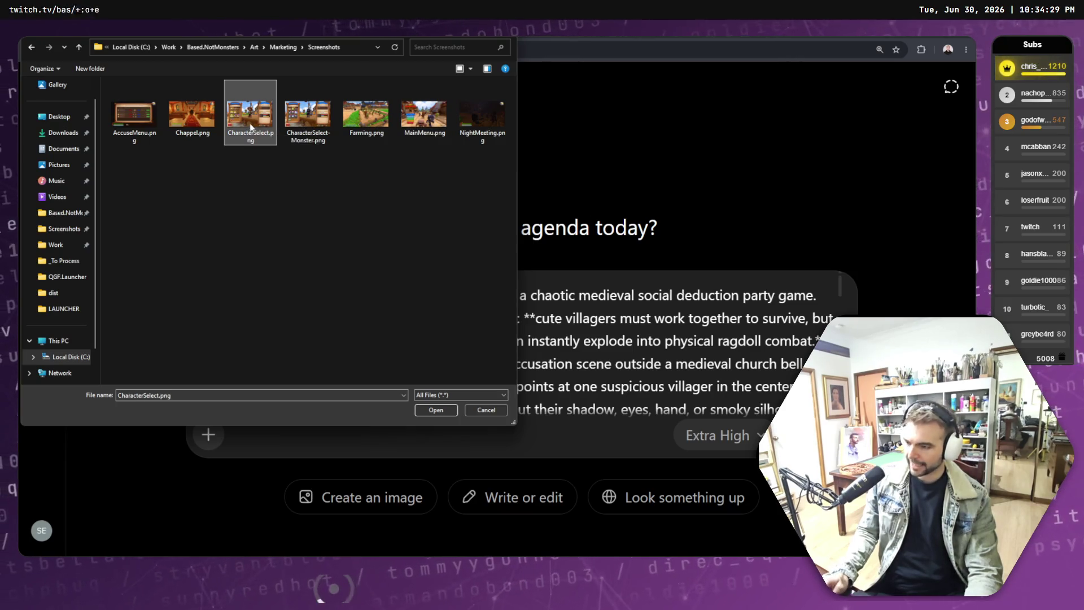
{"action": "left_click", "coordinate": [420, 116], "text": "ctrl"}
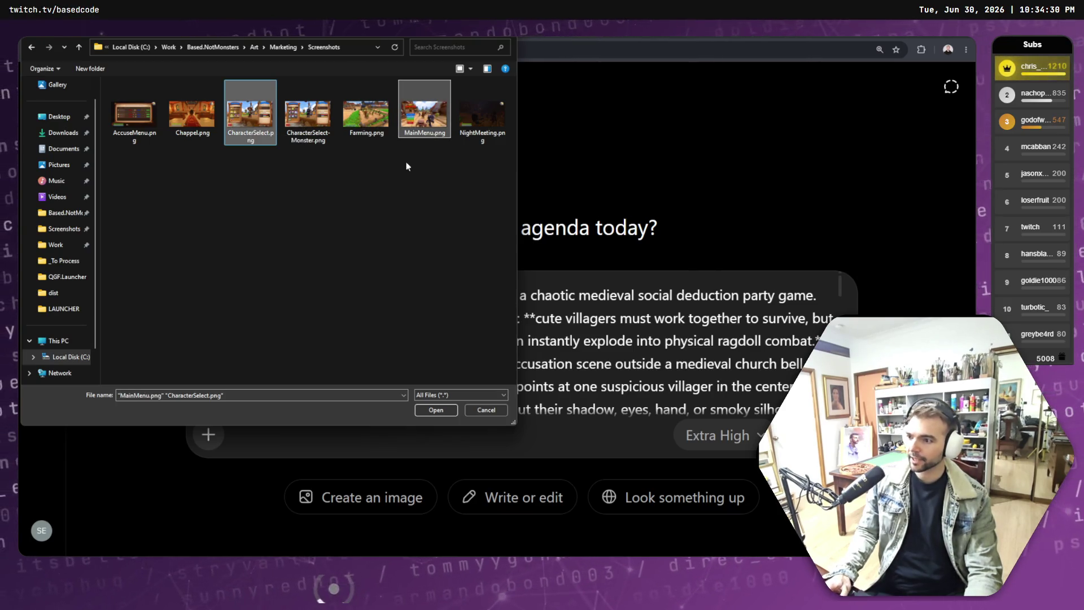
{"action": "left_click", "coordinate": [437, 412]}
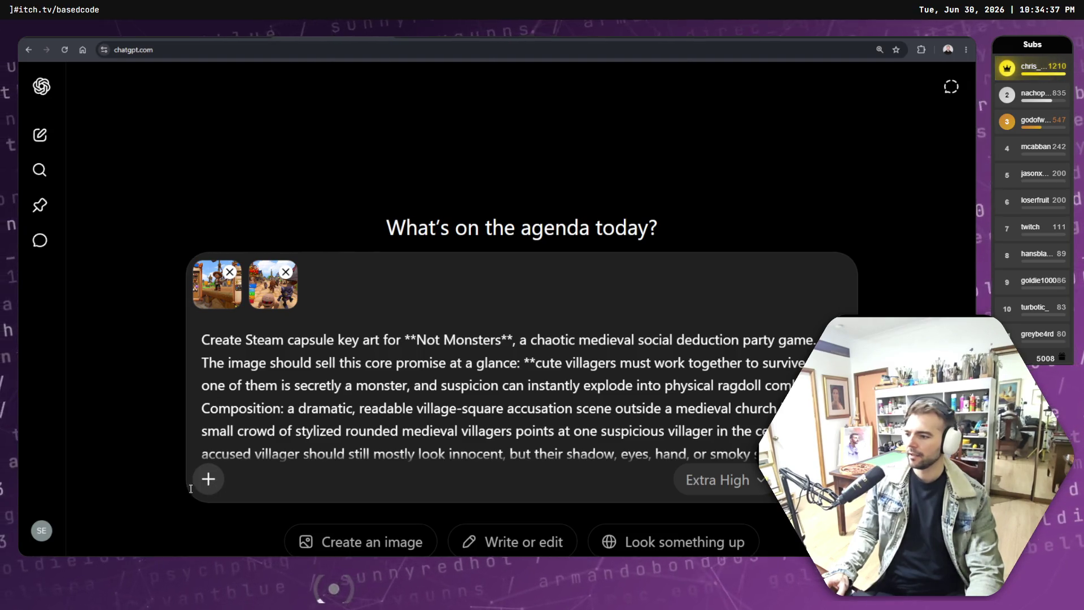
{"action": "left_click", "coordinate": [209, 479]}
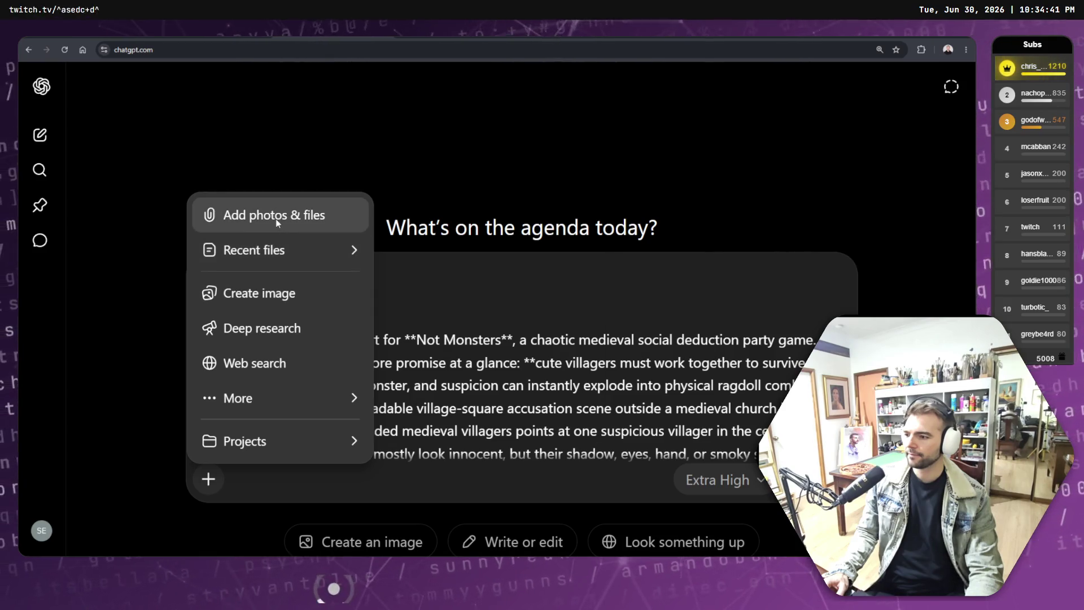
{"action": "left_click", "coordinate": [275, 220]}
Step: Cancel the file picker and pan around the tldraw Not Monster board
{"action": "left_click", "coordinate": [485, 410]}
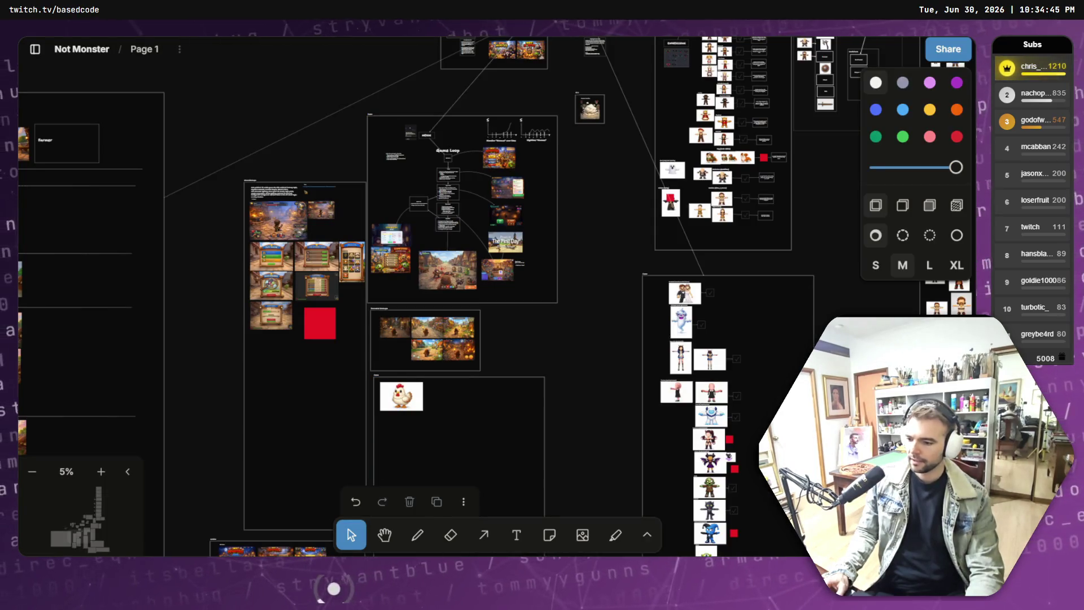
{"action": "scroll", "coordinate": [524, 337], "scroll_direction": "left", "scroll_amount": 10}
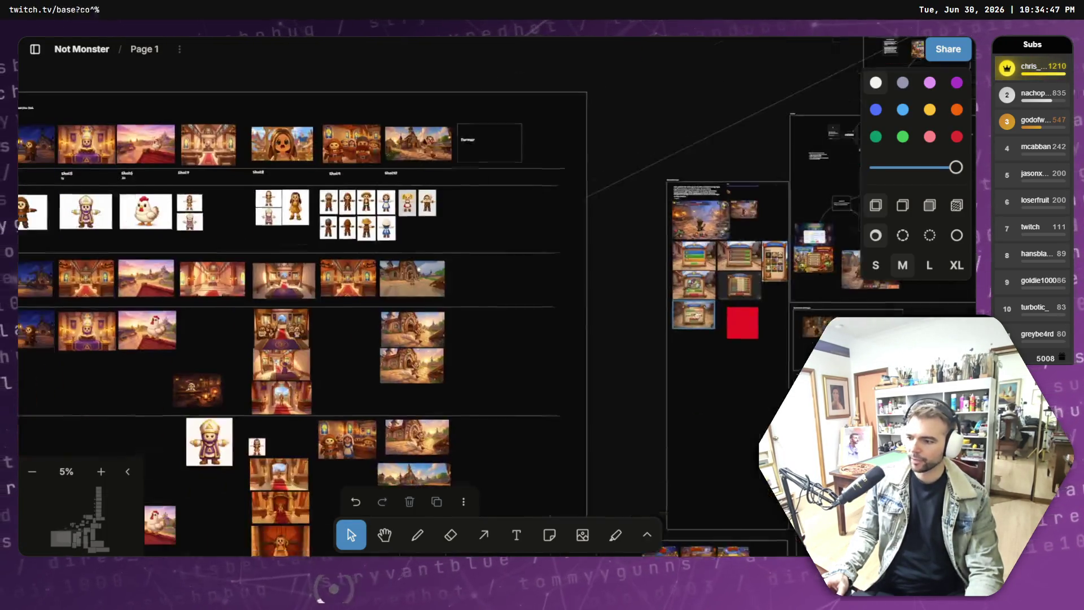
{"action": "scroll", "coordinate": [228, 157], "scroll_direction": "up", "scroll_amount": 5}
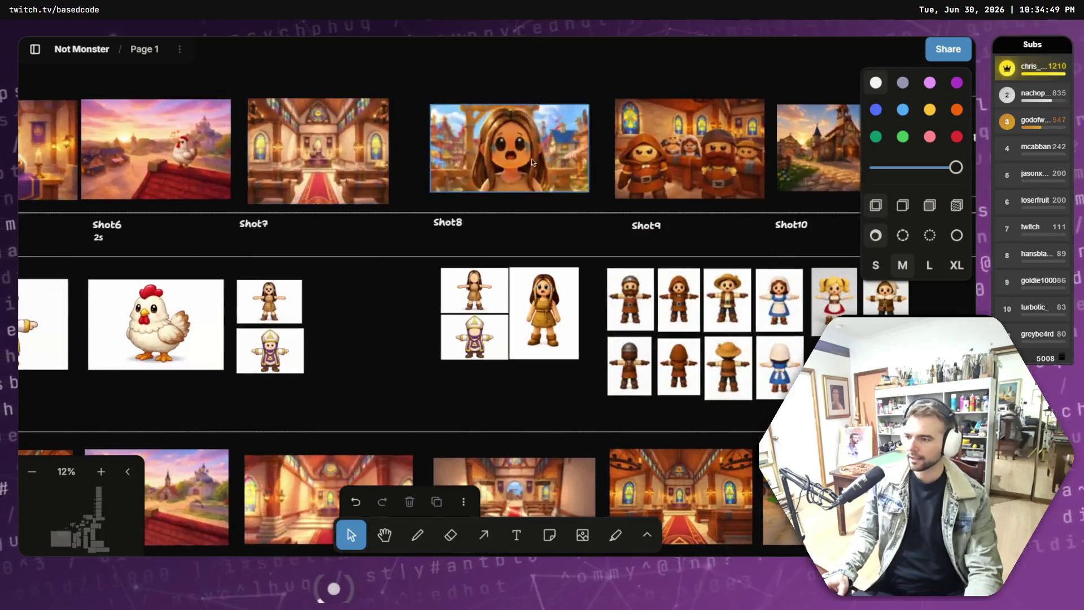
{"action": "scroll", "coordinate": [410, 265], "scroll_direction": "right", "scroll_amount": 7}
{"action": "scroll", "coordinate": [410, 265], "scroll_direction": "down", "scroll_amount": 3}
{"action": "scroll", "coordinate": [422, 263], "scroll_direction": "left", "scroll_amount": 10}
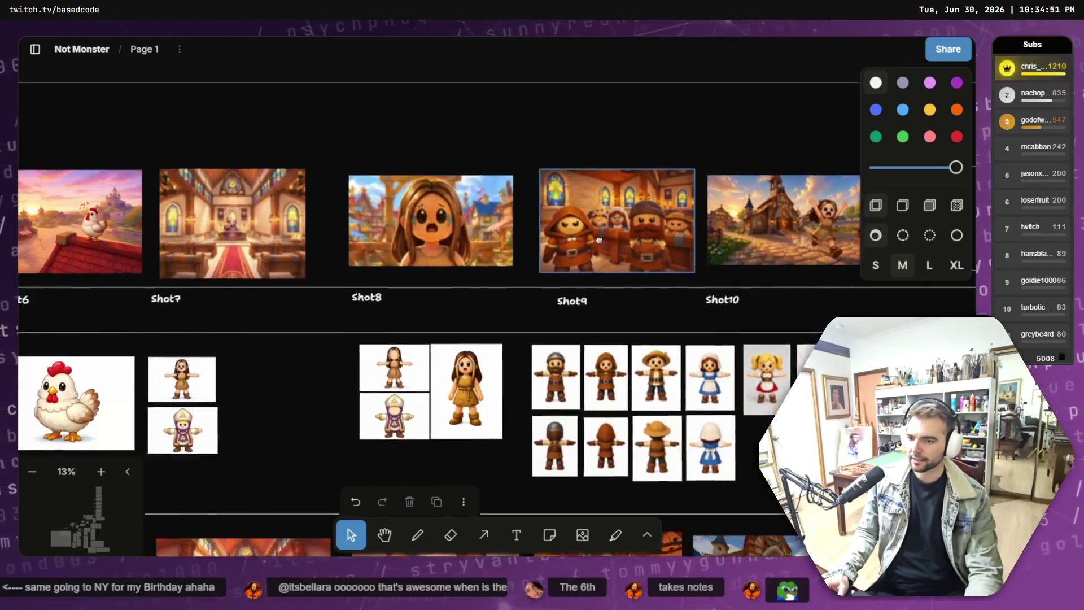
{"action": "scroll", "coordinate": [781, 228], "scroll_direction": "left", "scroll_amount": 3}
{"action": "scroll", "coordinate": [802, 282], "scroll_direction": "down", "scroll_amount": 4}
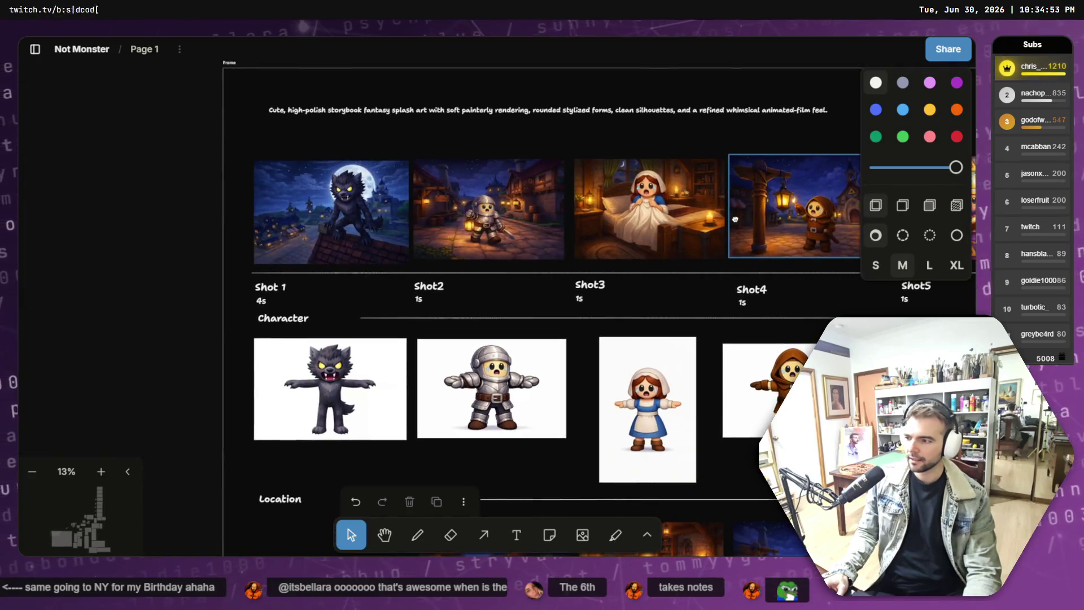
{"action": "scroll", "coordinate": [813, 313], "scroll_direction": "right", "scroll_amount": 5}
{"action": "scroll", "coordinate": [812, 313], "scroll_direction": "down", "scroll_amount": 3}
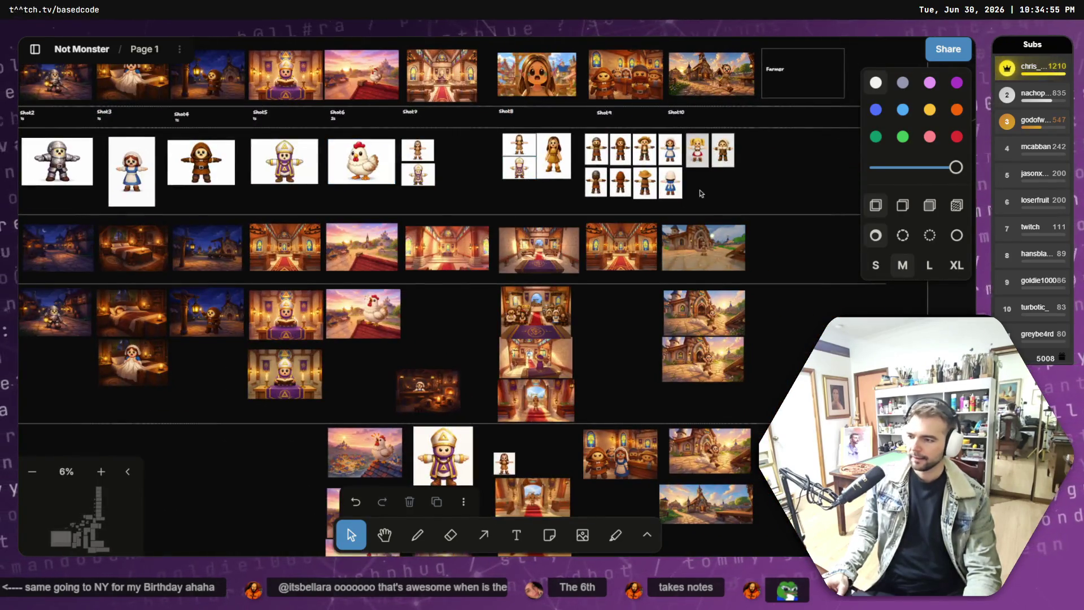
{"action": "scroll", "coordinate": [394, 260], "scroll_direction": "up", "scroll_amount": 1}
{"action": "scroll", "coordinate": [394, 260], "scroll_direction": "right", "scroll_amount": 10}
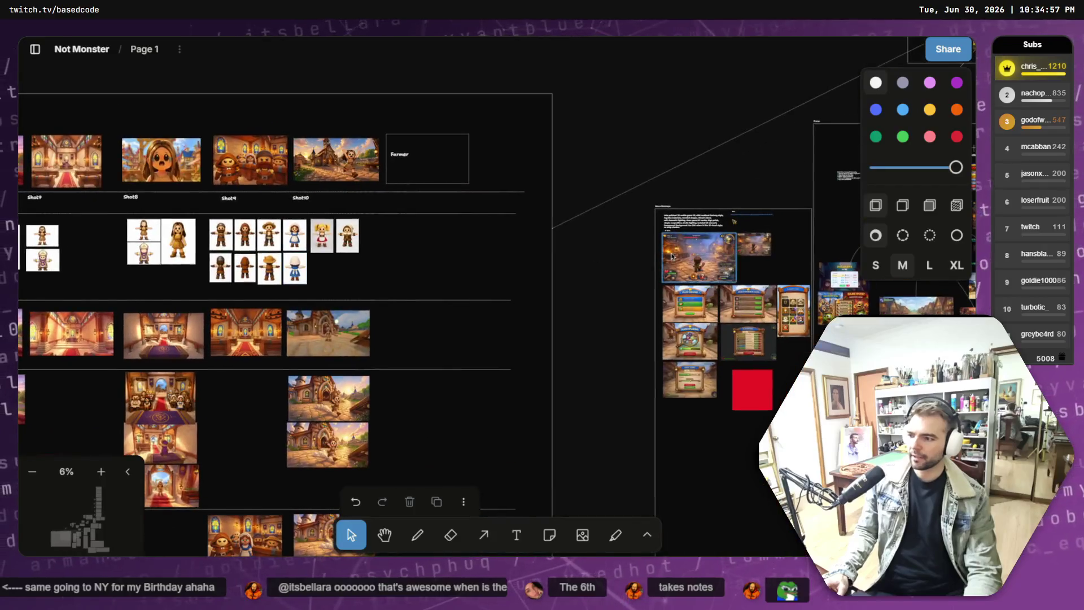
{"action": "scroll", "coordinate": [571, 261], "scroll_direction": "left", "scroll_amount": 5}
{"action": "scroll", "coordinate": [218, 232], "scroll_direction": "up", "scroll_amount": 6}
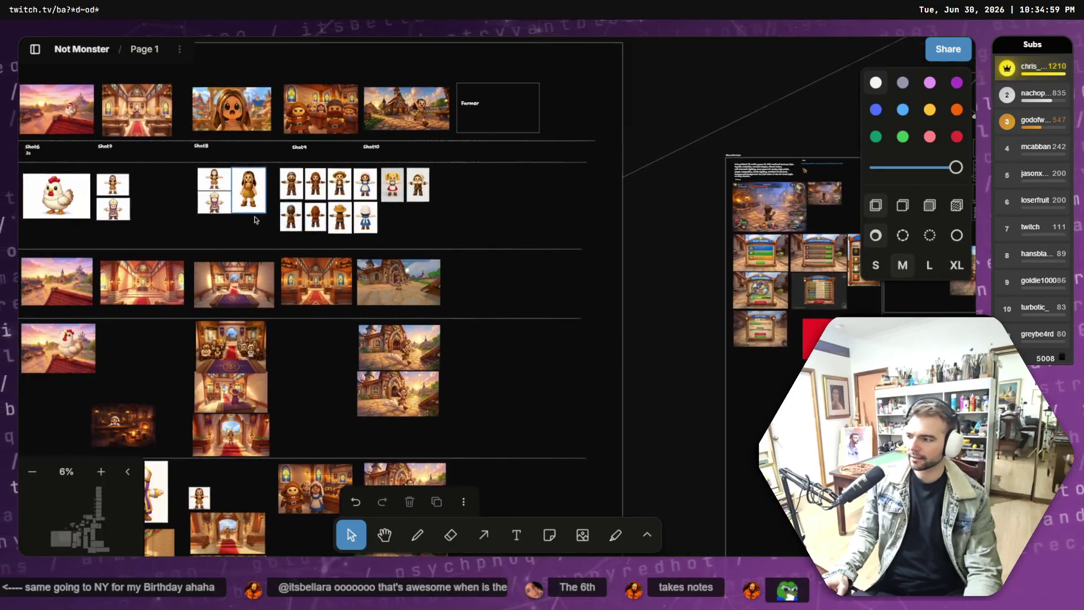
{"action": "scroll", "coordinate": [690, 238], "scroll_direction": "up", "scroll_amount": 3}
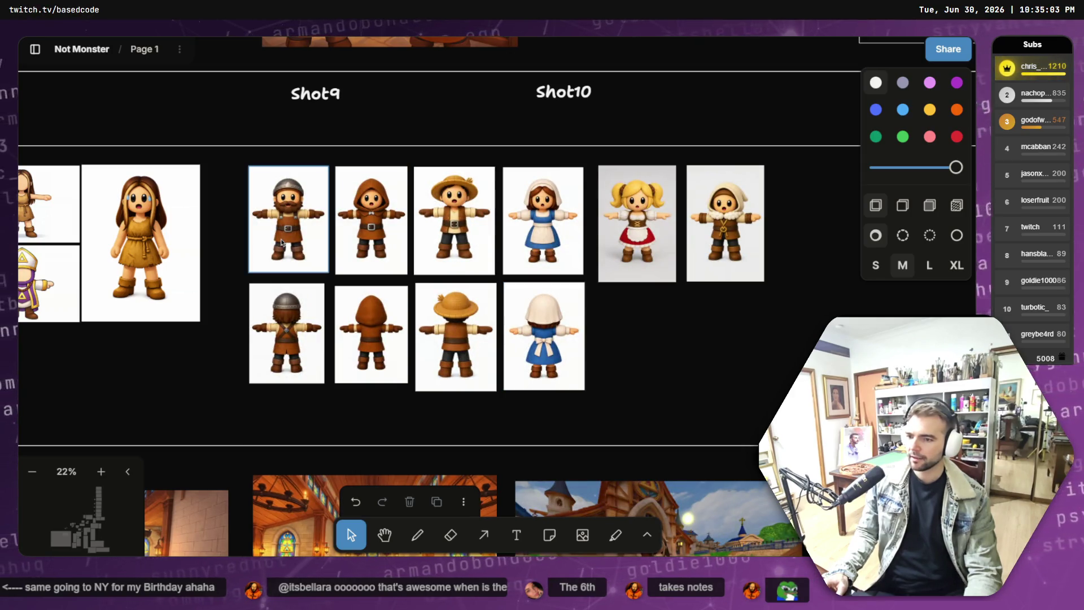
Step: Select the villager character images and download the helmeted, hooded and blue-dress ones
{"action": "left_click", "coordinate": [317, 237]}
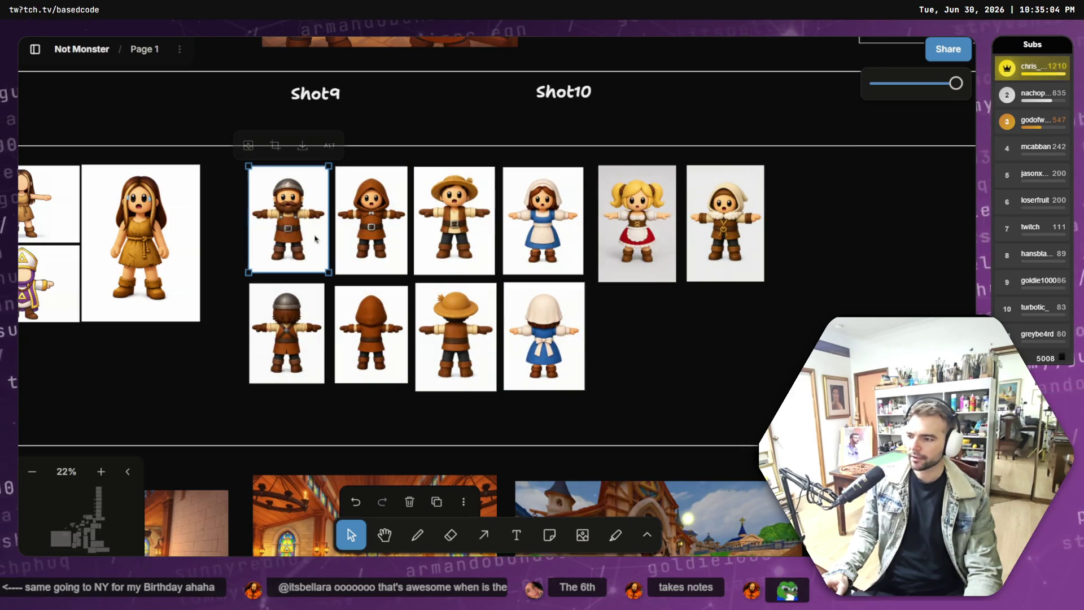
{"action": "left_click", "coordinate": [301, 155]}
{"action": "left_click", "coordinate": [348, 169]}
{"action": "left_click", "coordinate": [387, 150]}
{"action": "left_click", "coordinate": [438, 199]}
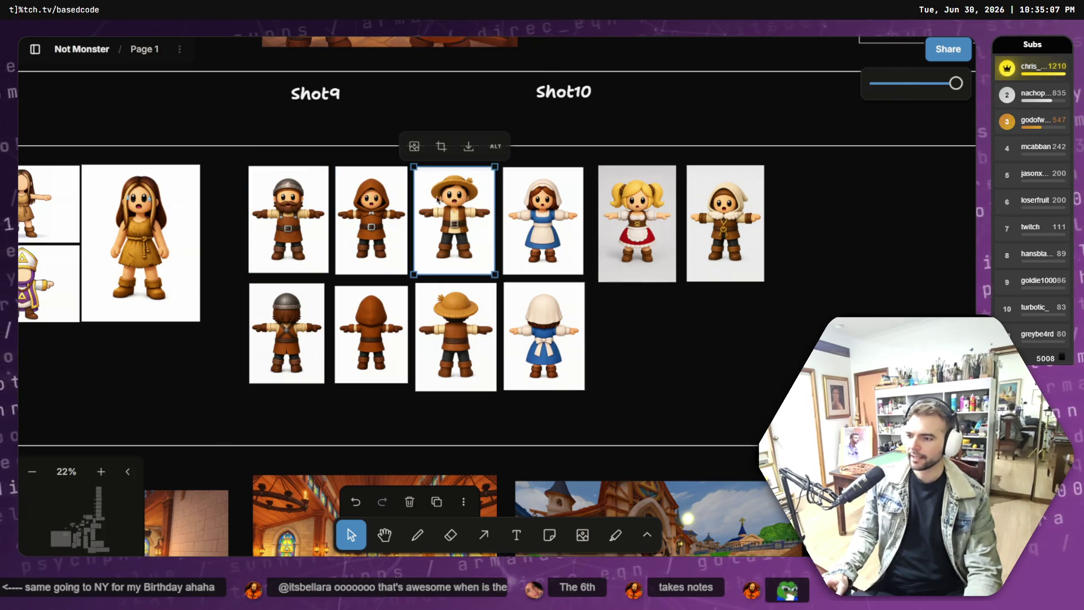
{"action": "left_click", "coordinate": [467, 148]}
{"action": "left_click", "coordinate": [549, 223]}
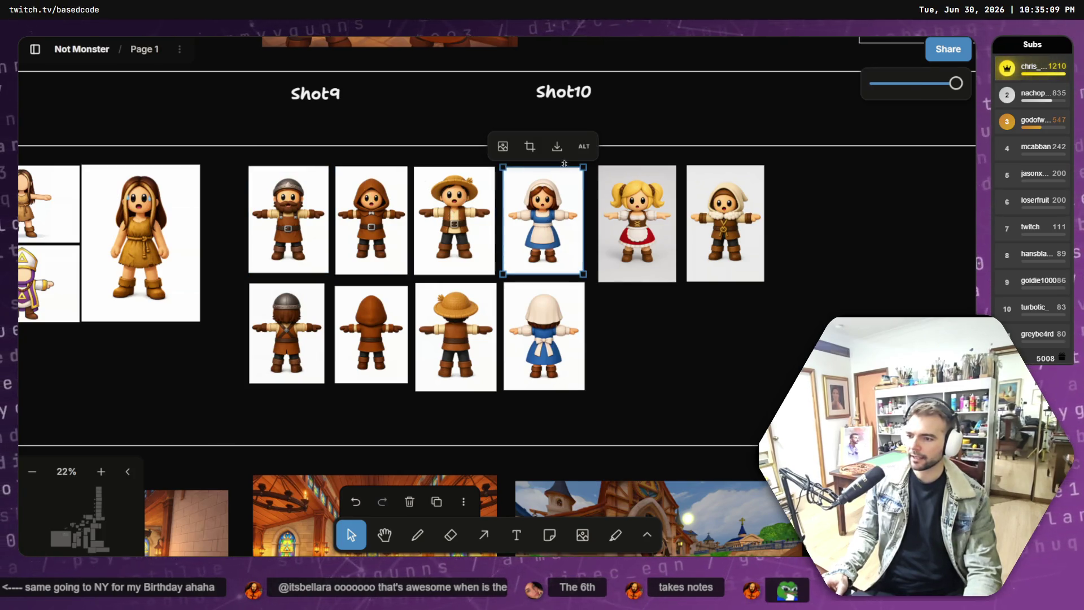
{"action": "left_click", "coordinate": [632, 186]}
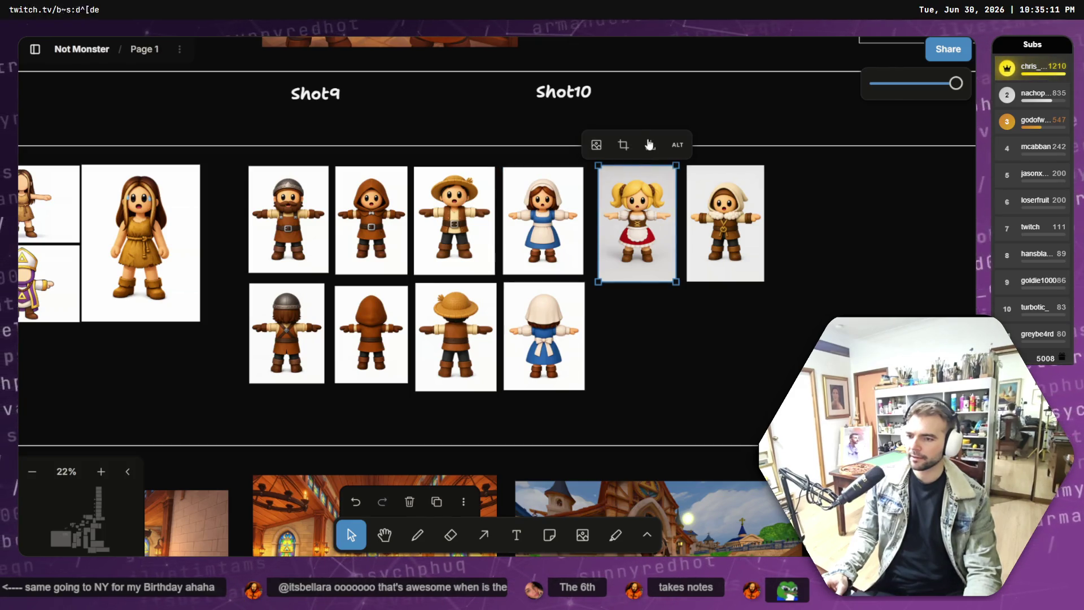
{"action": "left_click", "coordinate": [736, 212]}
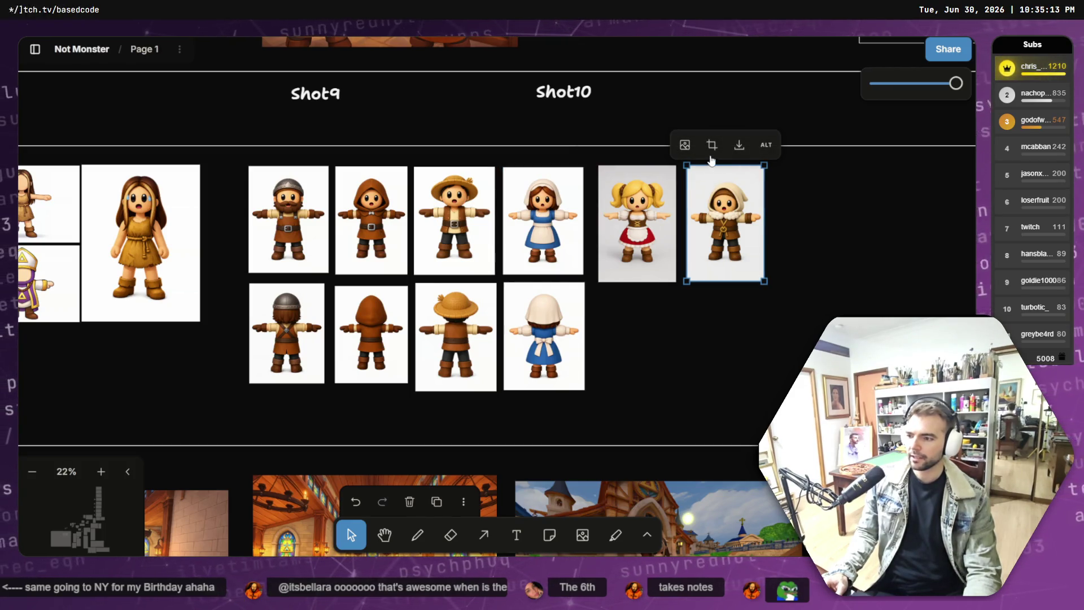
Step: Pan back to Shot 1 and select the werewolf character image
{"action": "scroll", "coordinate": [729, 319], "scroll_direction": "left", "scroll_amount": 10}
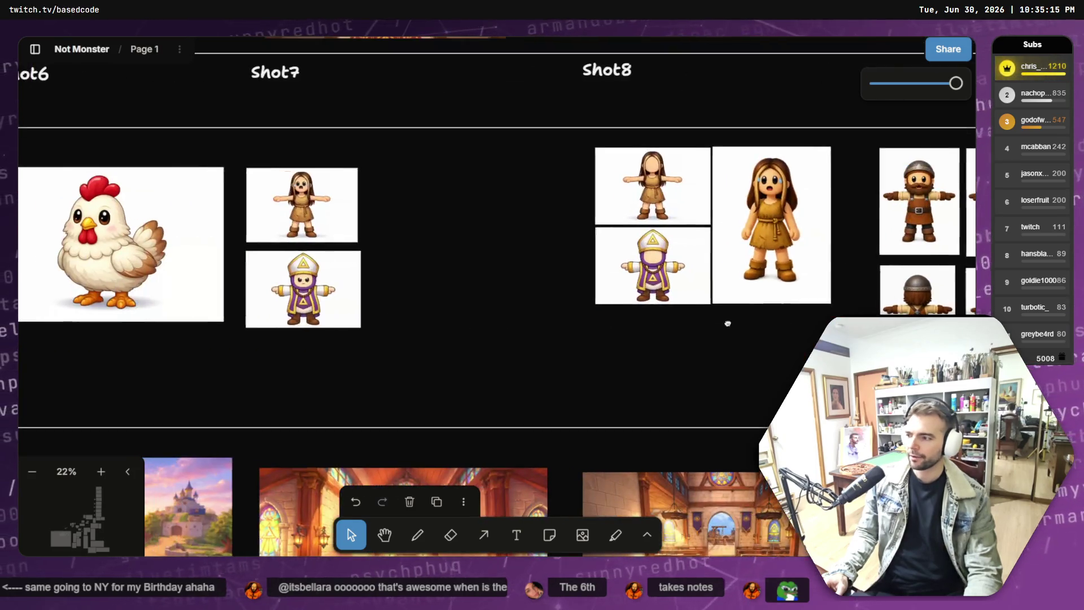
{"action": "scroll", "coordinate": [732, 311], "scroll_direction": "left", "scroll_amount": 10}
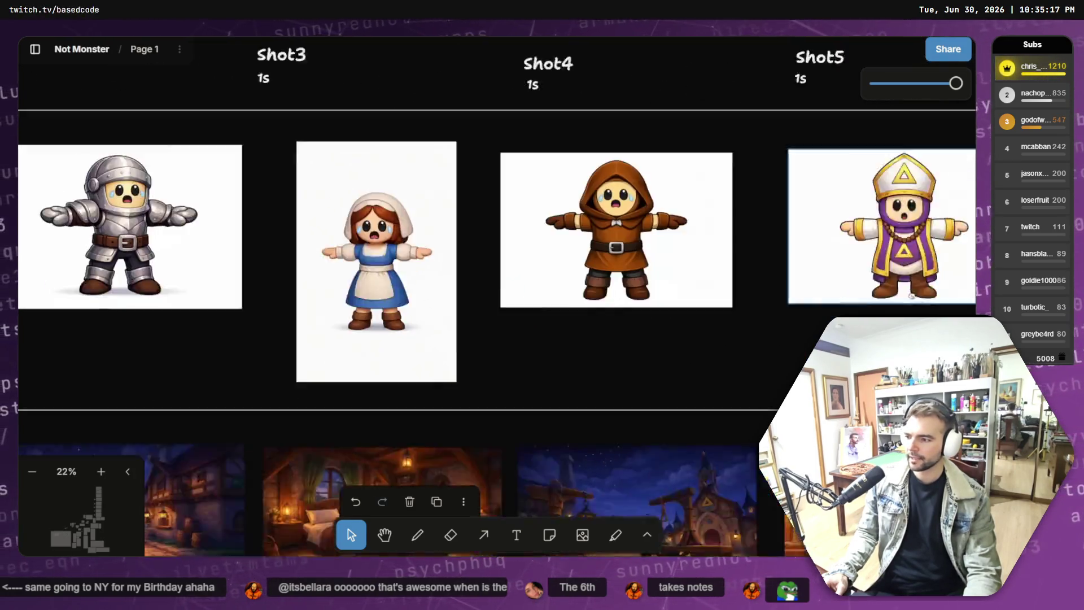
{"action": "scroll", "coordinate": [716, 280], "scroll_direction": "left", "scroll_amount": 5}
{"action": "left_click", "coordinate": [704, 251]}
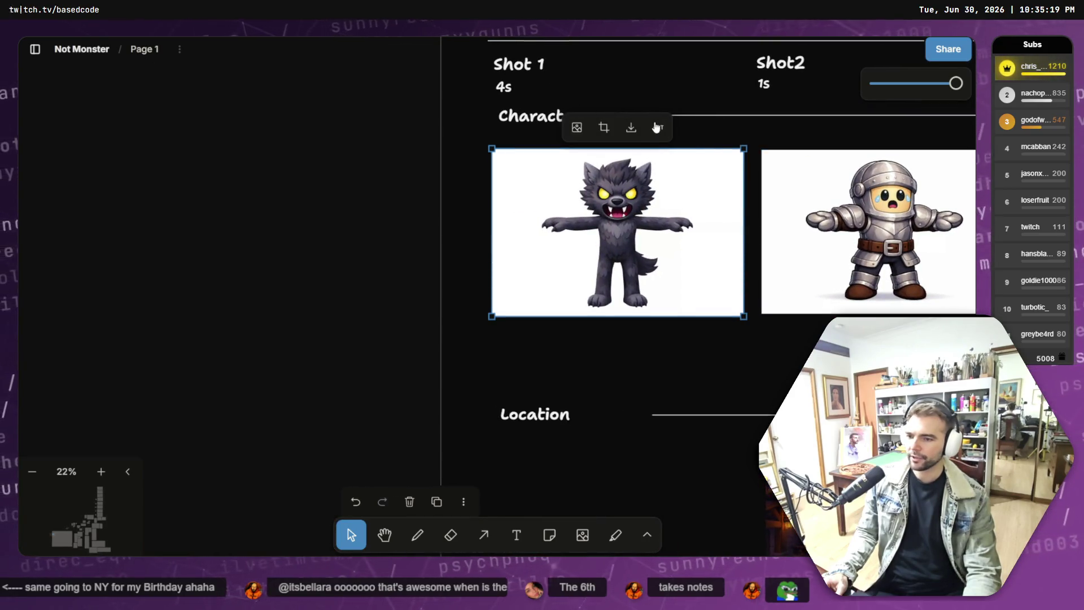
Step: Attach the werewolf and six other tldrawFile character PNGs from Downloads to the ChatGPT prompt
{"action": "key", "text": "alt+Tab"}
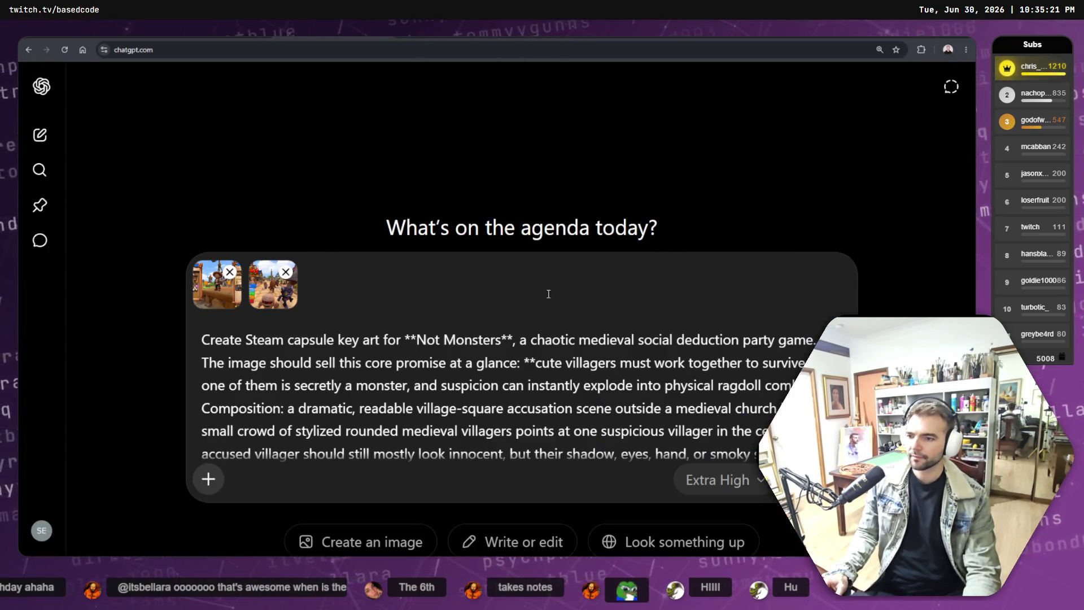
{"action": "left_click", "coordinate": [203, 489]}
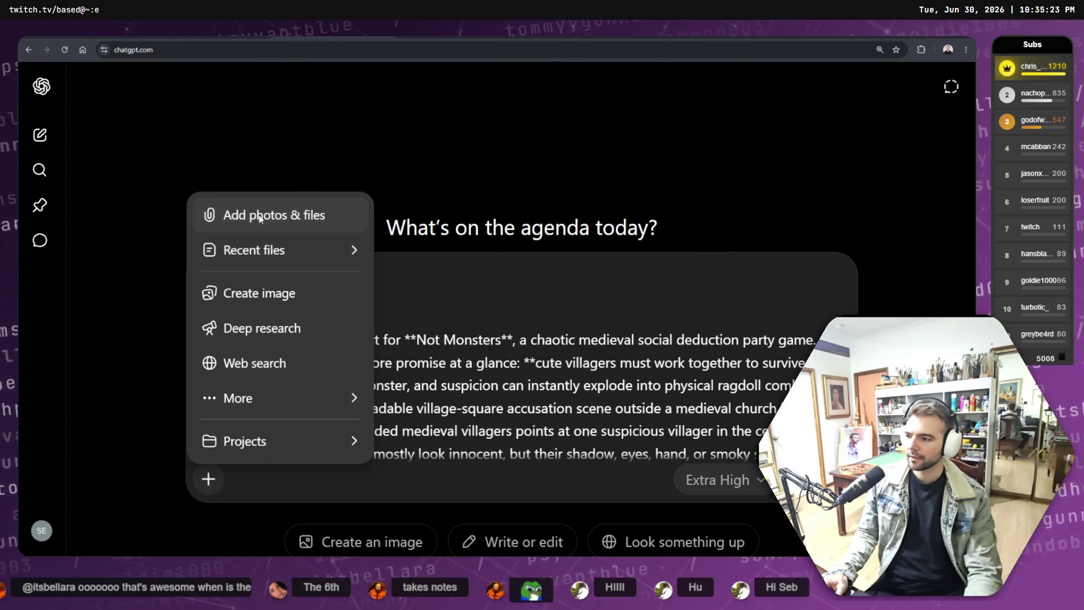
{"action": "left_click", "coordinate": [243, 214]}
{"action": "left_click", "coordinate": [60, 132]}
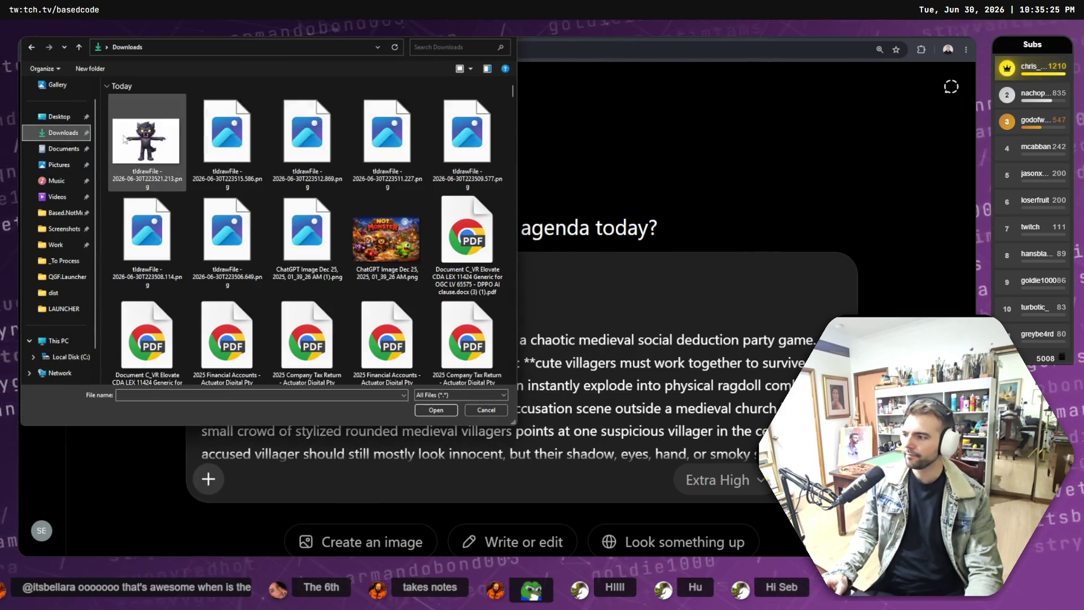
{"action": "left_click", "coordinate": [137, 143]}
{"action": "left_click", "coordinate": [226, 229], "text": "shift"}
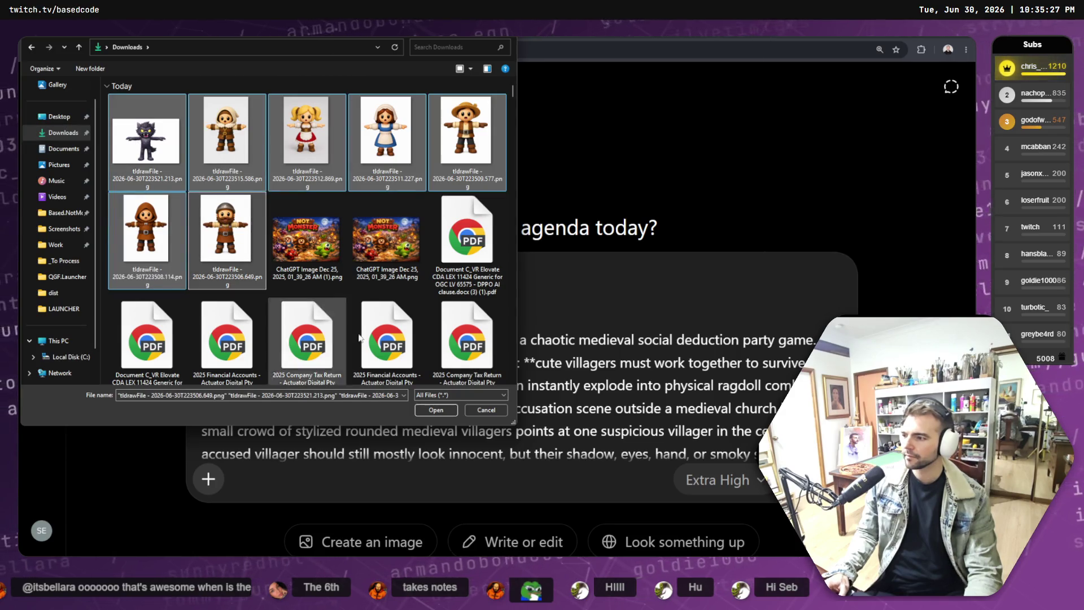
{"action": "left_click", "coordinate": [436, 411]}
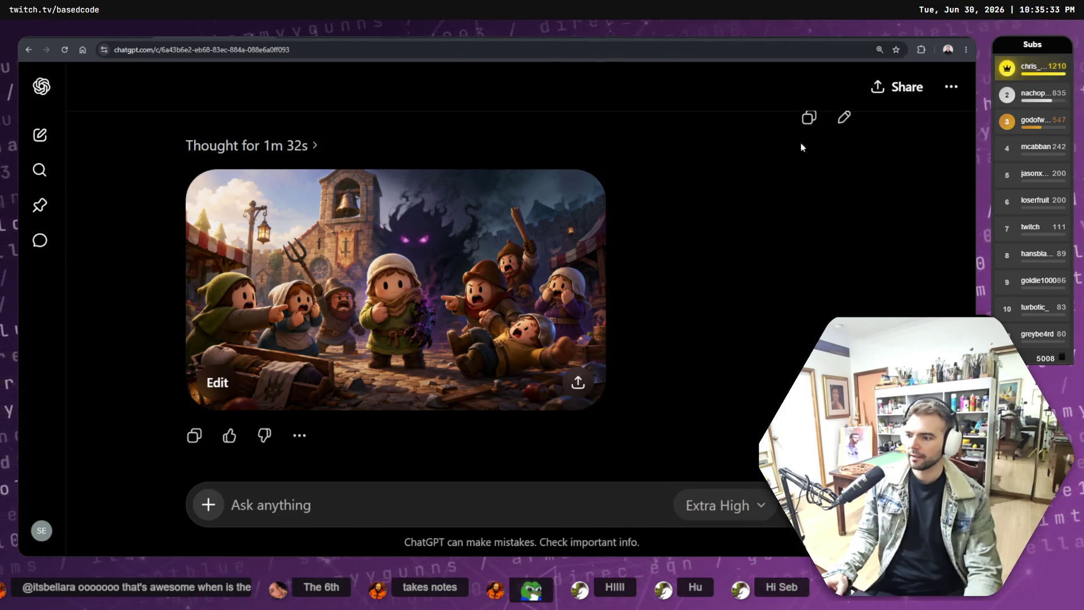
Step: Delete the old Steam Capsule Key Art chat
{"action": "left_click", "coordinate": [952, 86]}
{"action": "left_click", "coordinate": [877, 300]}
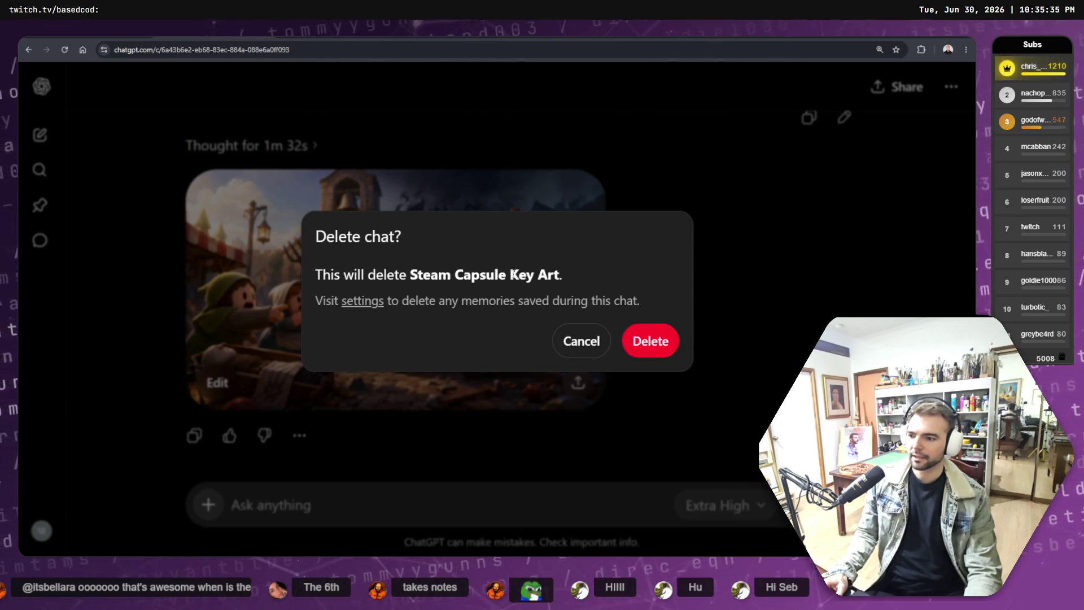
{"action": "left_click", "coordinate": [650, 341]}
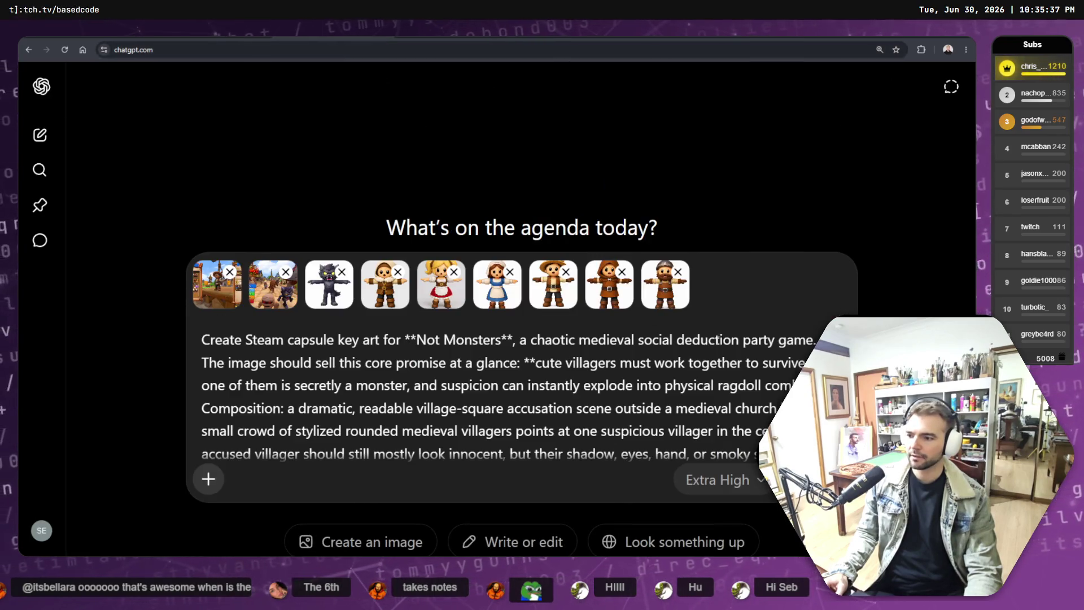
Step: Send the key-art prompt with its nine images and review the model's thinking details
{"action": "key", "text": "Return"}
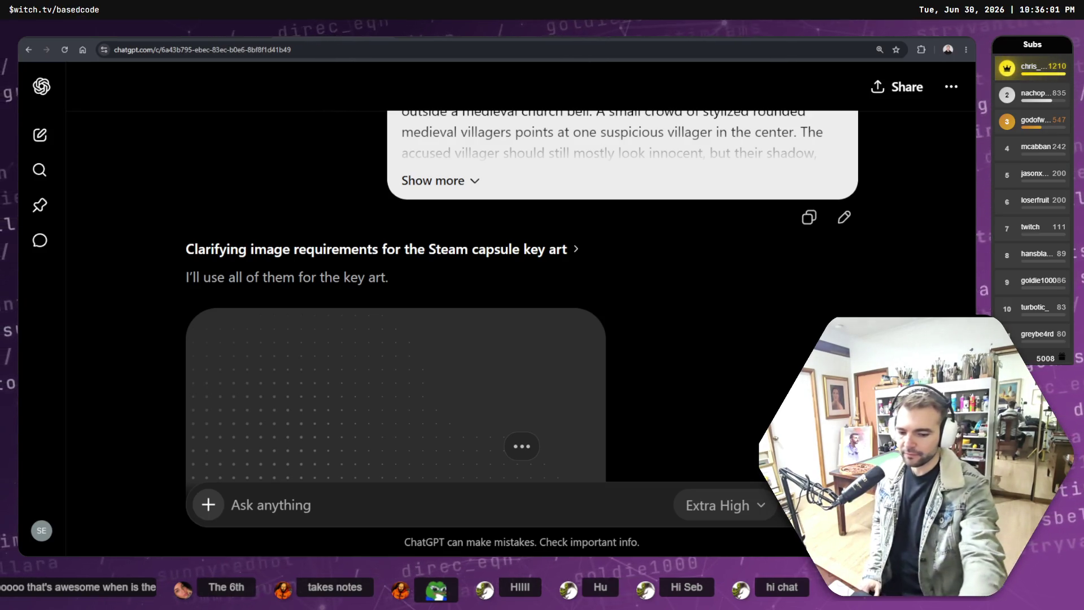
{"action": "left_click", "coordinate": [560, 281]}
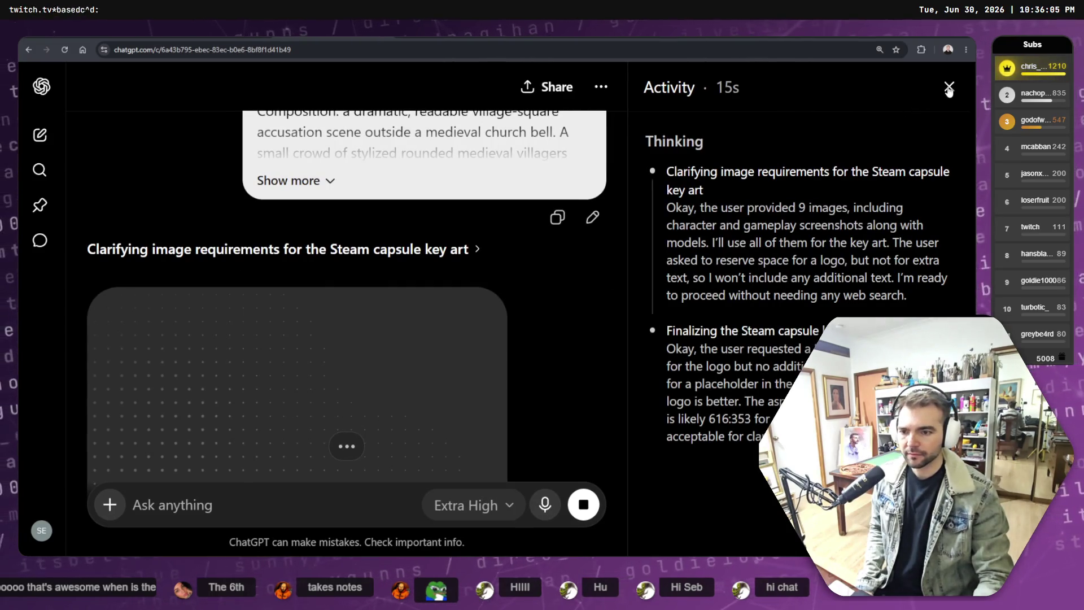
{"action": "left_click", "coordinate": [948, 88]}
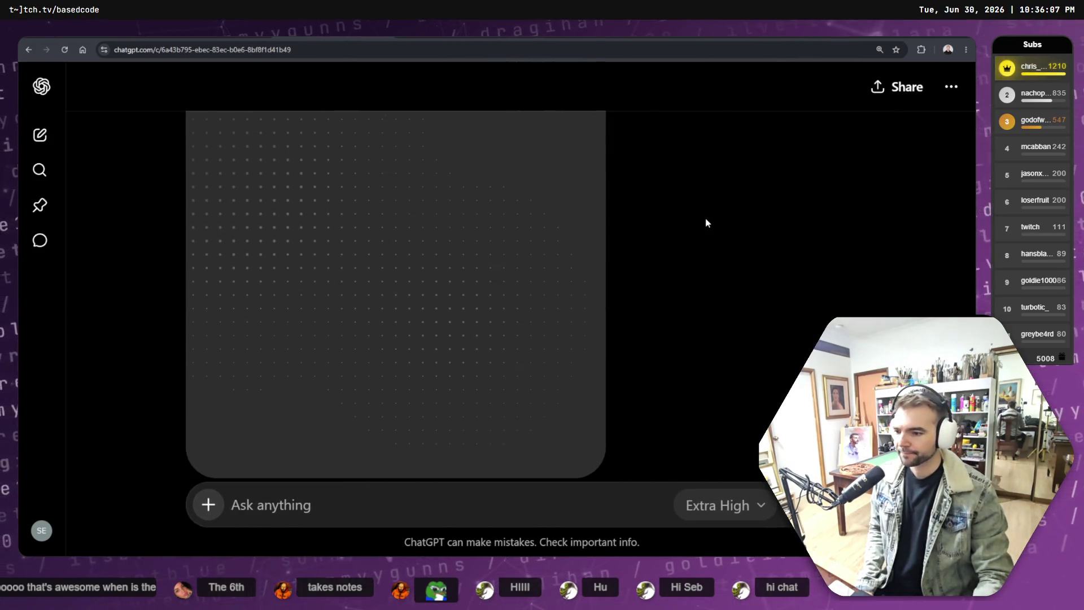
{"action": "scroll", "coordinate": [704, 228], "scroll_direction": "up", "scroll_amount": 8}
{"action": "scroll", "coordinate": [421, 228], "scroll_direction": "down", "scroll_amount": 5}
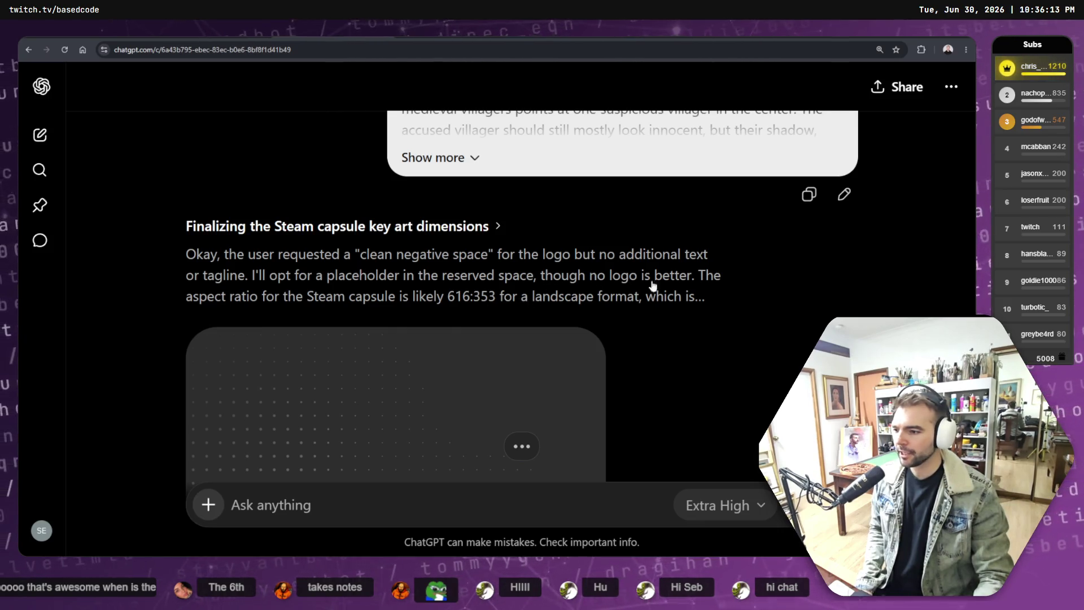
{"action": "scroll", "coordinate": [729, 280], "scroll_direction": "down", "scroll_amount": 5}
{"action": "scroll", "coordinate": [727, 277], "scroll_direction": "up", "scroll_amount": 6}
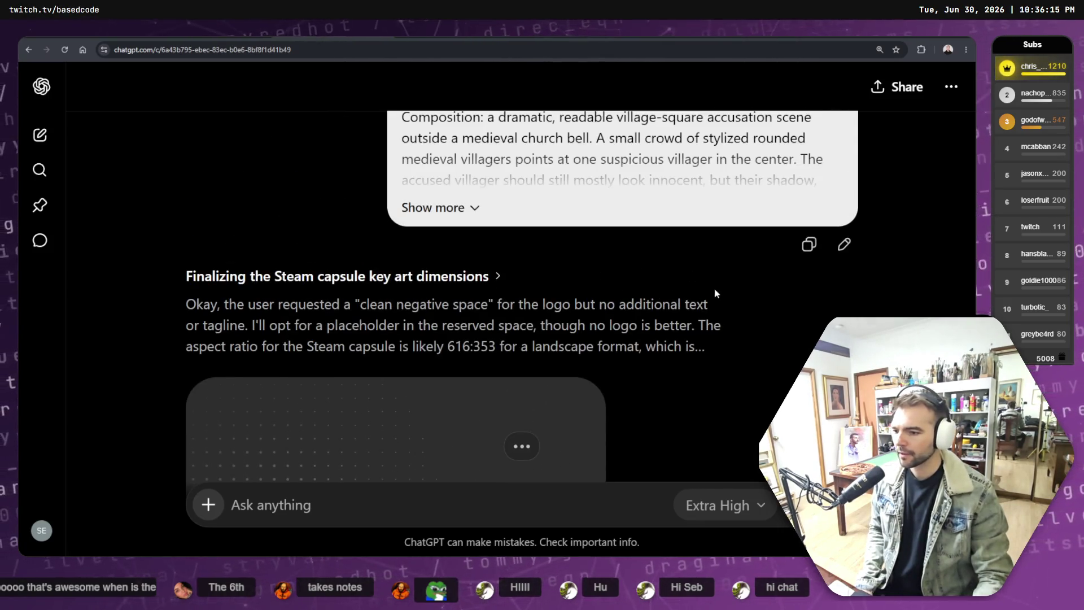
{"action": "scroll", "coordinate": [714, 290], "scroll_direction": "down", "scroll_amount": 3}
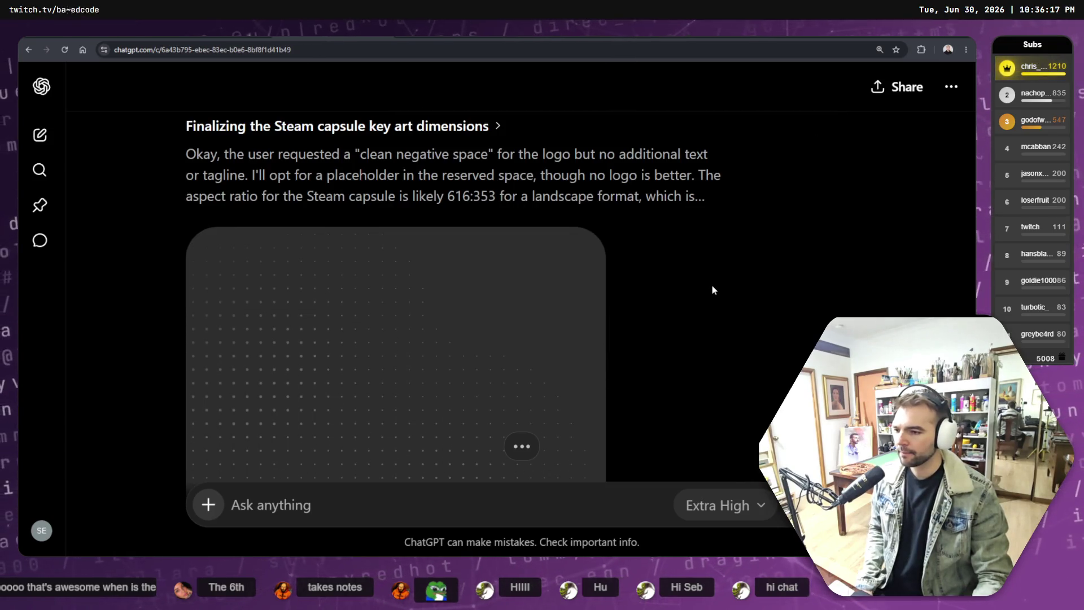
Step: Check the Stricter art-direction note in the Not Monsters conversation, then return to the image chat
{"action": "key", "text": "ctrl+shift+o"}
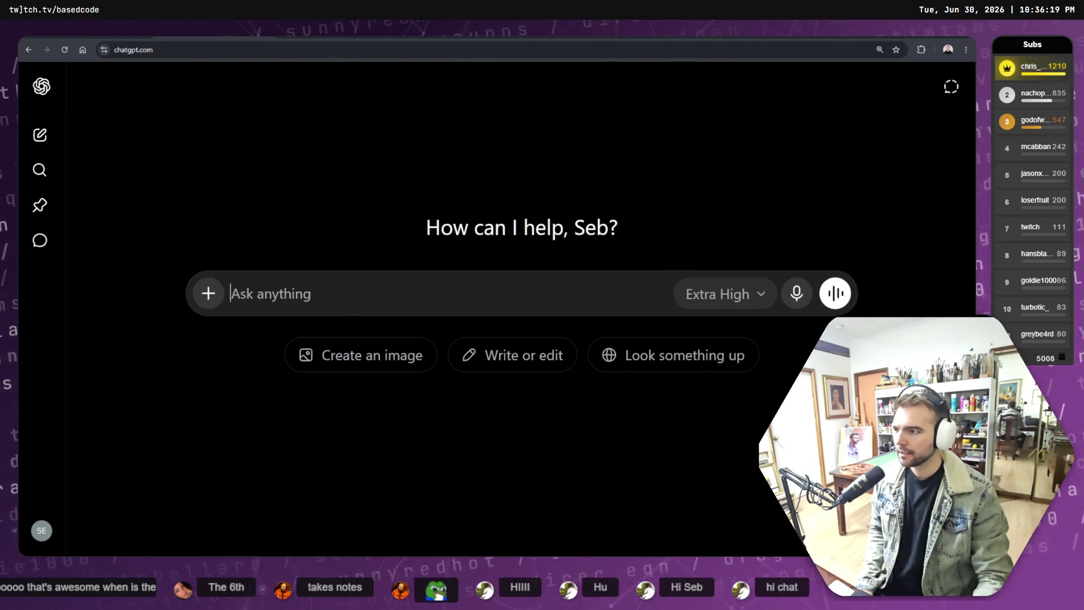
{"action": "key", "text": "alt+Left"}
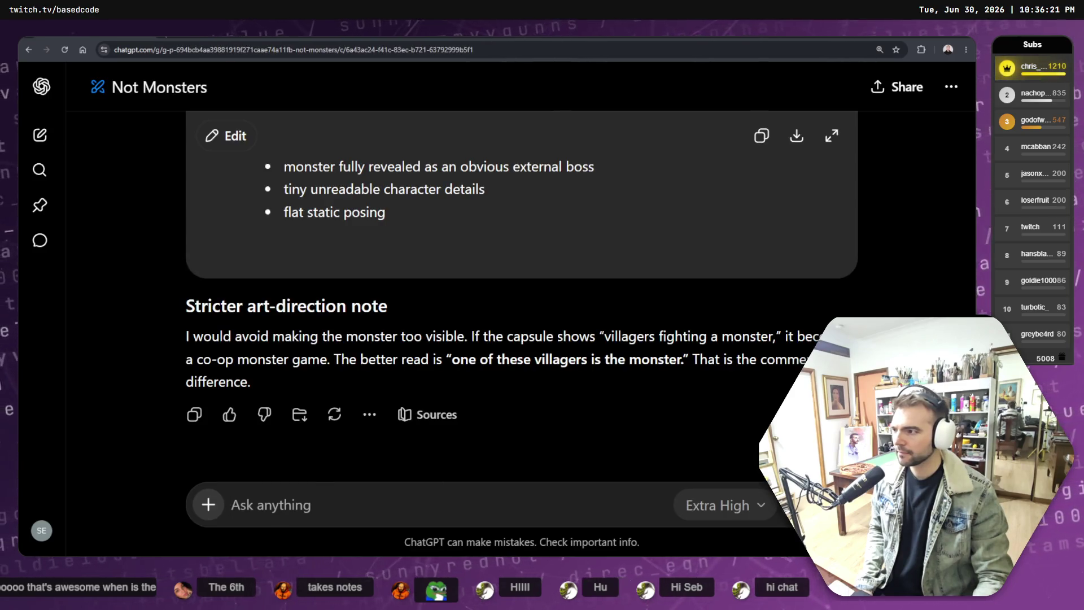
{"action": "left_click_drag", "start_coordinate": [176, 309], "coordinate": [389, 306]}
{"action": "left_click", "coordinate": [357, 373]}
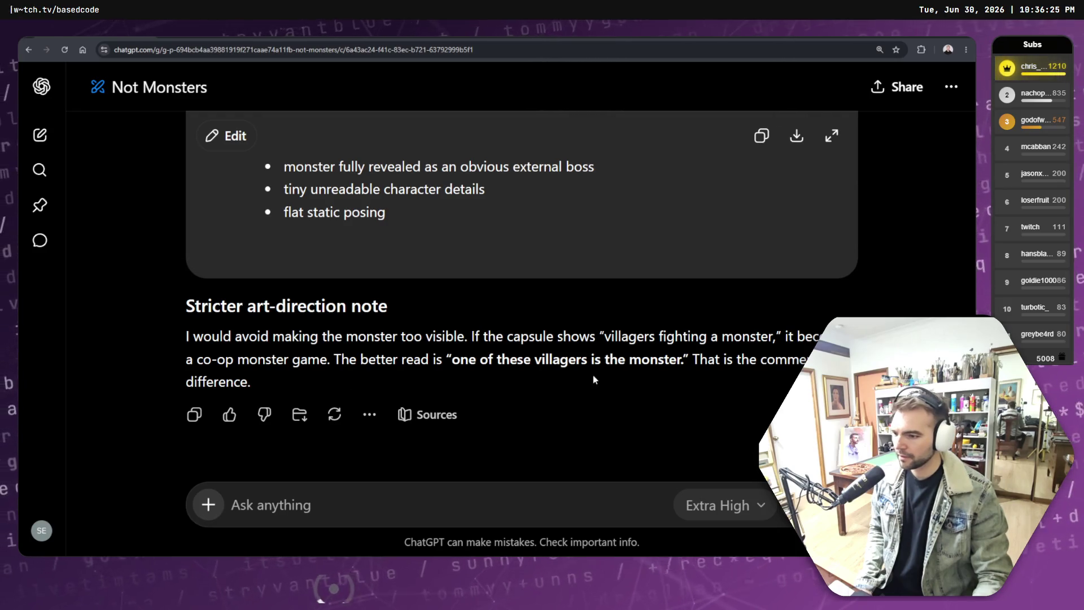
{"action": "key", "text": "alt+Left"}
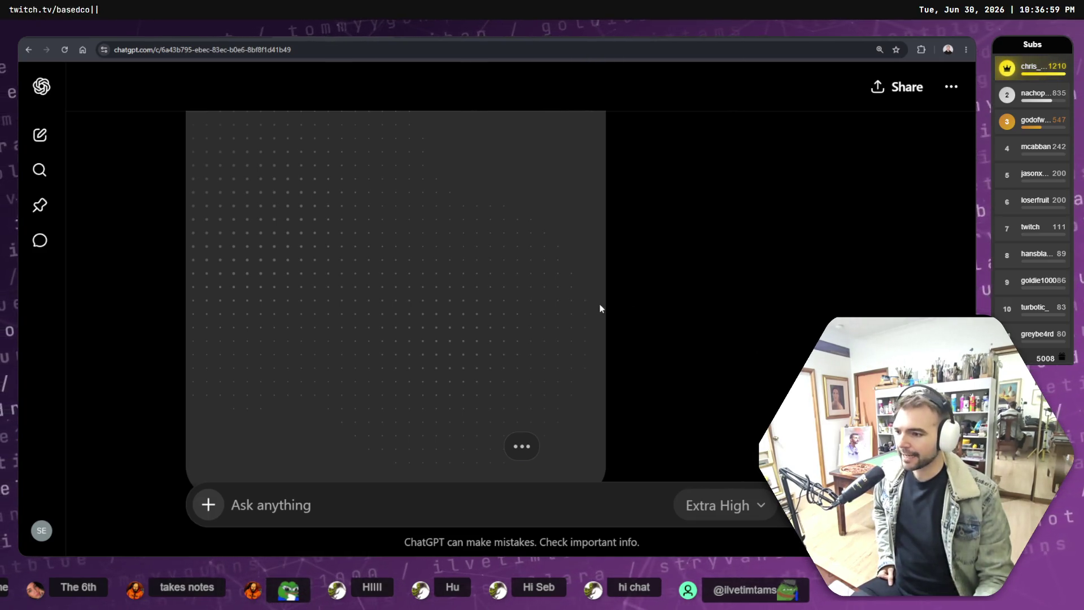
Step: Check on the image generation's progress and bring up GIMP's Header Capsule template
{"action": "key", "text": "ctrl+shift+o"}
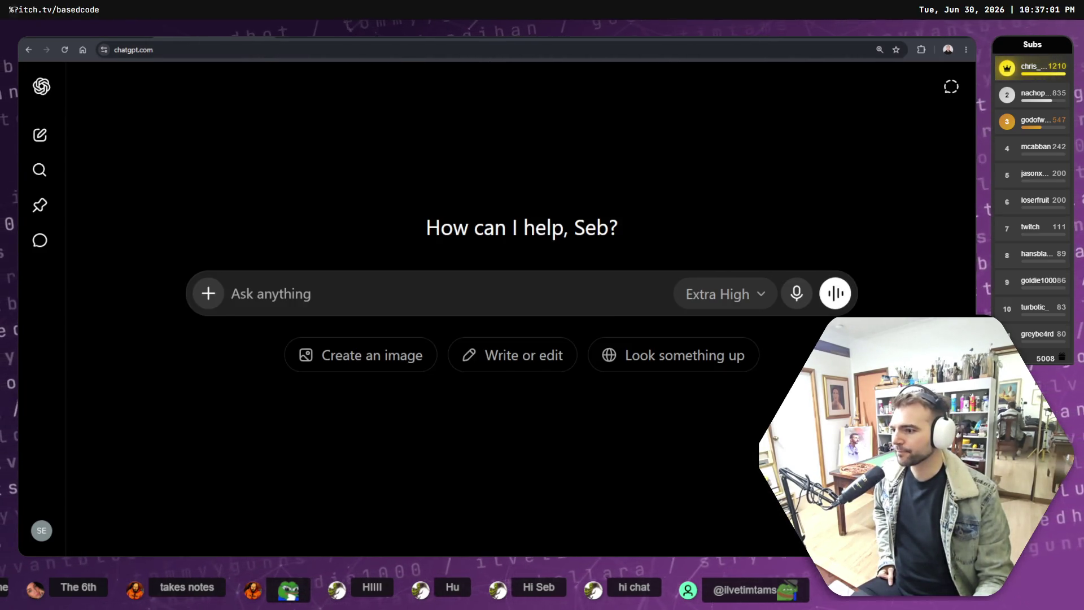
{"action": "key", "text": "alt+Left"}
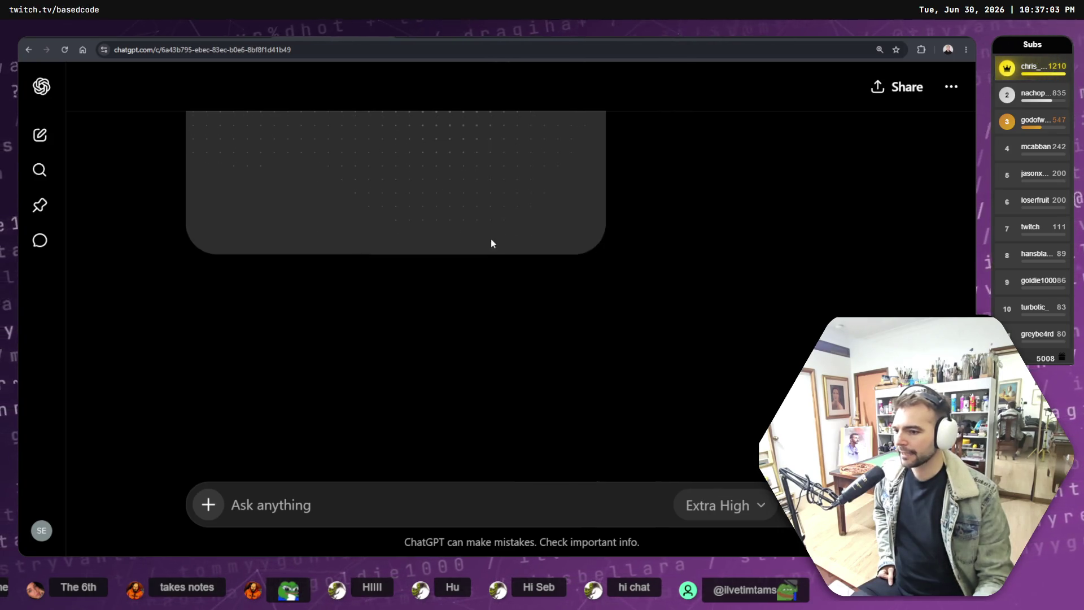
{"action": "scroll", "coordinate": [490, 242], "scroll_direction": "up", "scroll_amount": 8}
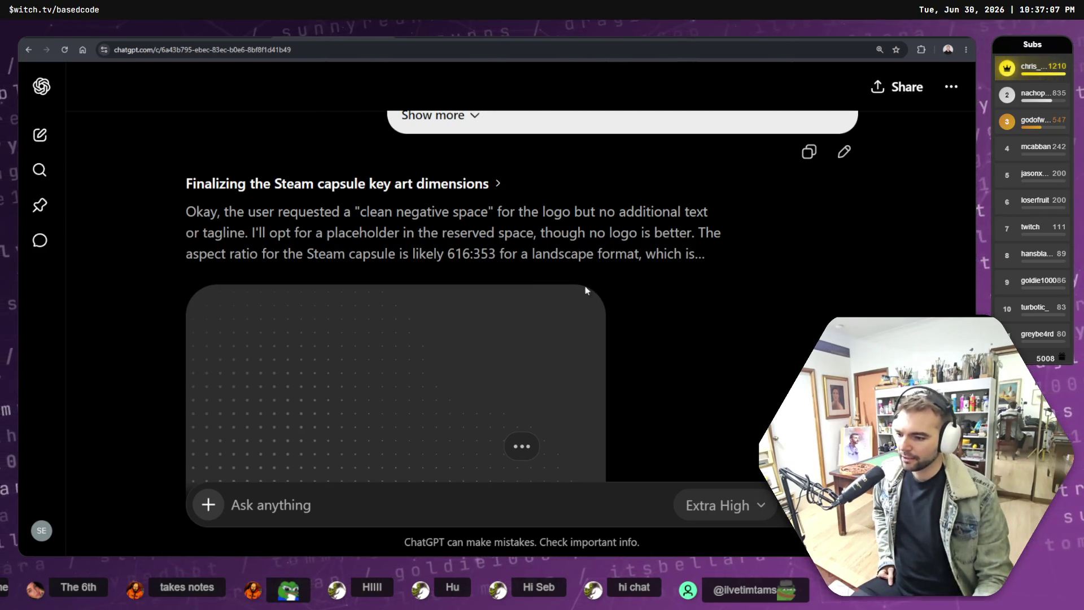
{"action": "scroll", "coordinate": [584, 287], "scroll_direction": "down", "scroll_amount": 3}
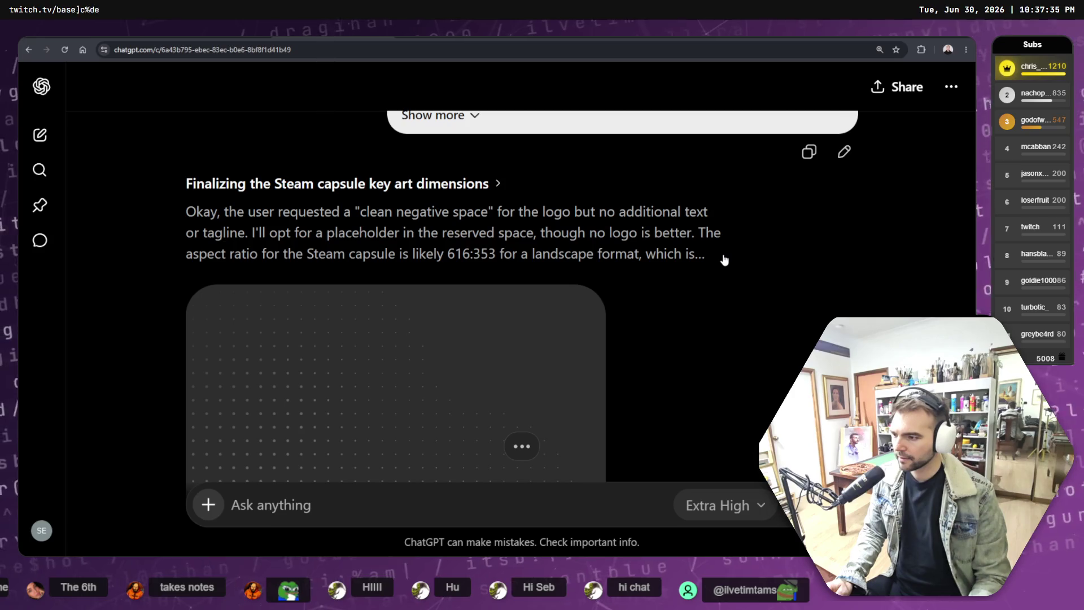
{"action": "key", "text": "ctrl+shift+o"}
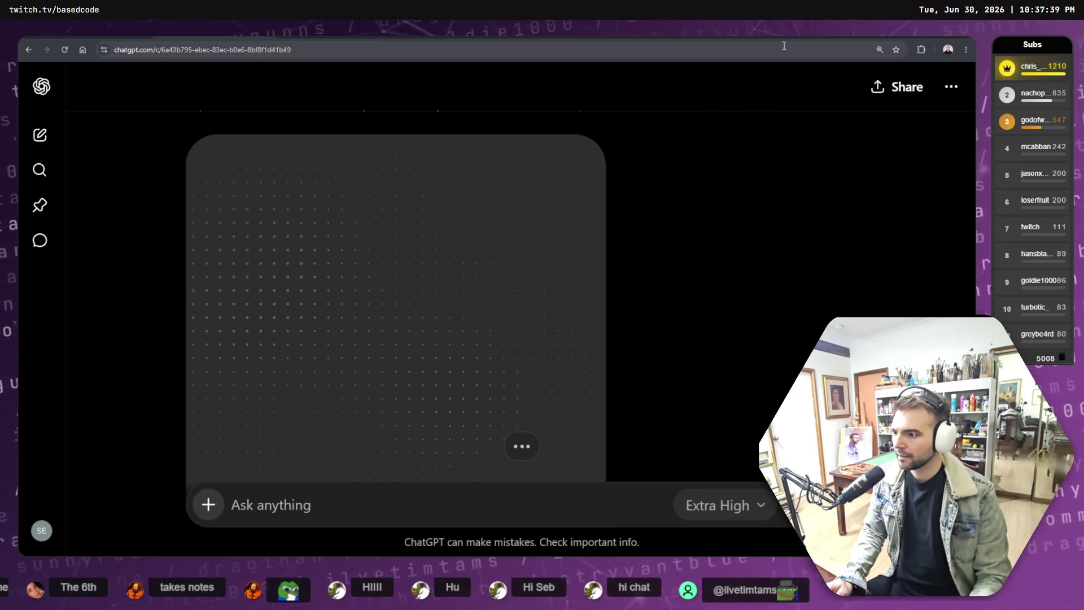
{"action": "key", "text": "alt+Tab"}
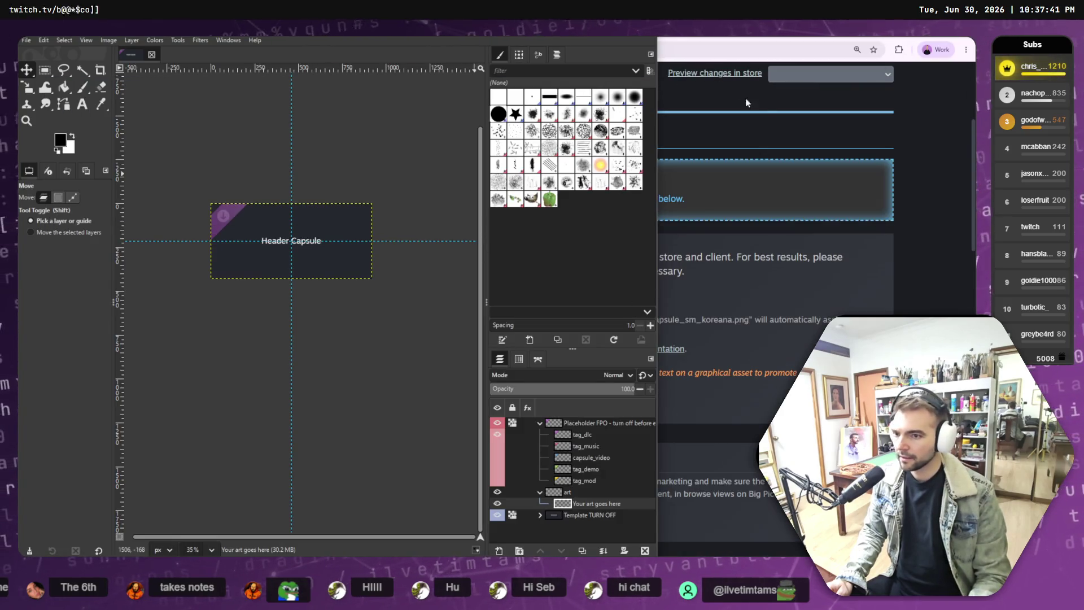
Step: Review the broadcast asset guidelines on the Steamworks assets page
{"action": "left_click", "coordinate": [936, 175]}
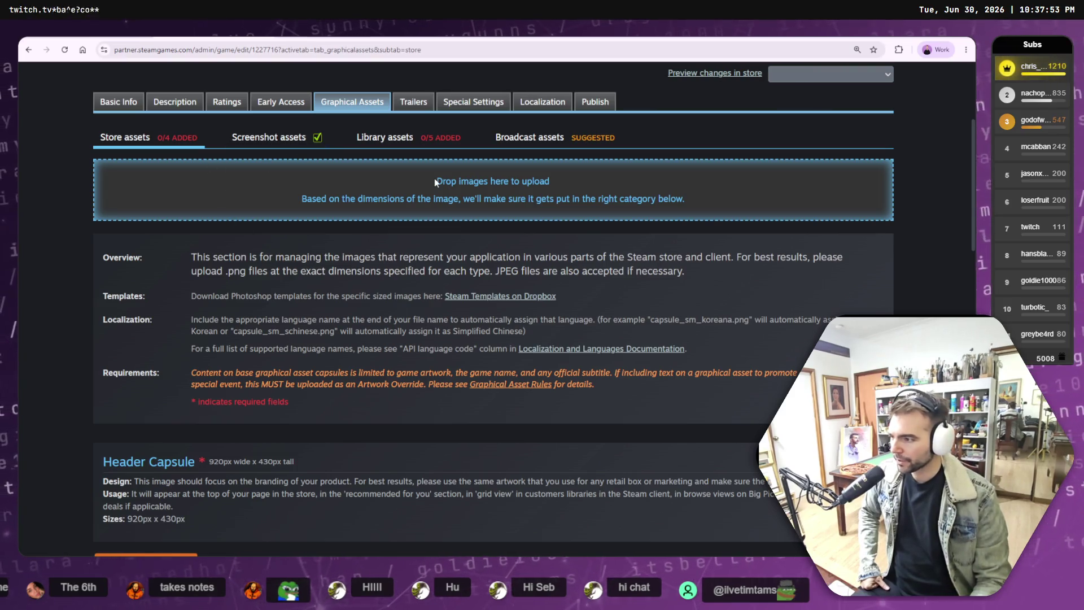
{"action": "left_click", "coordinate": [542, 145]}
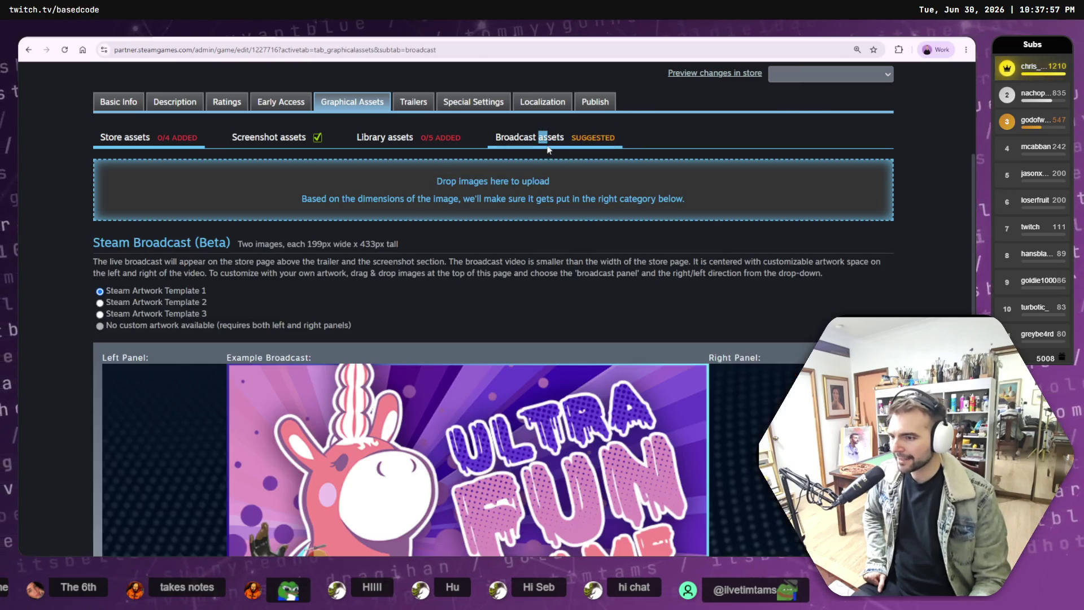
{"action": "scroll", "coordinate": [662, 138], "scroll_direction": "down", "scroll_amount": 5}
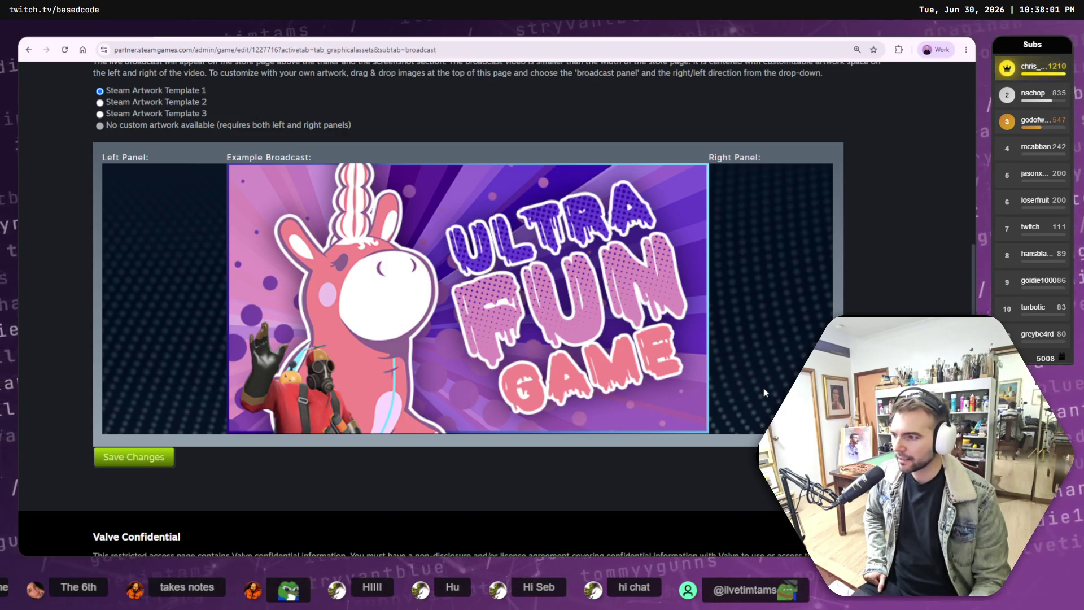
{"action": "scroll", "coordinate": [761, 368], "scroll_direction": "down", "scroll_amount": 2}
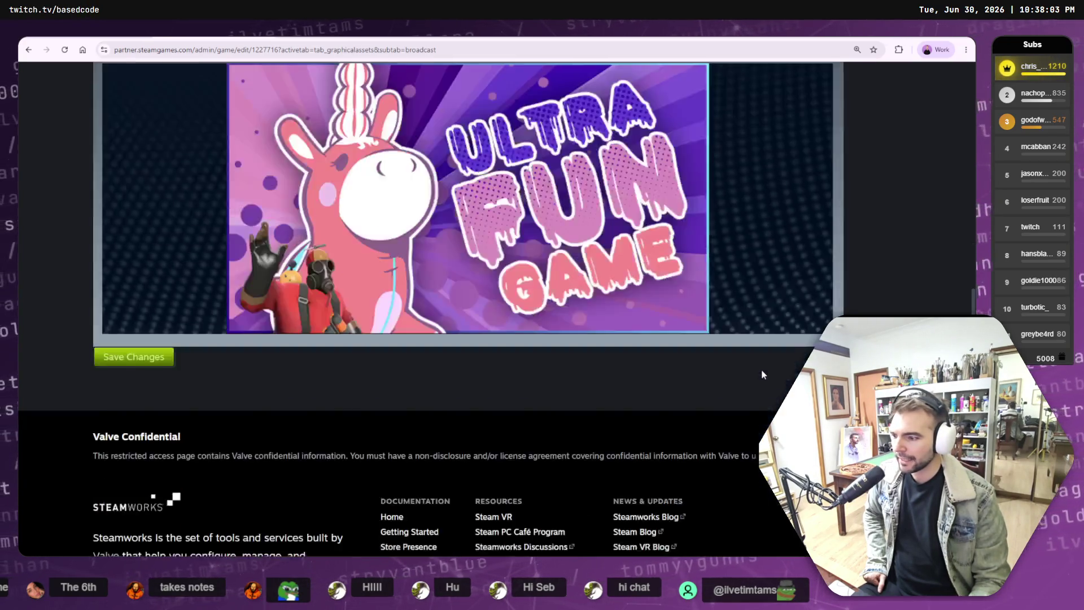
{"action": "scroll", "coordinate": [761, 368], "scroll_direction": "up", "scroll_amount": 3}
{"action": "scroll", "coordinate": [502, 210], "scroll_direction": "up", "scroll_amount": 2}
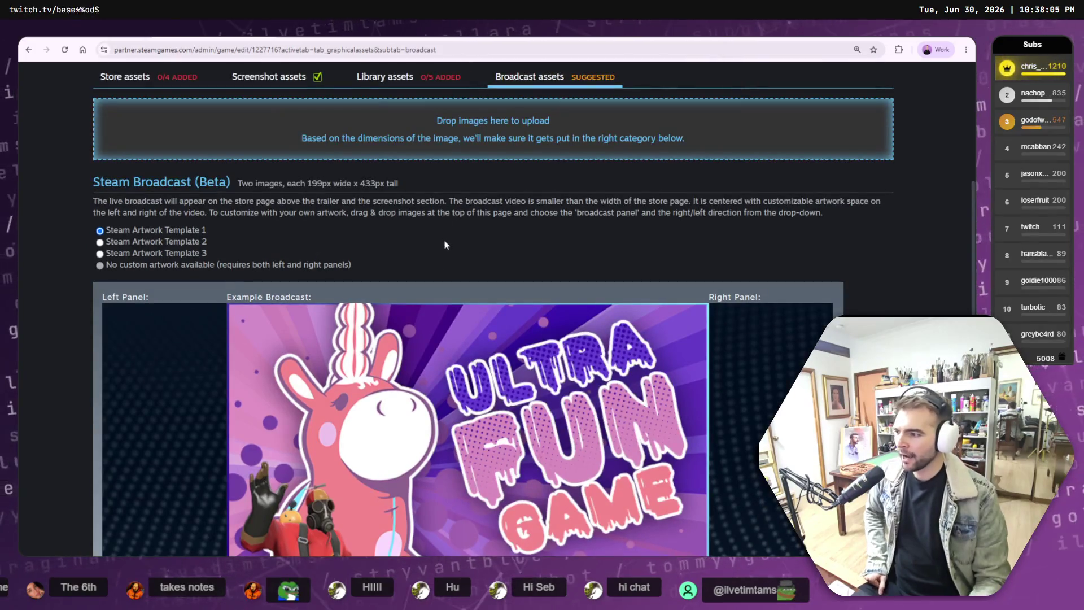
{"action": "right_click", "coordinate": [477, 201]}
{"action": "key", "text": "Escape"}
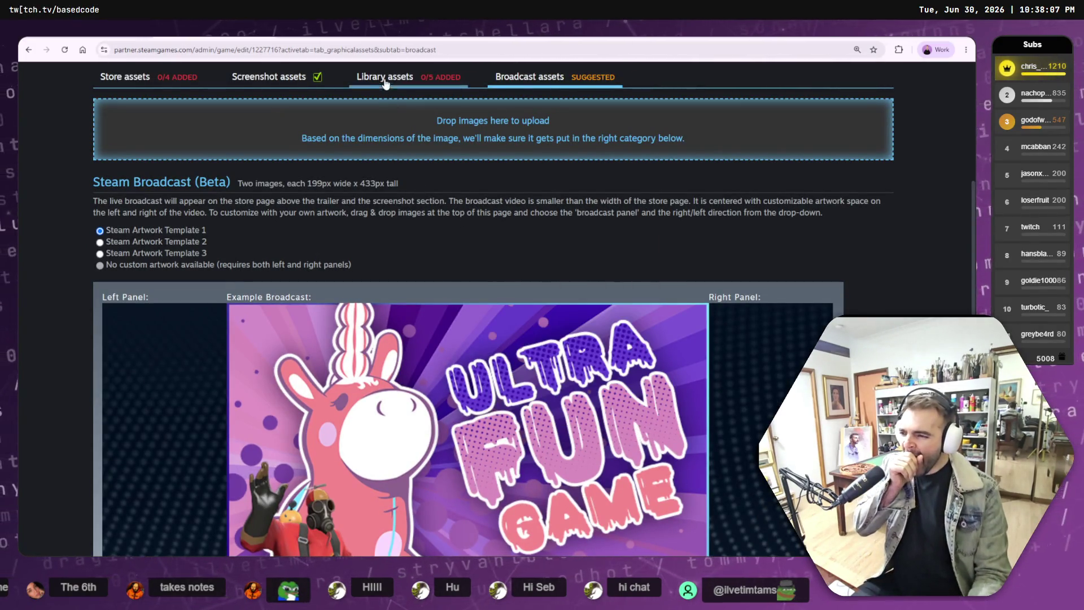
Step: Check library and store asset specs, including the 920×430 Header Capsule, then return to GIMP
{"action": "left_click", "coordinate": [386, 79]}
{"action": "scroll", "coordinate": [416, 247], "scroll_direction": "down", "scroll_amount": 7}
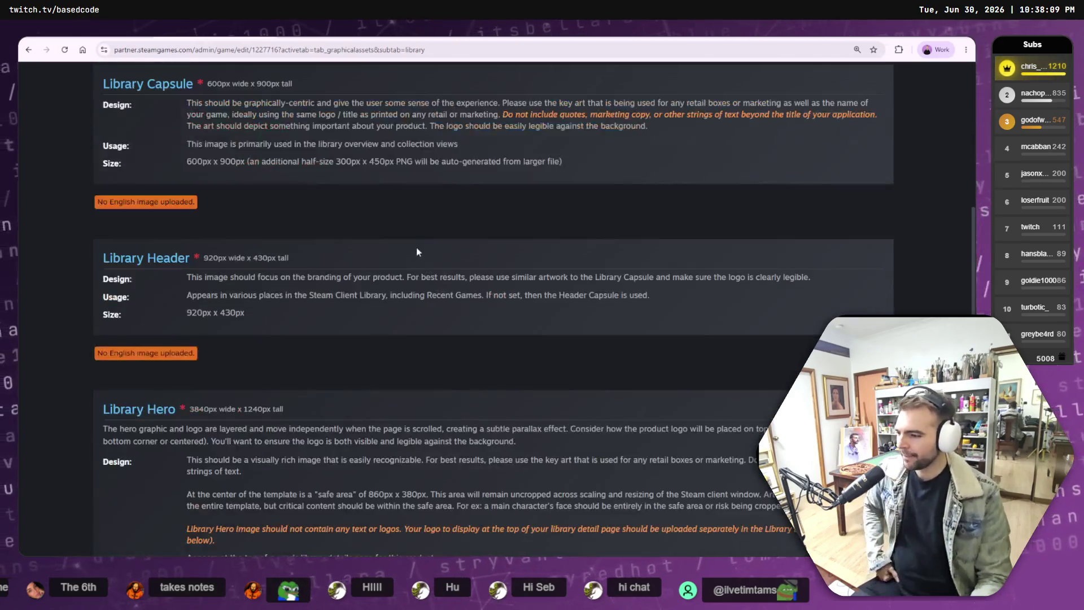
{"action": "scroll", "coordinate": [415, 225], "scroll_direction": "up", "scroll_amount": 7}
{"action": "scroll", "coordinate": [196, 144], "scroll_direction": "up", "scroll_amount": 3}
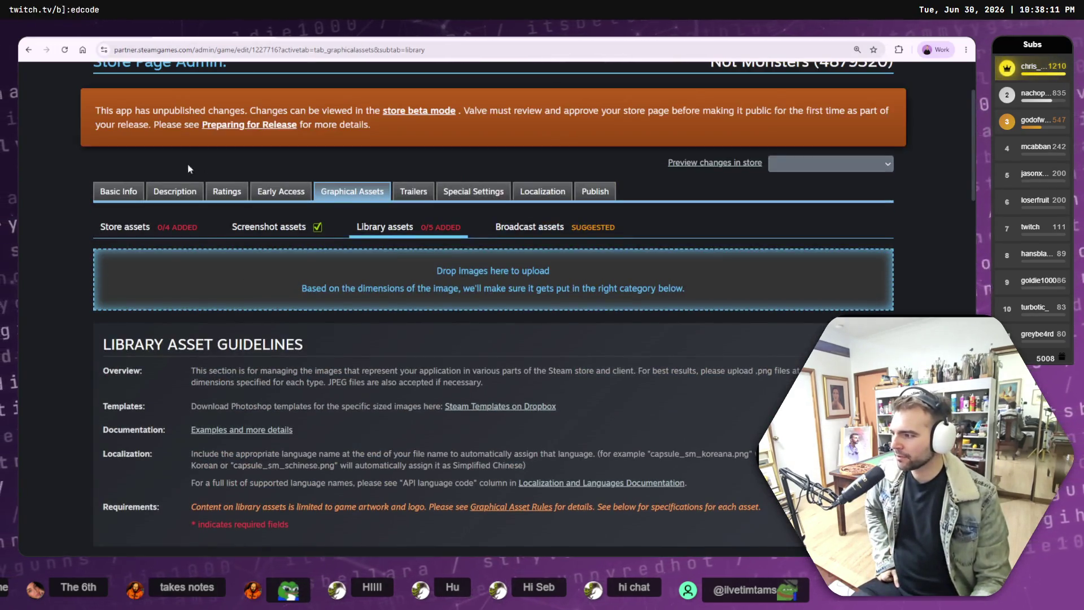
{"action": "left_click", "coordinate": [121, 226]}
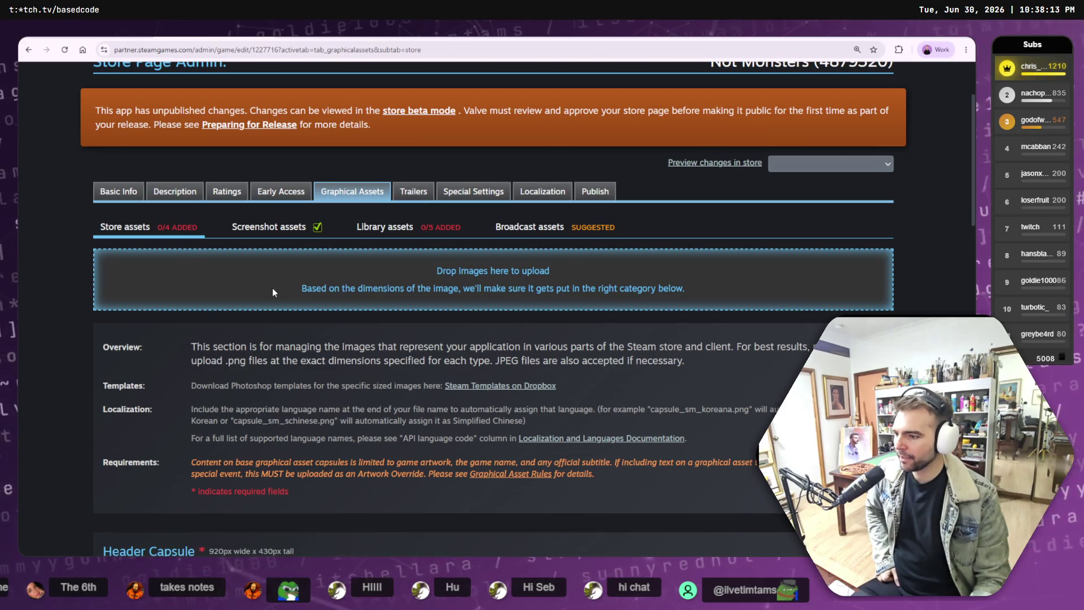
{"action": "scroll", "coordinate": [300, 288], "scroll_direction": "down", "scroll_amount": 6}
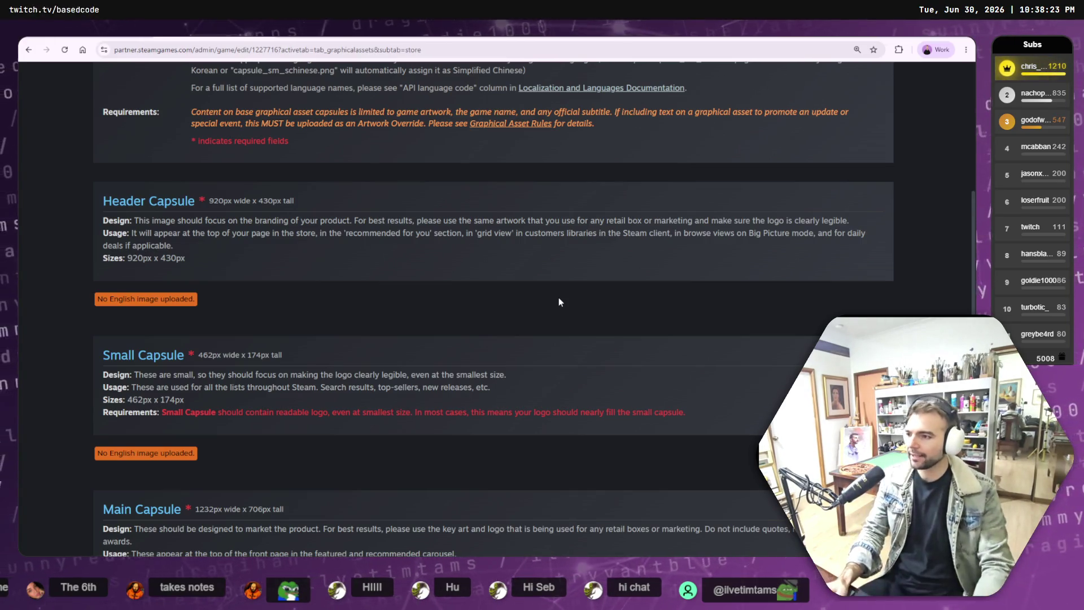
{"action": "key", "text": "ctrl+Tab"}
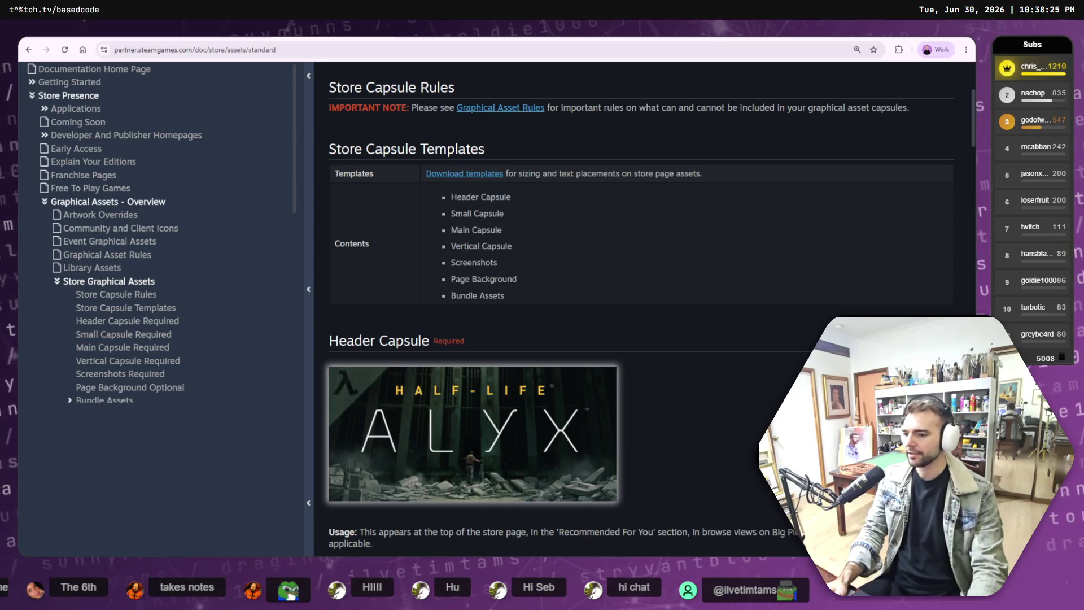
{"action": "key", "text": "ctrl+Tab"}
{"action": "key", "text": "alt+Tab"}
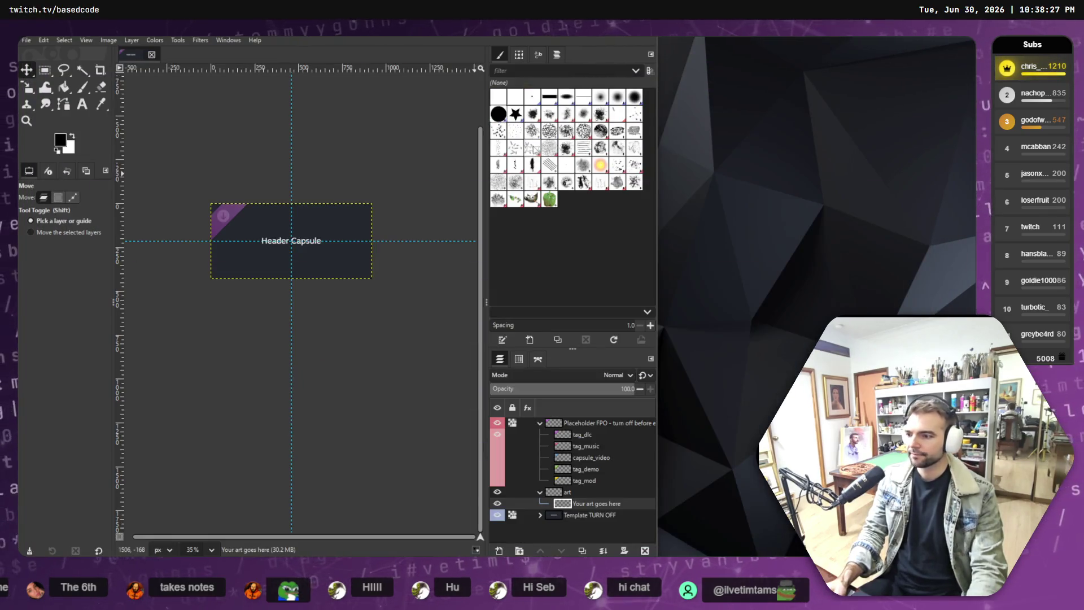
Step: Return from GIMP to the ChatGPT chat with the generated village-square key art
{"action": "key", "text": "alt+Tab"}
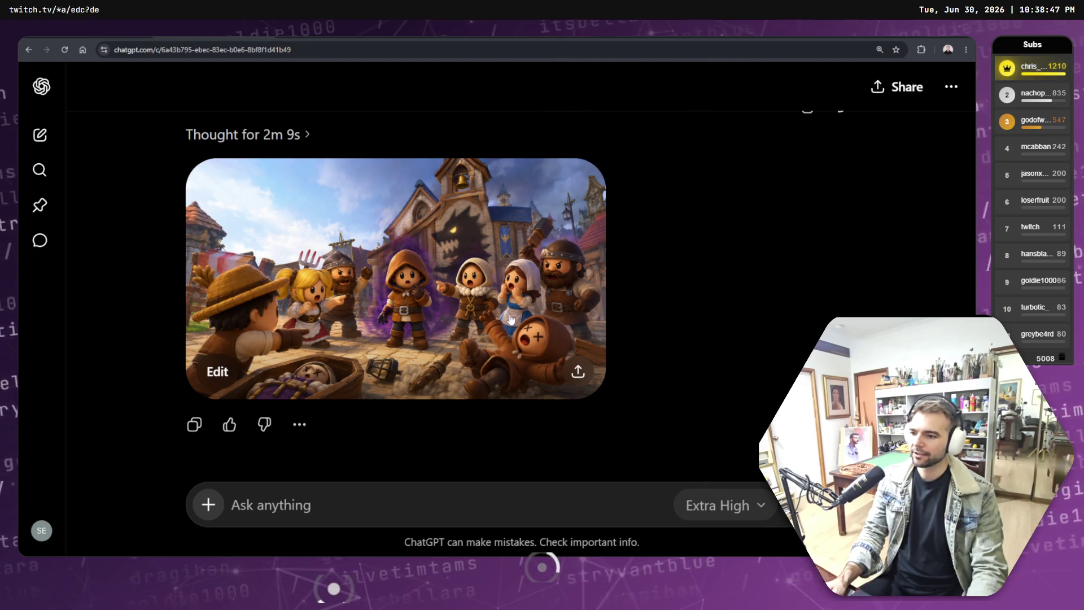
Step: Copy the generated village-square image from the full viewer
{"action": "left_click", "coordinate": [554, 251]}
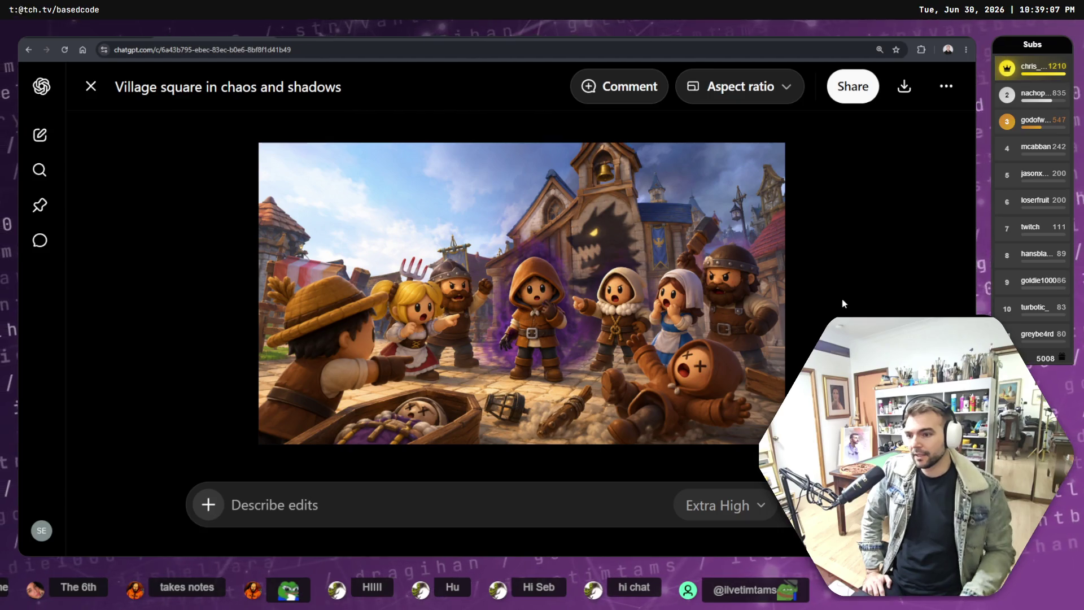
{"action": "right_click", "coordinate": [659, 232]}
{"action": "left_click", "coordinate": [719, 278]}
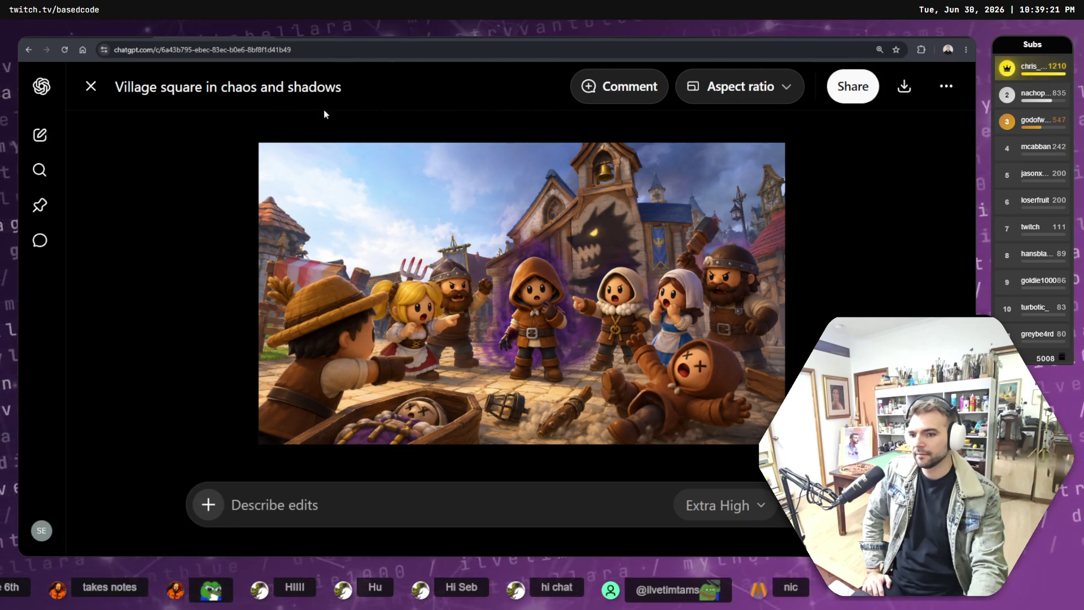
{"action": "left_click", "coordinate": [91, 87]}
Step: Reopen the generated image, then start a fresh browser tab on Google
{"action": "scroll", "coordinate": [630, 275], "scroll_direction": "up", "scroll_amount": 3}
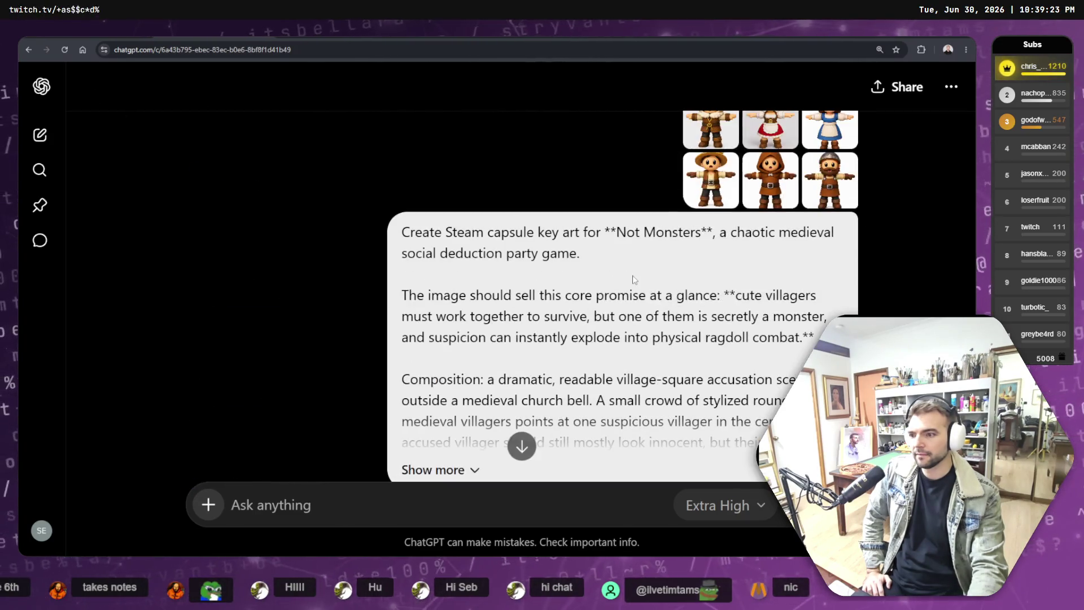
{"action": "scroll", "coordinate": [348, 85], "scroll_direction": "down", "scroll_amount": 5}
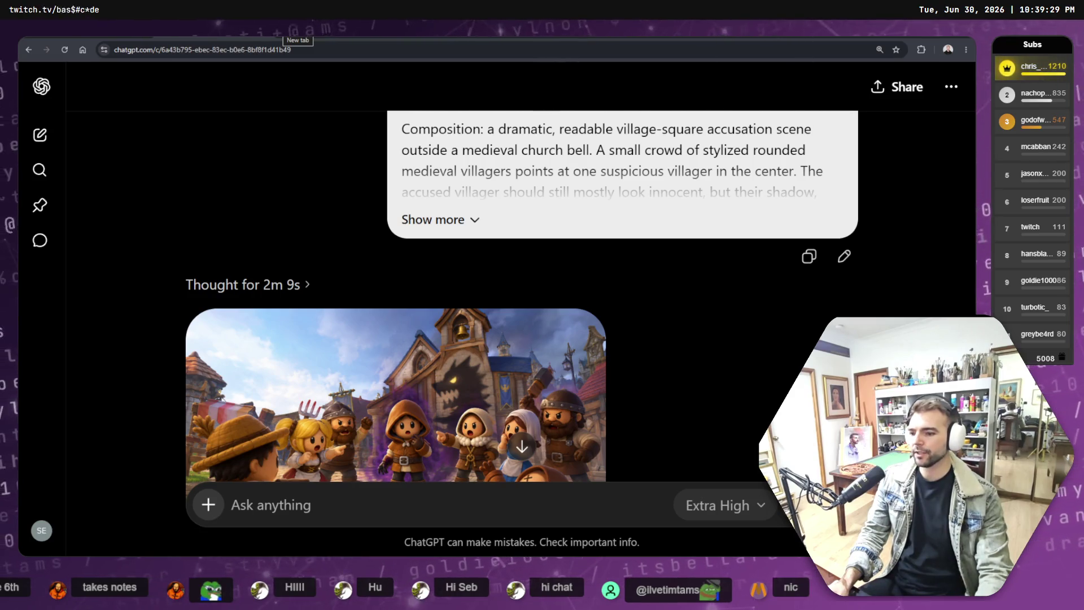
{"action": "scroll", "coordinate": [510, 362], "scroll_direction": "down", "scroll_amount": 3}
{"action": "left_click", "coordinate": [510, 361]}
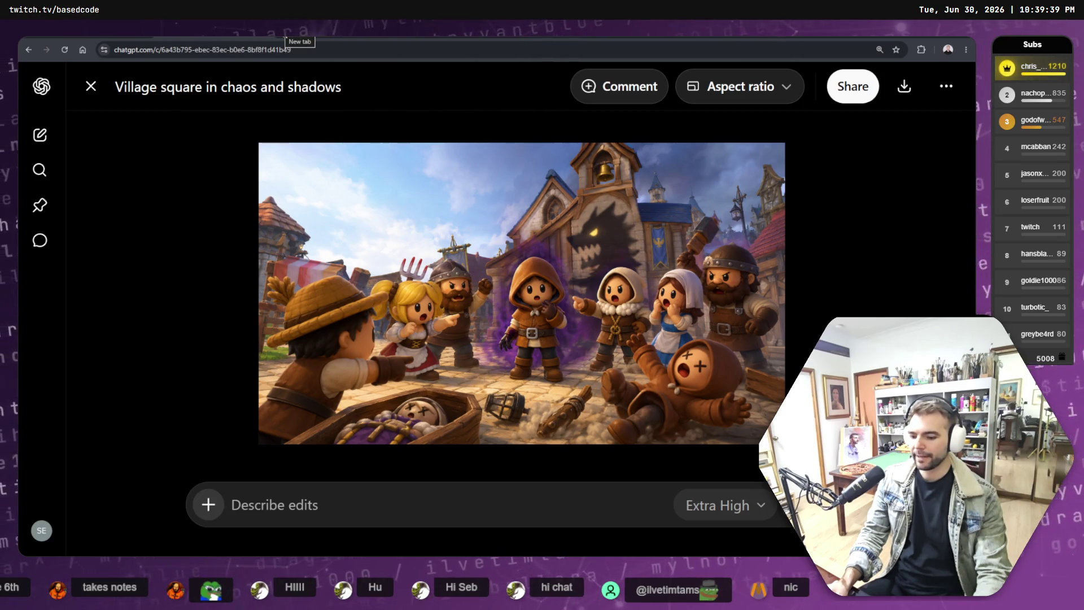
{"action": "left_click", "coordinate": [285, 39]}
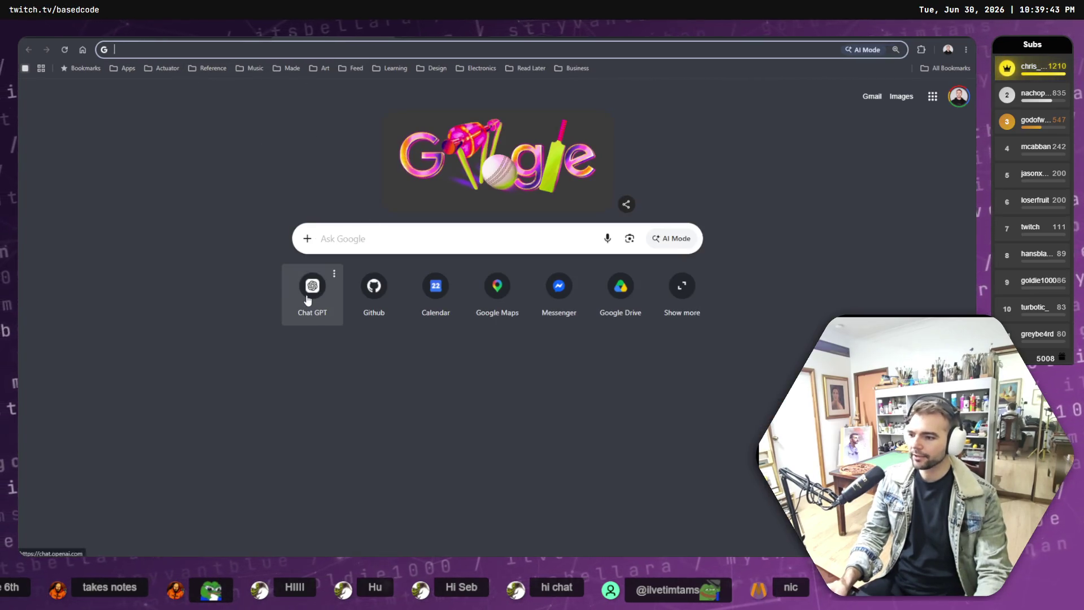
Step: Copy the capsule-art prompt and paste it into a new ChatGPT chat
{"action": "left_click", "coordinate": [310, 287]}
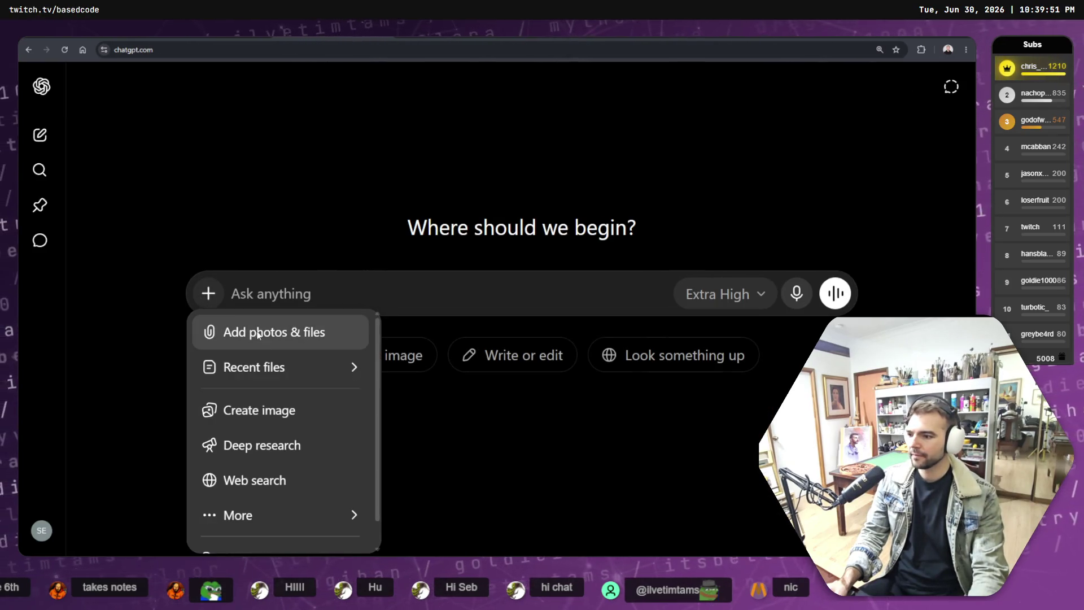
{"action": "left_click", "coordinate": [212, 84]}
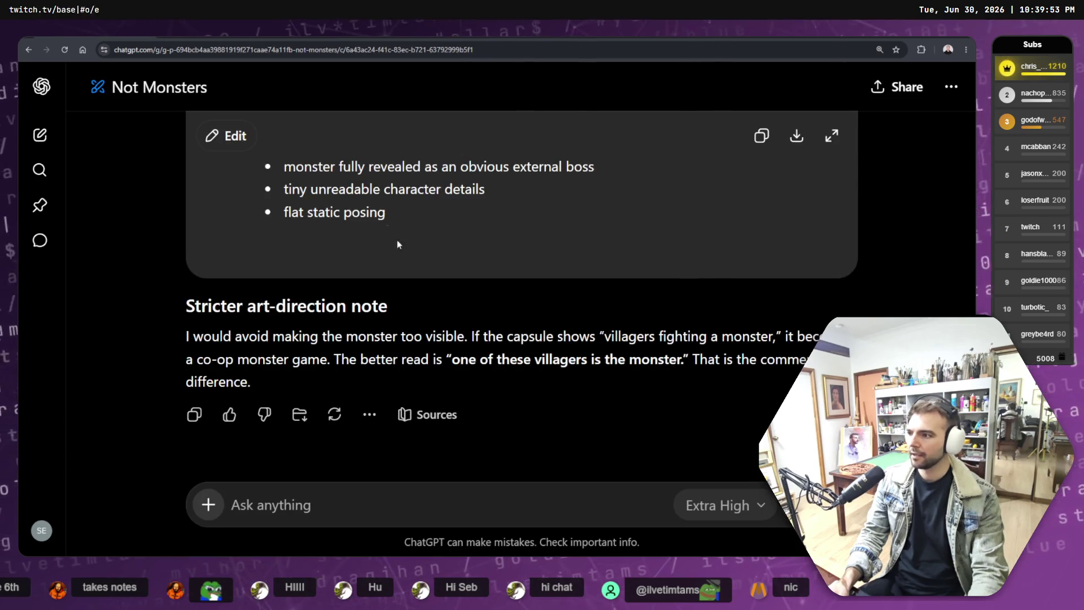
{"action": "scroll", "coordinate": [427, 282], "scroll_direction": "up", "scroll_amount": 3}
{"action": "scroll", "coordinate": [427, 283], "scroll_direction": "up", "scroll_amount": 15}
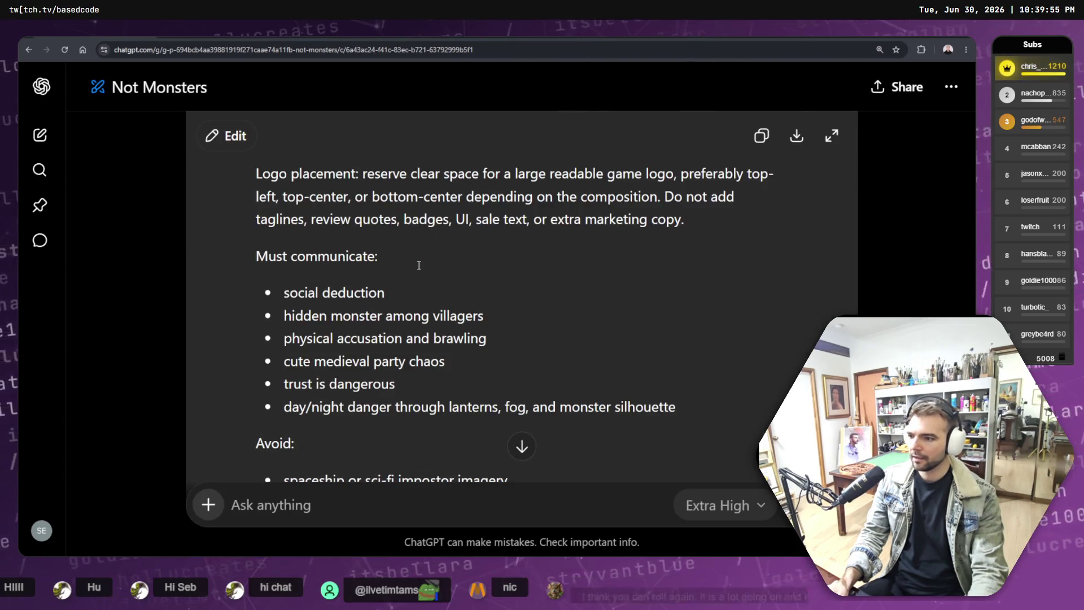
{"action": "scroll", "coordinate": [452, 295], "scroll_direction": "up", "scroll_amount": 5}
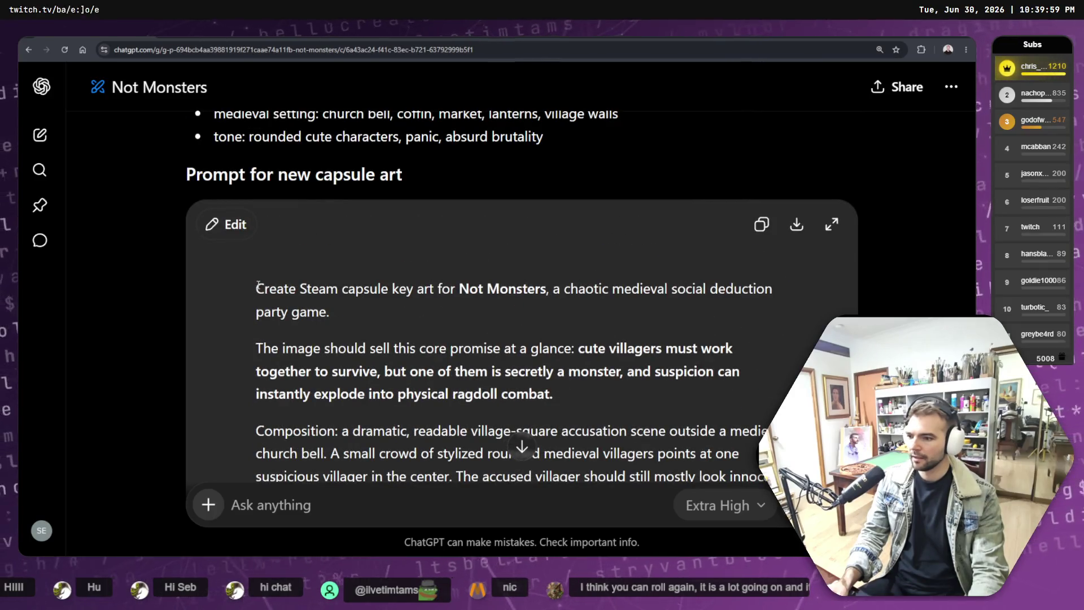
{"action": "left_click", "coordinate": [761, 224]}
{"action": "key", "text": "ctrl+shift+o"}
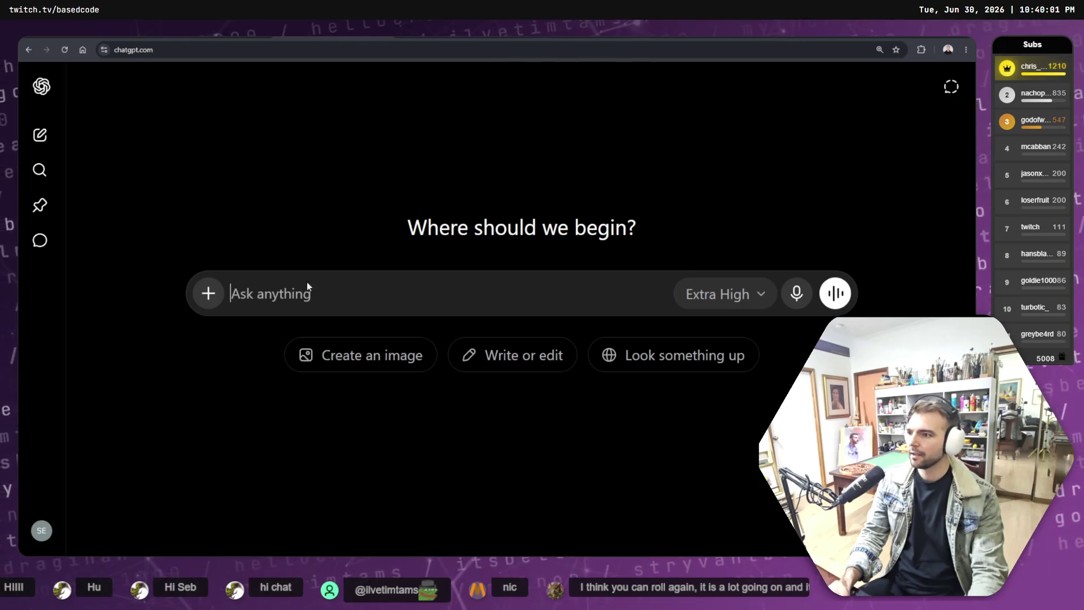
{"action": "key", "text": "ctrl+v"}
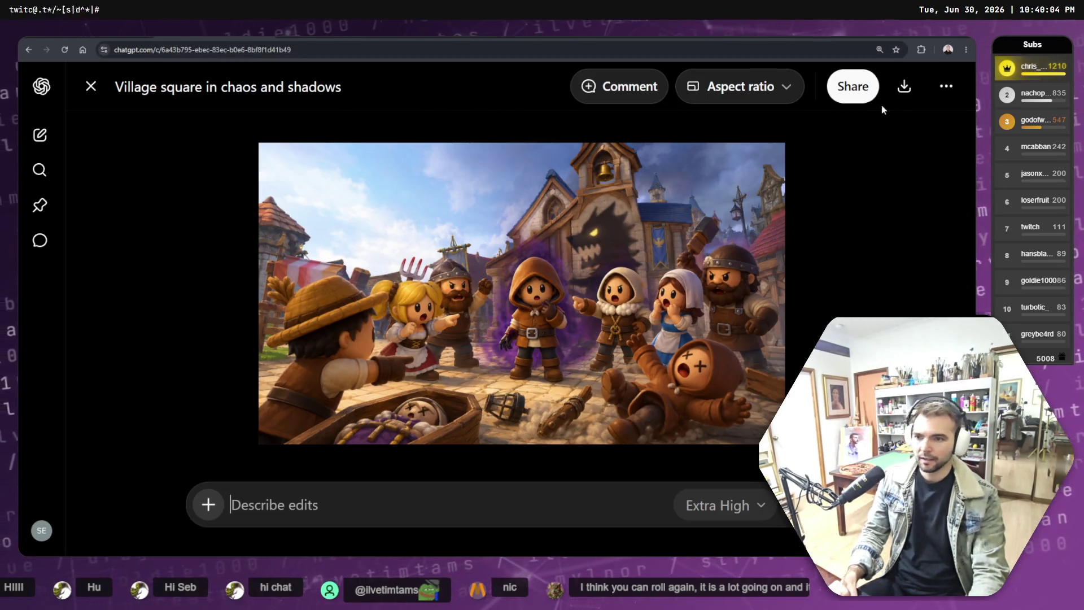
Step: Move the village-image chat into the Not Monsters project
{"action": "left_click", "coordinate": [946, 86]}
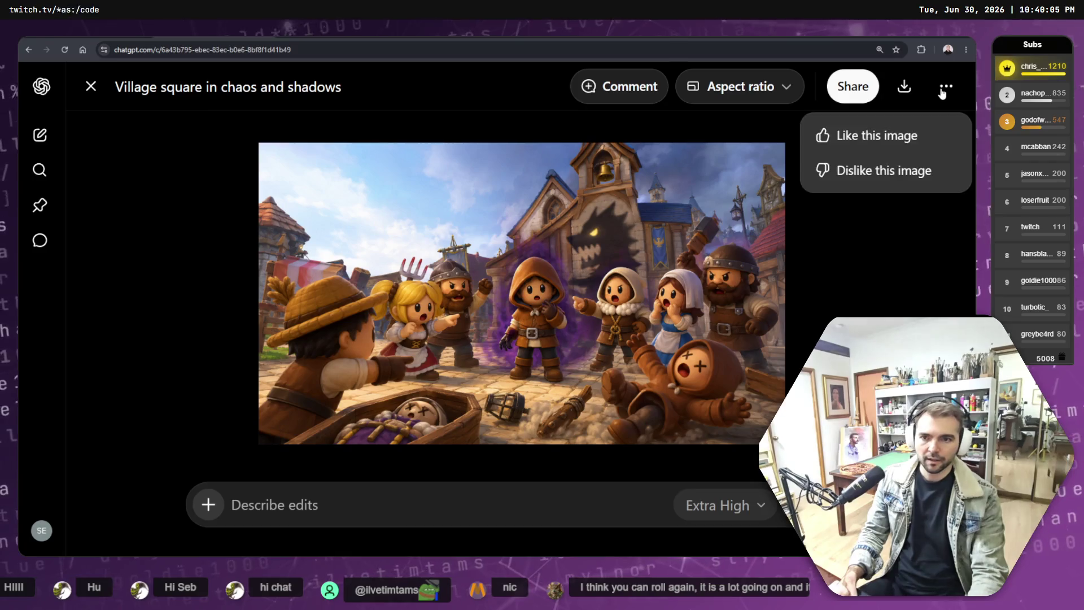
{"action": "key", "text": "Escape"}
{"action": "left_click", "coordinate": [951, 87]}
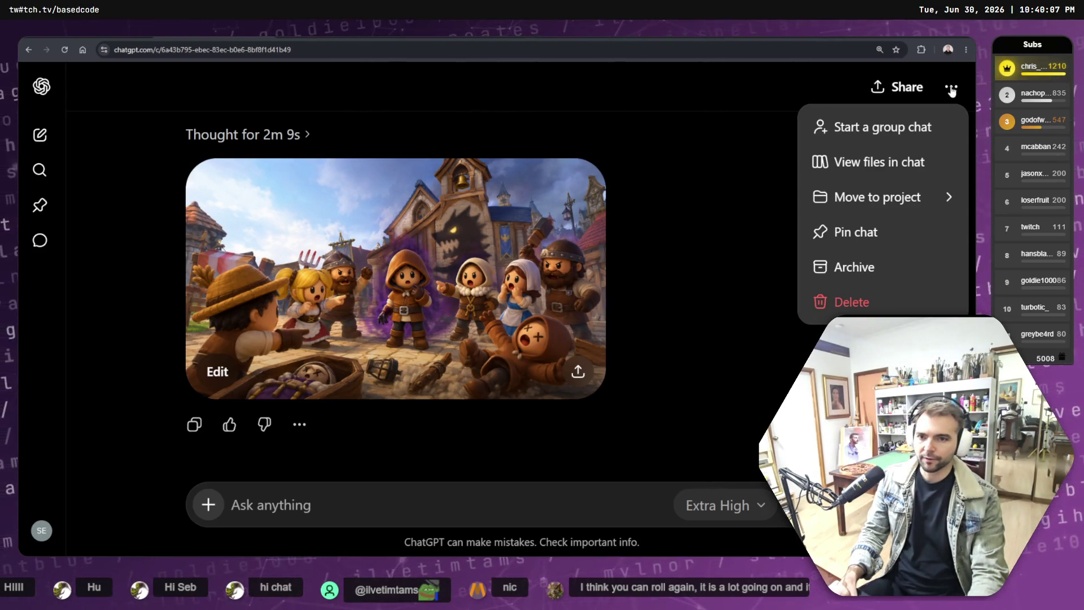
{"action": "mouse_move", "coordinate": [904, 197]}
{"action": "left_click", "coordinate": [647, 274]}
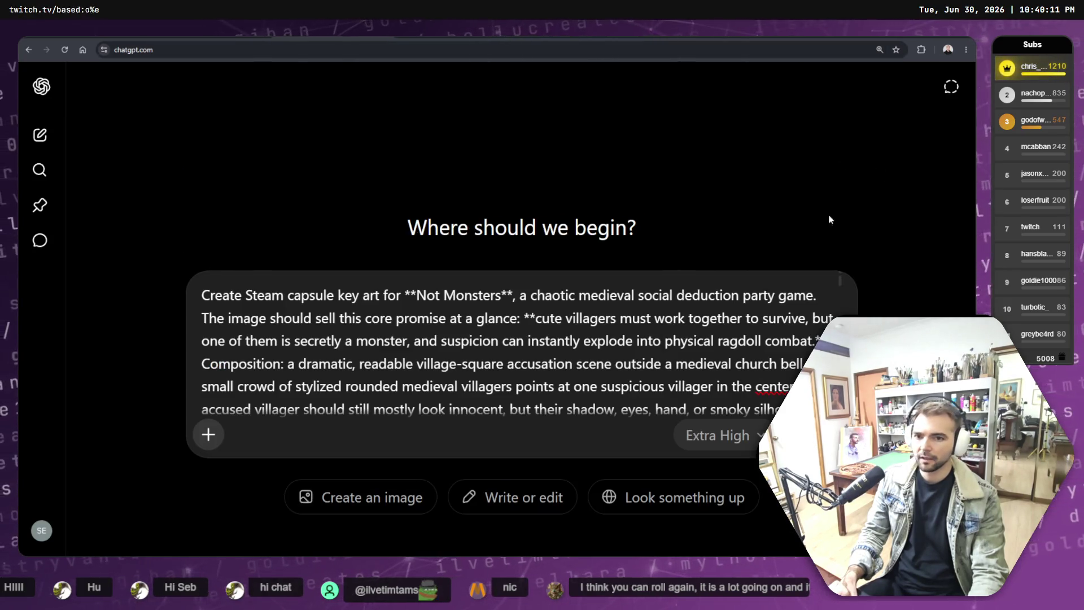
Step: Attach the seven tldraw character images to the new capsule-art prompt
{"action": "left_click", "coordinate": [209, 436]}
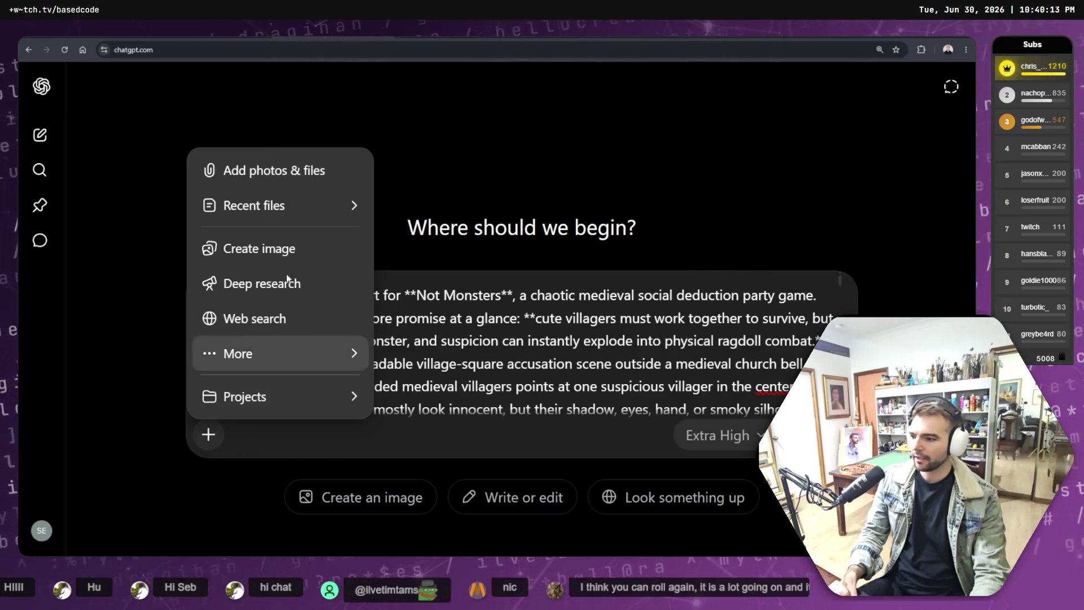
{"action": "left_click", "coordinate": [266, 171]}
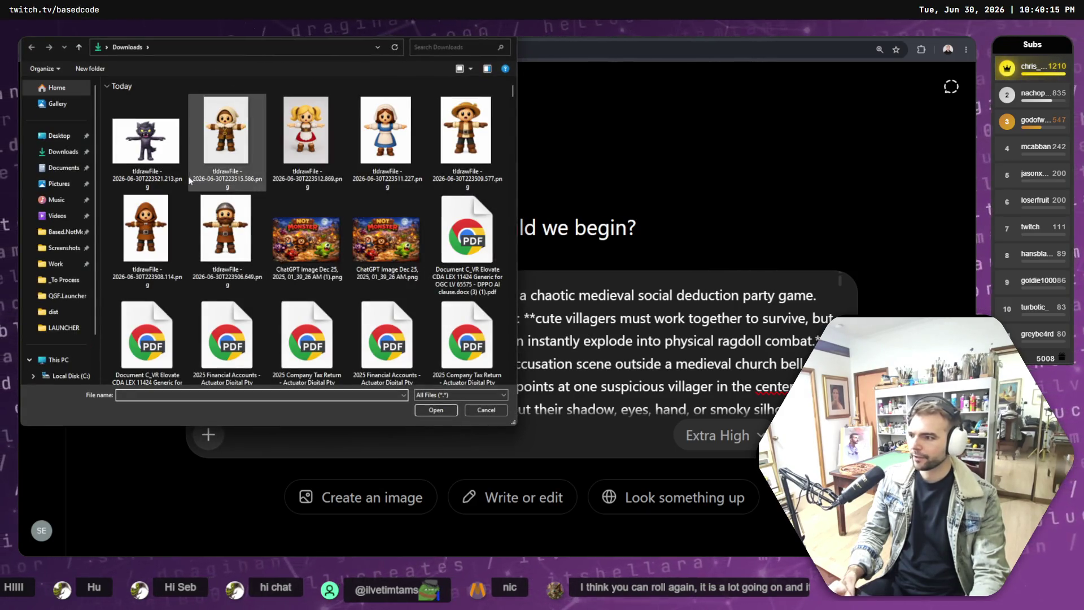
{"action": "left_click", "coordinate": [156, 142]}
{"action": "left_click", "coordinate": [226, 239], "text": "shift"}
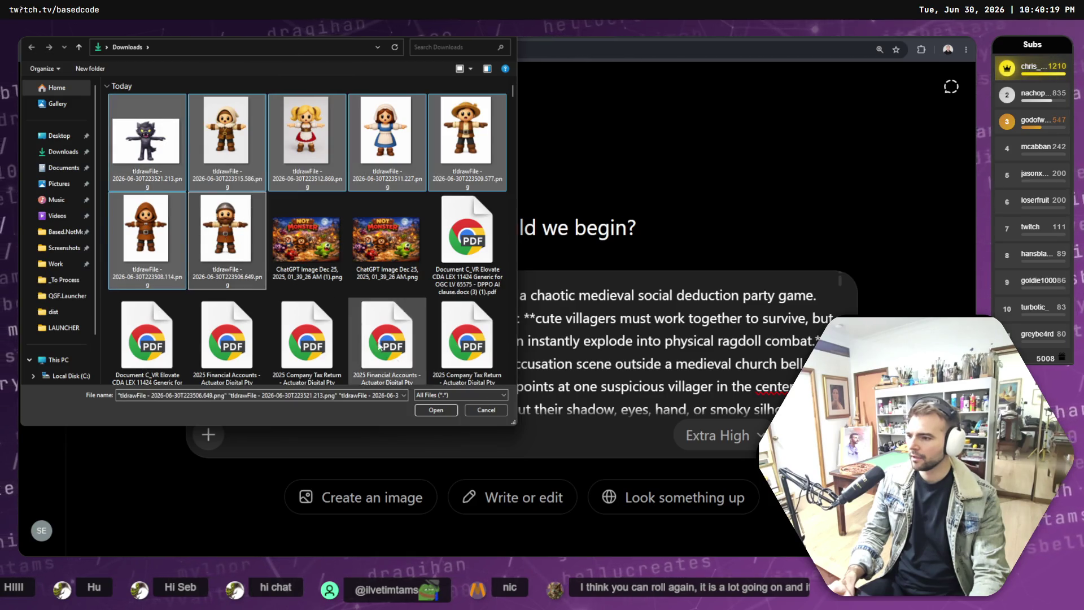
{"action": "left_click", "coordinate": [436, 410]}
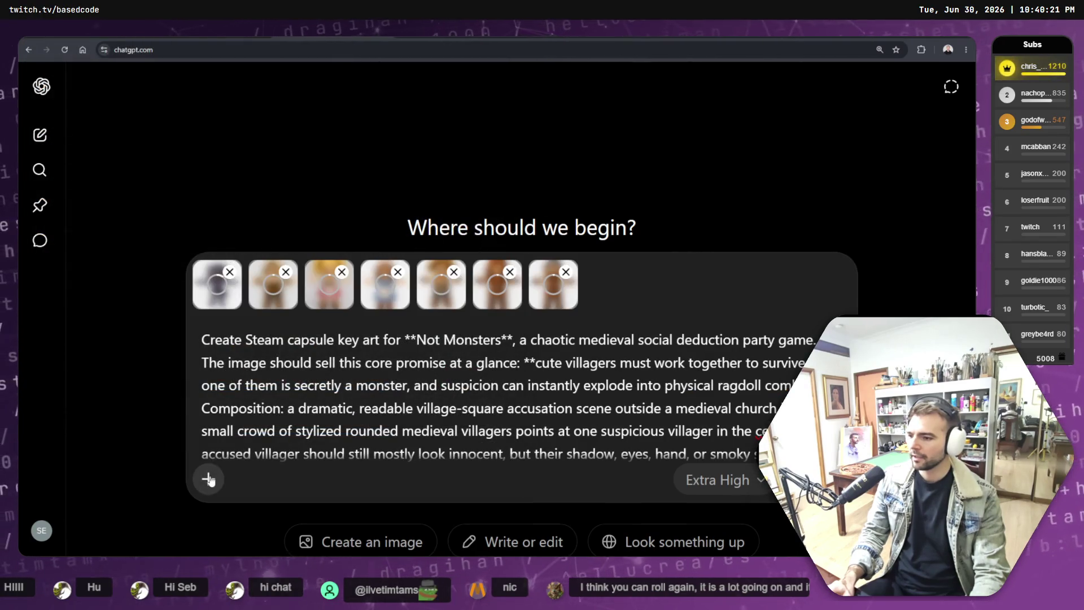
{"action": "left_click", "coordinate": [208, 478]}
{"action": "left_click", "coordinate": [505, 164]}
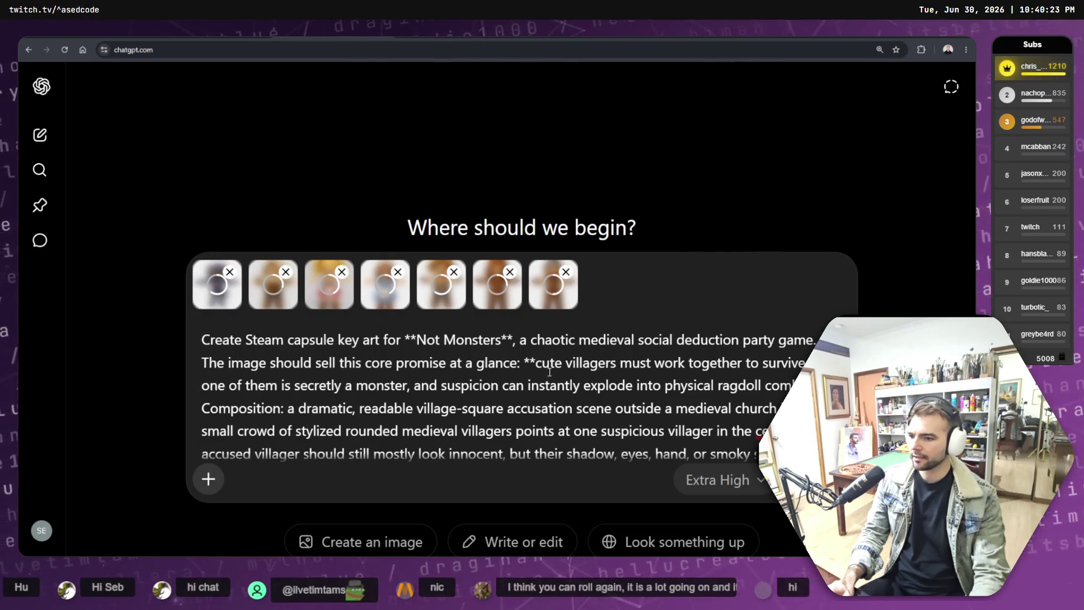
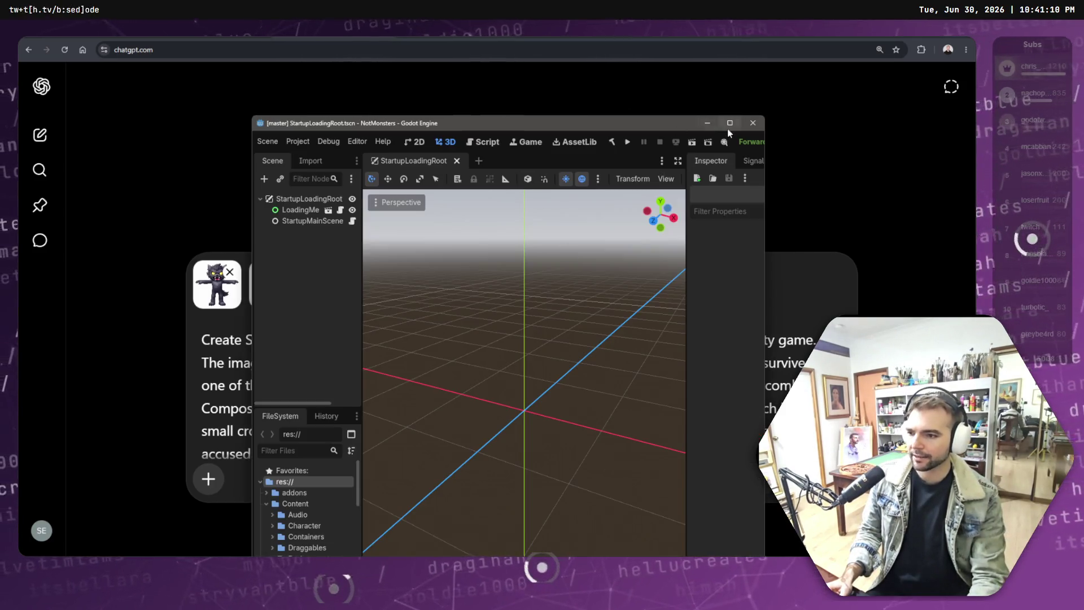
Step: Maximize the Godot editor window showing the StartupLoadingRoot scene
{"action": "left_click", "coordinate": [729, 123]}
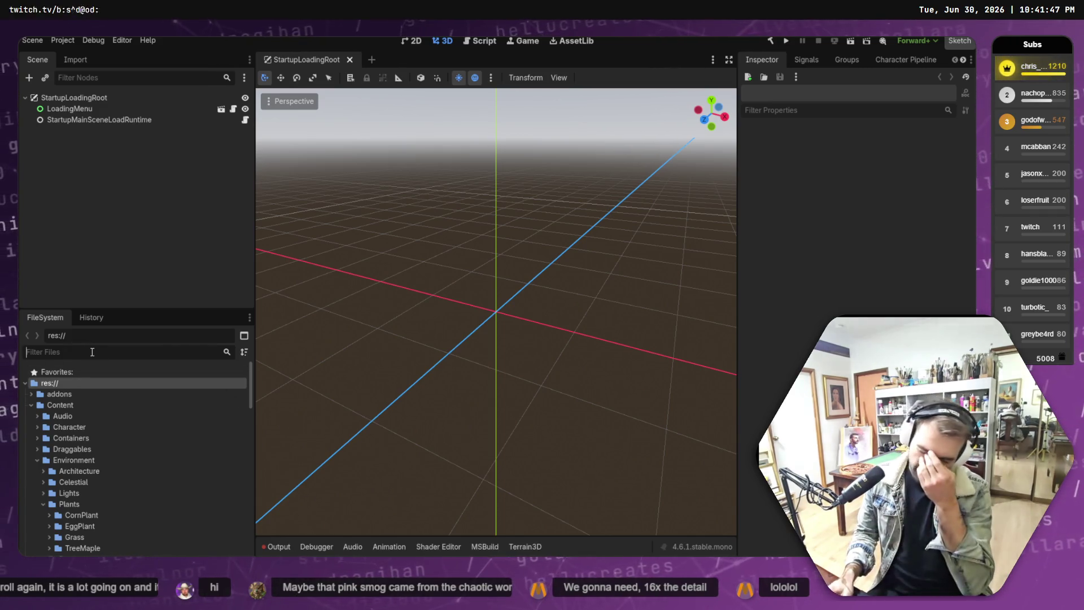
Step: Filter the FileSystem for 'Outside' and open the OutsideSpace.tscn scene
{"action": "type", "text": "oUTIDW"}
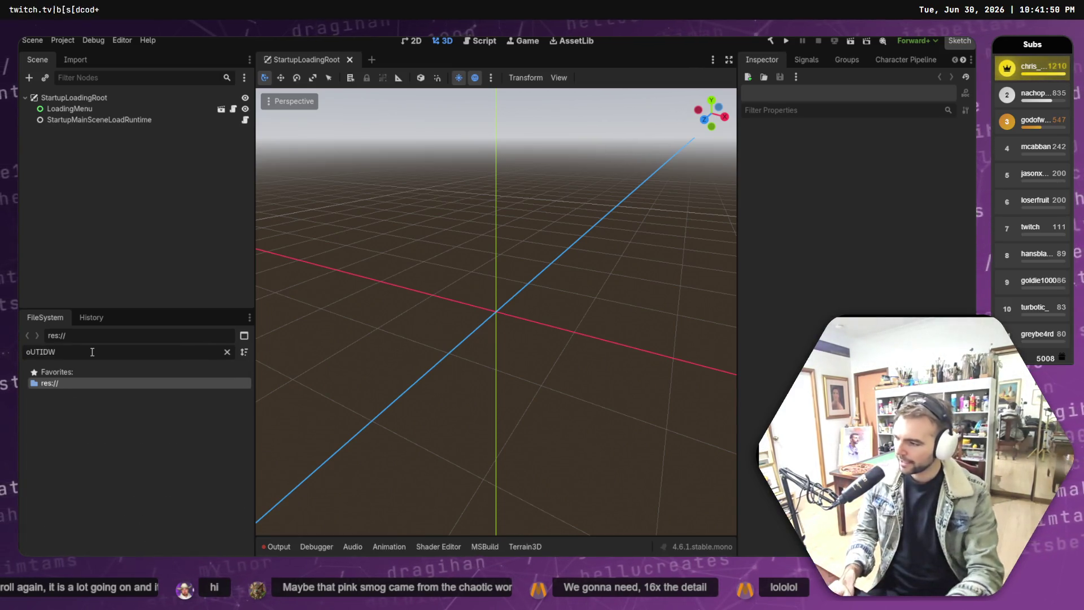
{"action": "key", "text": "ctrl+BackSpace"}
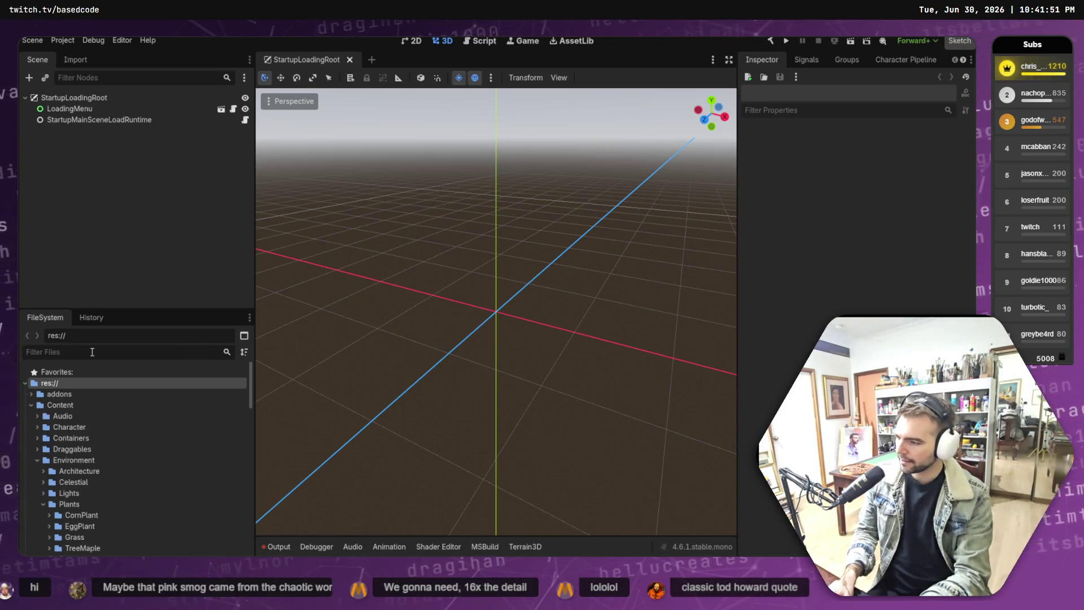
{"action": "type", "text": "Ou"}
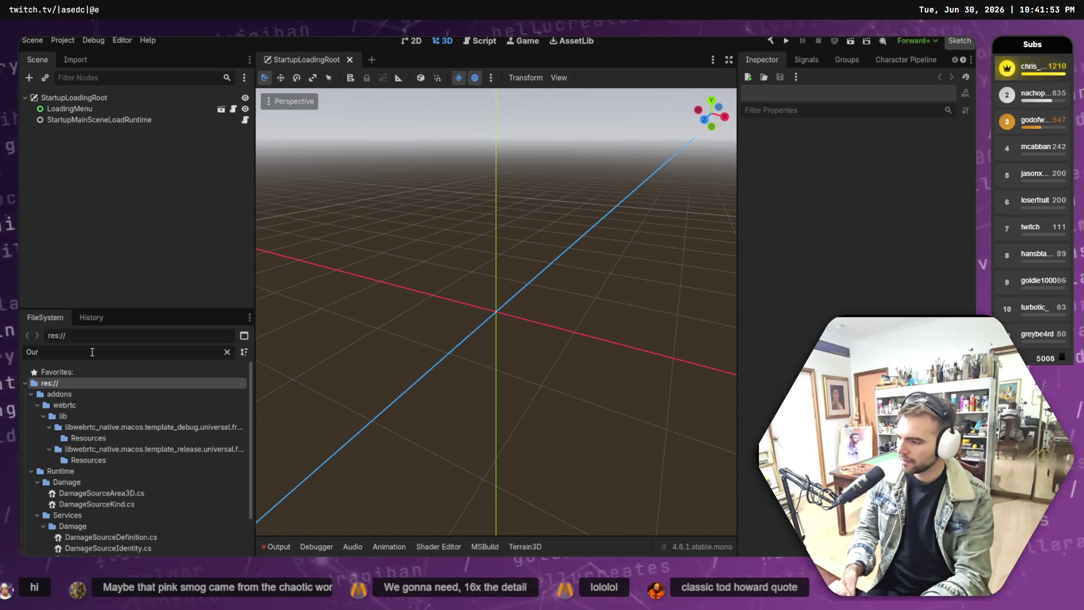
{"action": "type", "text": "tside"}
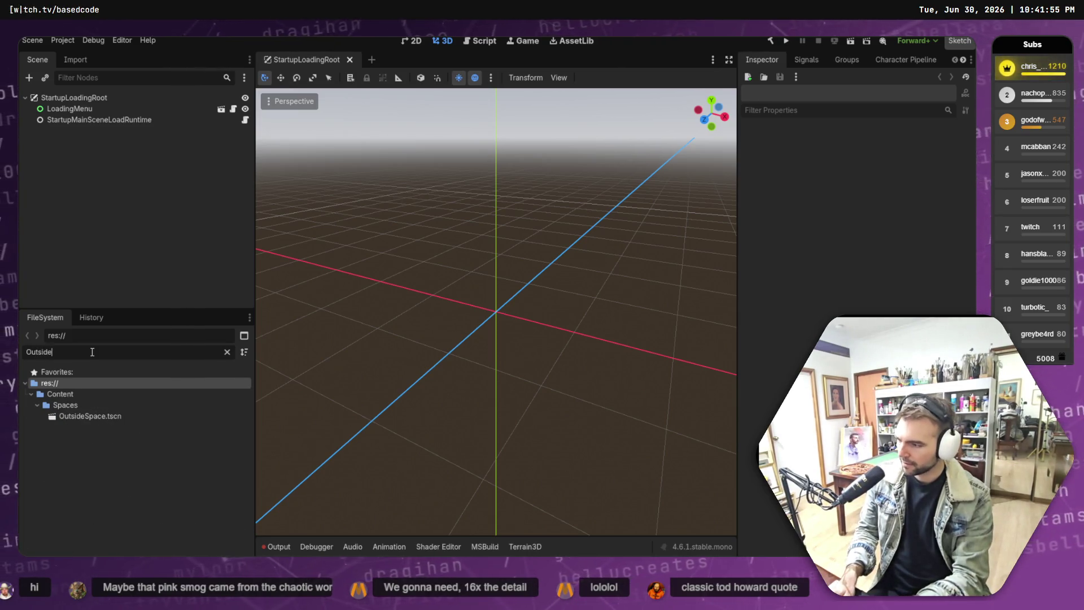
{"action": "left_click", "coordinate": [111, 415]}
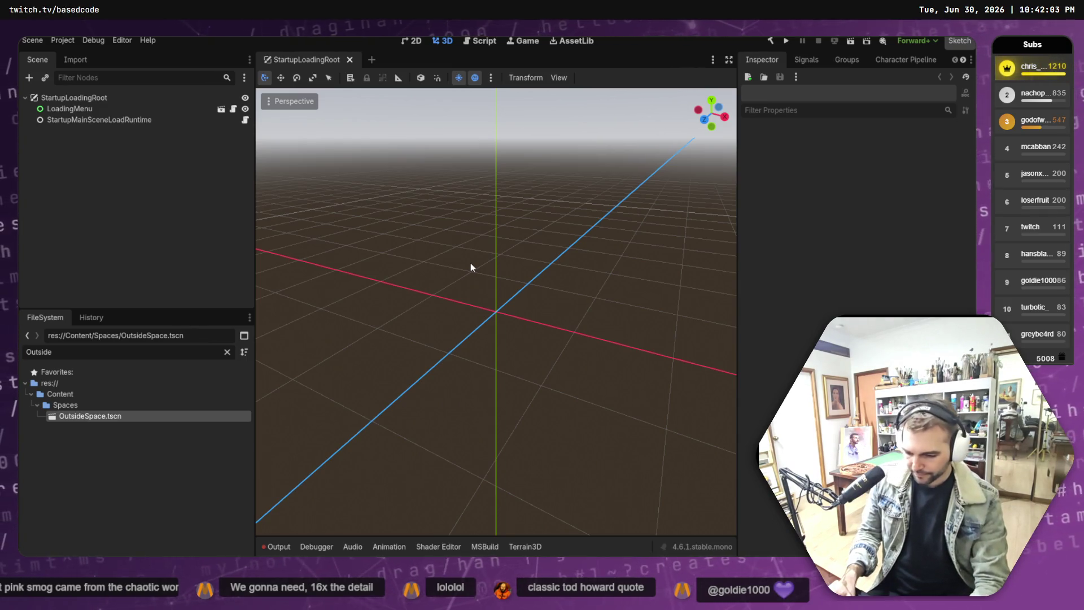
{"action": "key", "text": "Return"}
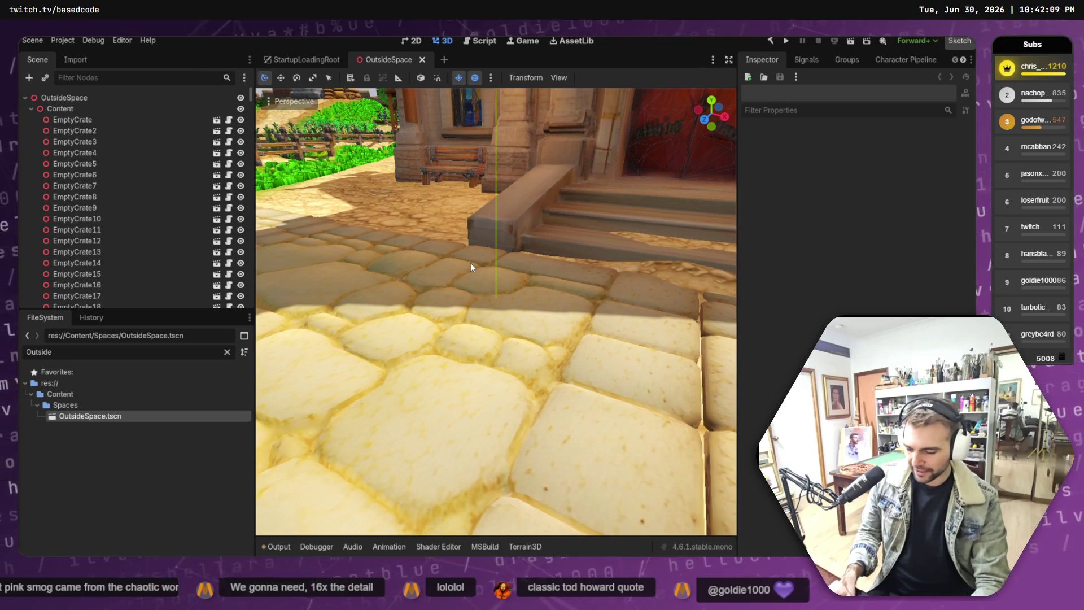
Step: Pull the camera back in distraction-free mode to frame the plaza, windmills and church
{"action": "mouse_move", "coordinate": [638, 259]}
{"action": "left_mouse_down"}
{"action": "mouse_move", "coordinate": [401, 260]}
{"action": "mouse_move", "coordinate": [480, 258]}
{"action": "left_mouse_up"}
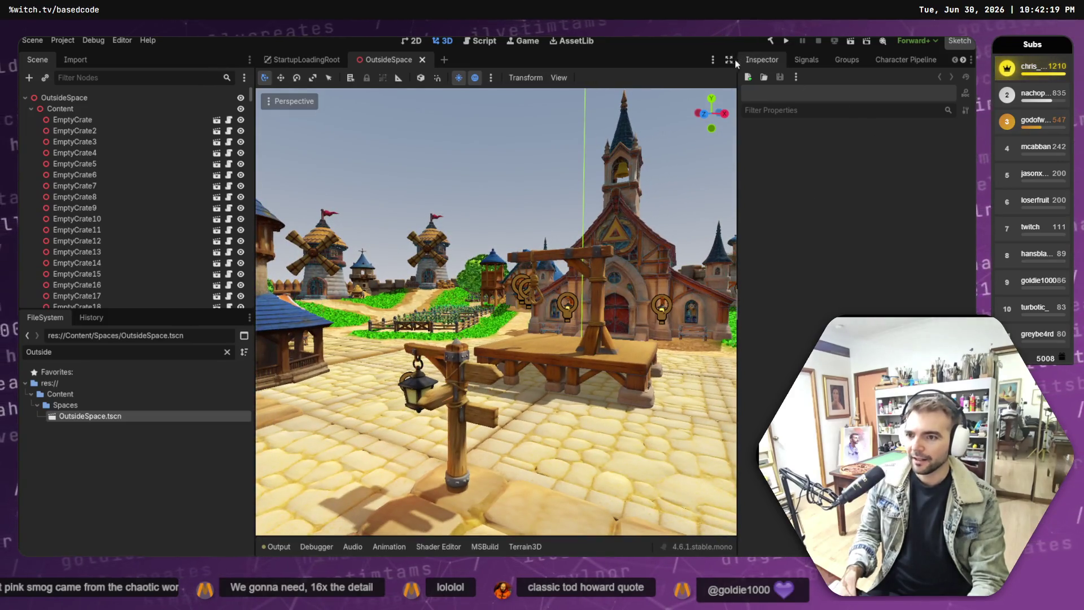
{"action": "left_click", "coordinate": [729, 59]}
{"action": "left_click_drag", "start_coordinate": [683, 245], "coordinate": [398, 171]}
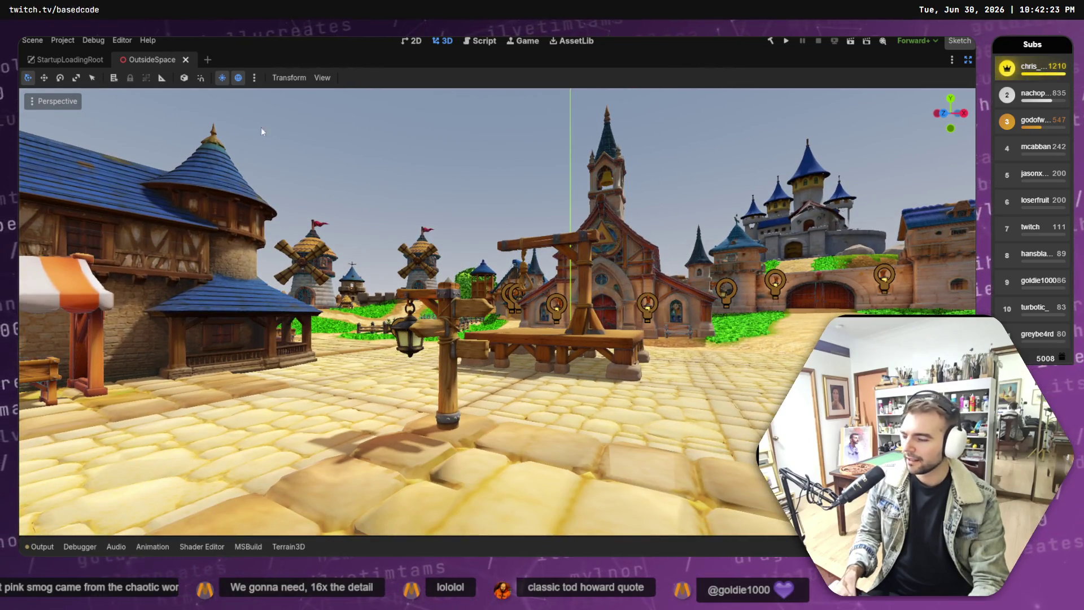
Step: Dismiss the viewport options and capture the village view with Editor > Take Screenshot
{"action": "left_click", "coordinate": [322, 77]}
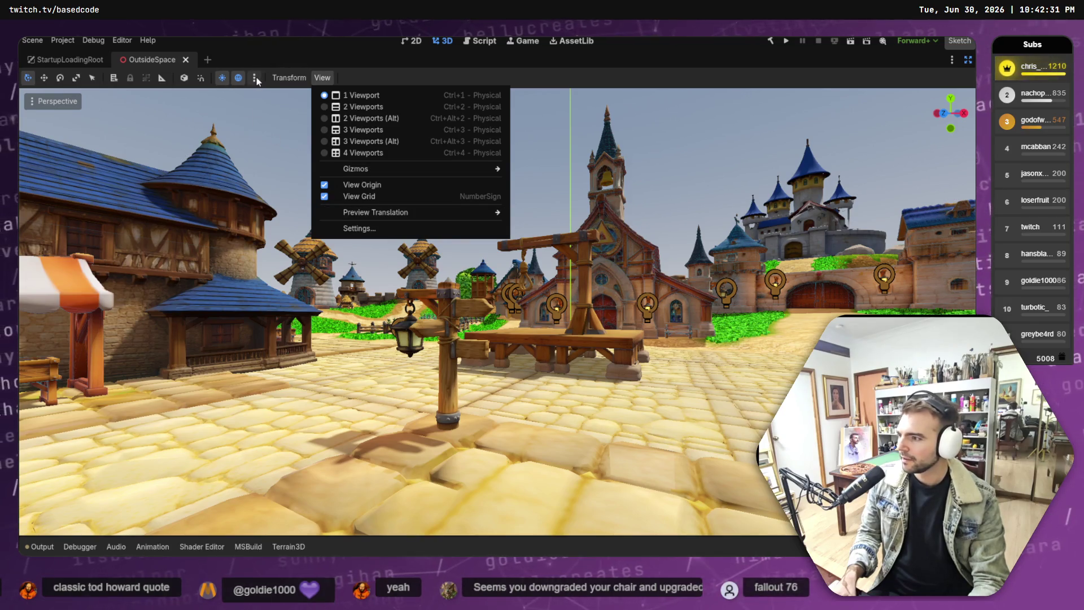
{"action": "key", "text": "Escape"}
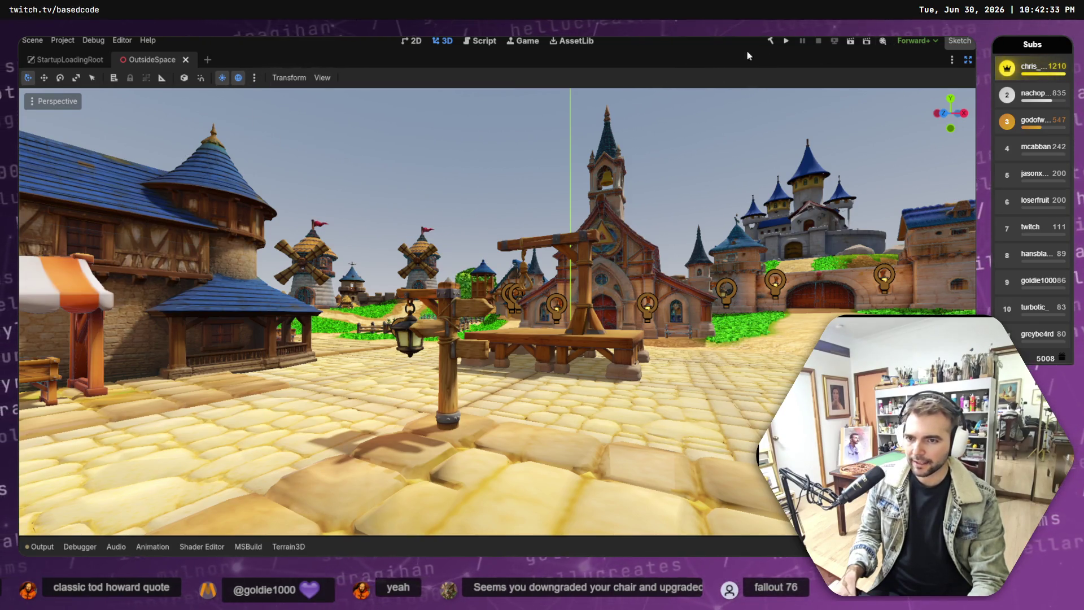
{"action": "left_click", "coordinate": [122, 40]}
{"action": "mouse_move", "coordinate": [104, 41]}
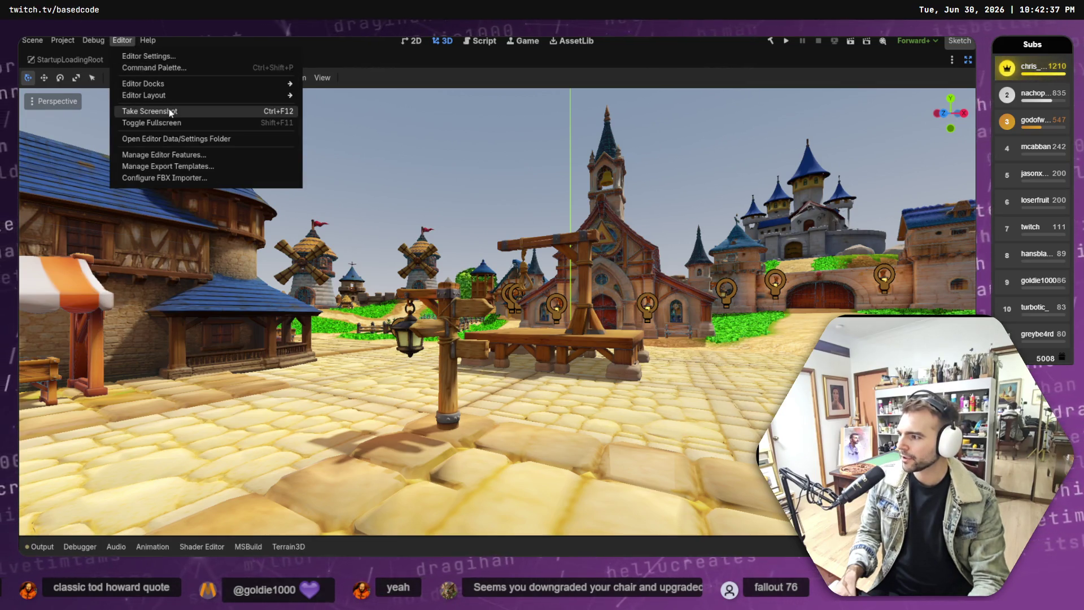
{"action": "left_click", "coordinate": [195, 111]}
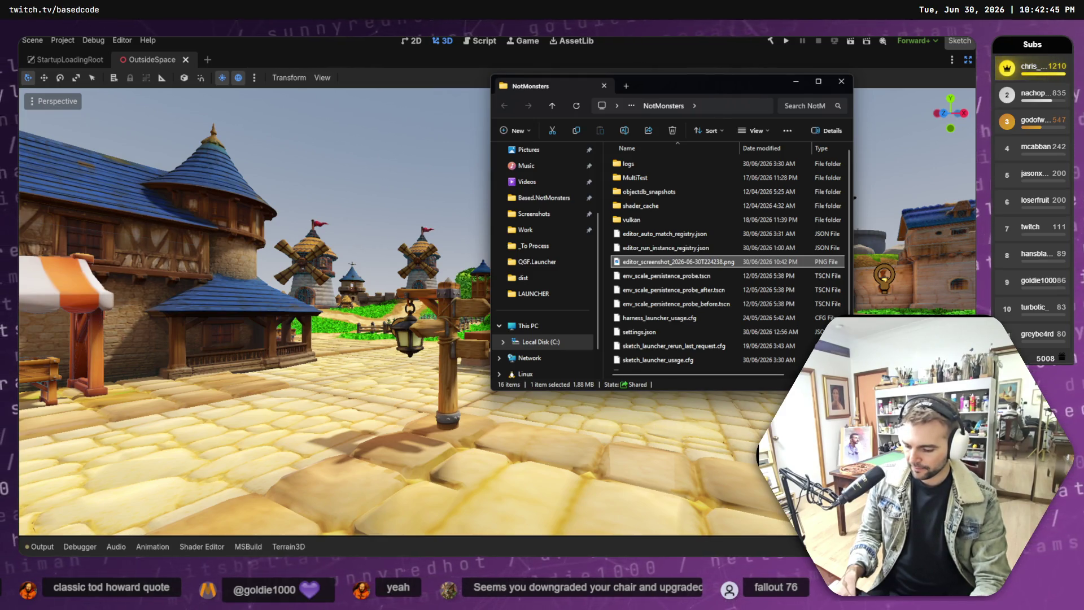
Step: Start attaching a file from Downloads to the ChatGPT prompt, then cancel the picker
{"action": "key", "text": "alt+Tab"}
{"action": "left_click", "coordinate": [209, 479]}
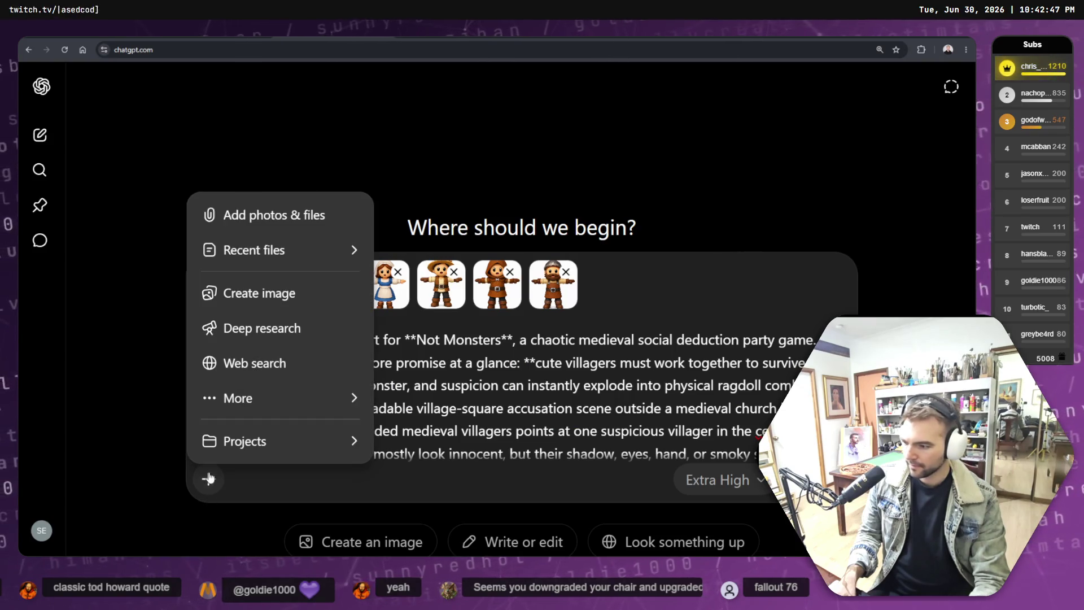
{"action": "key", "text": "alt+Tab"}
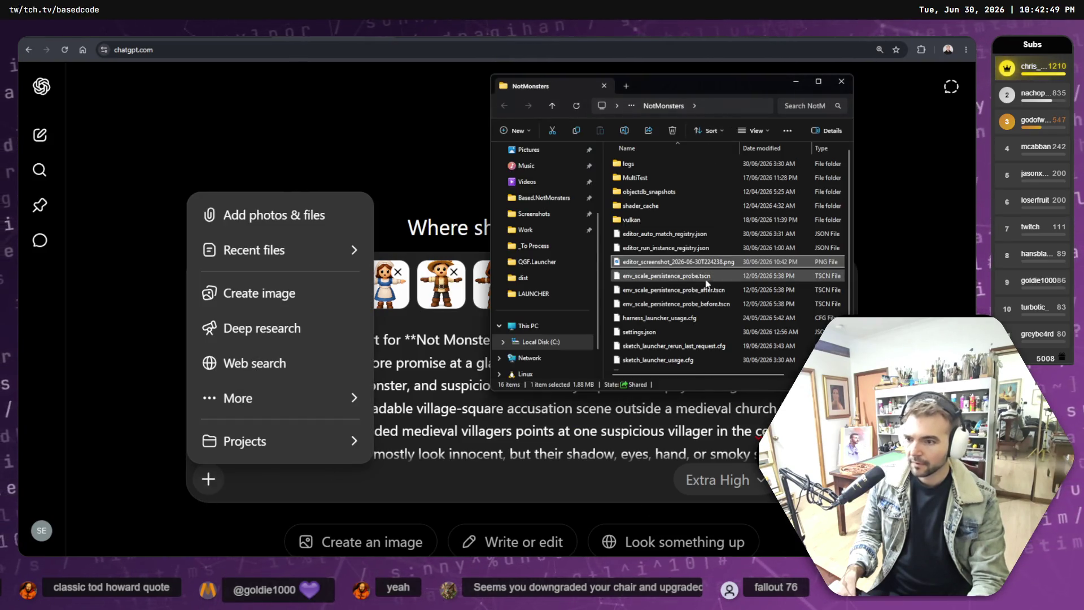
{"action": "scroll", "coordinate": [536, 215], "scroll_direction": "up", "scroll_amount": 3}
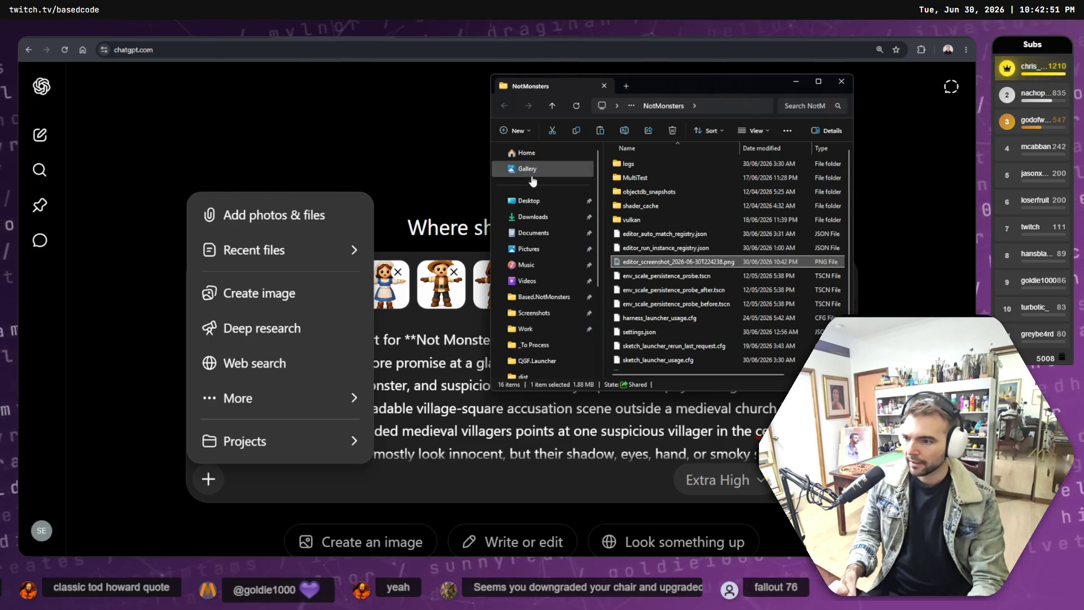
{"action": "left_click", "coordinate": [533, 217]}
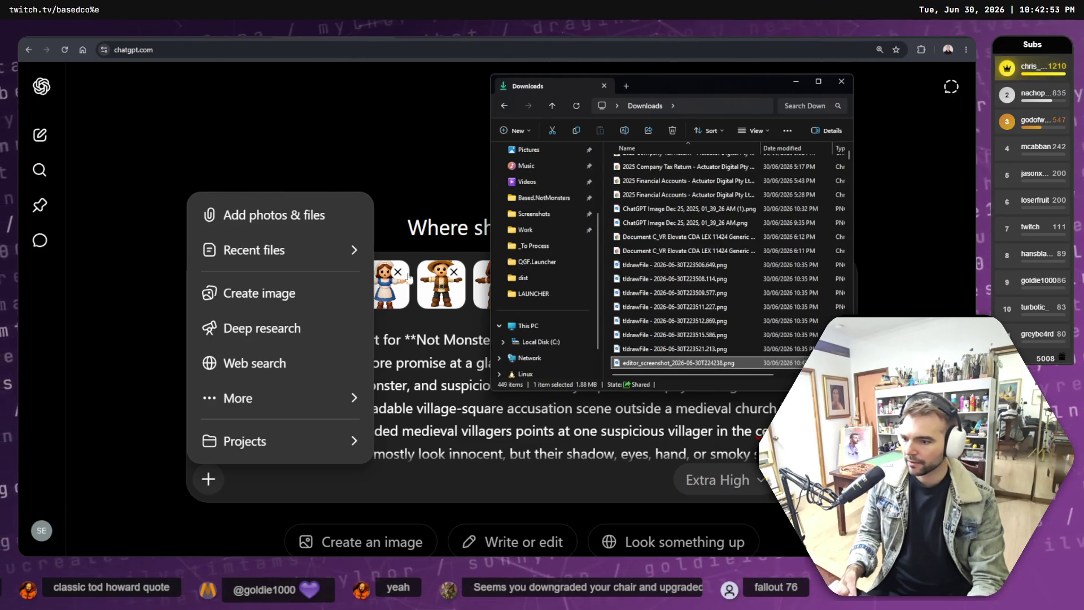
{"action": "mouse_move", "coordinate": [255, 259]}
{"action": "left_click", "coordinate": [271, 220]}
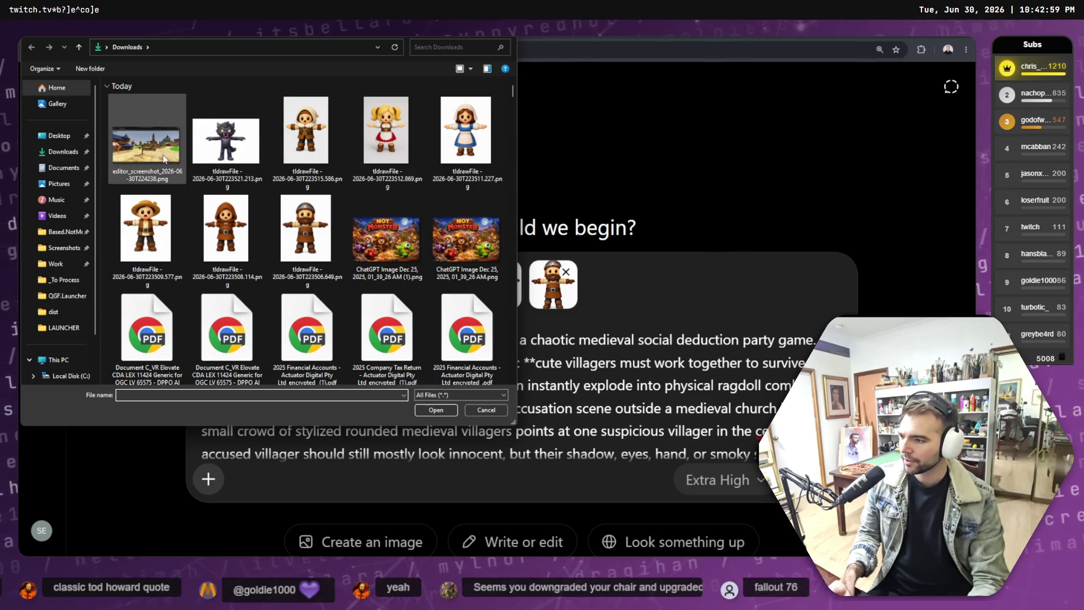
{"action": "left_click", "coordinate": [496, 415]}
Step: Open editor_screenshot_2026-06-30T224238.png from Downloads in Paint using Open with
{"action": "key", "text": "super+e"}
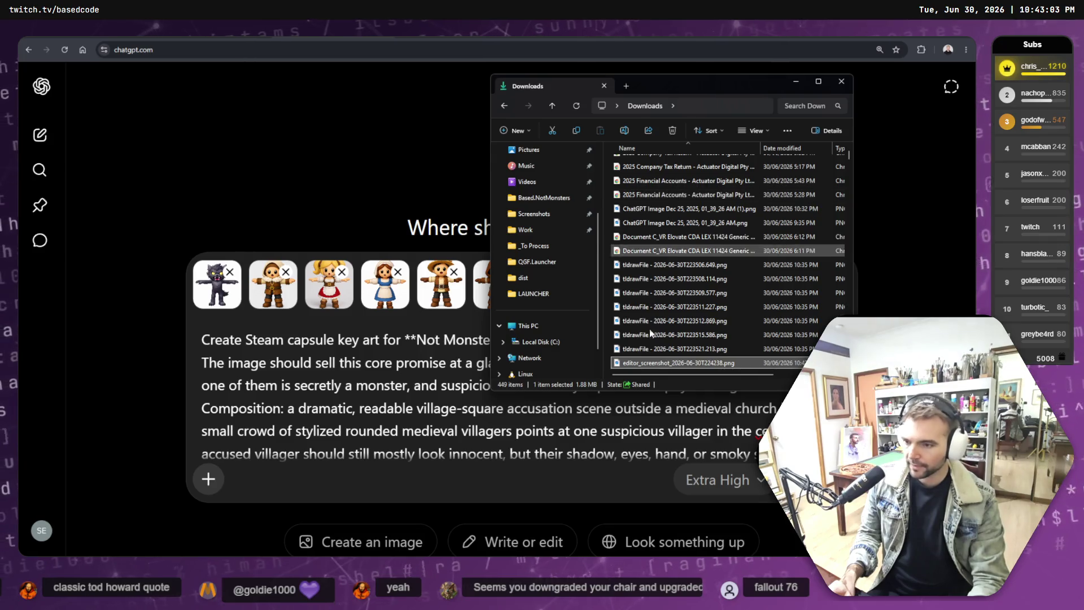
{"action": "left_click", "coordinate": [668, 363]}
{"action": "right_click", "coordinate": [668, 363]}
{"action": "mouse_move", "coordinate": [736, 118]}
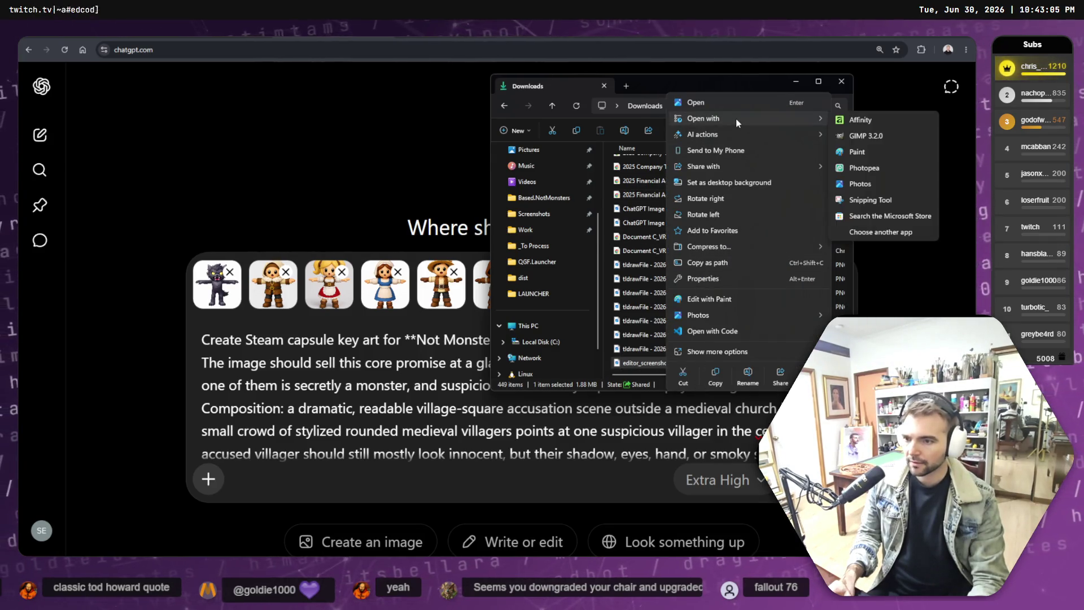
{"action": "left_click", "coordinate": [865, 153]}
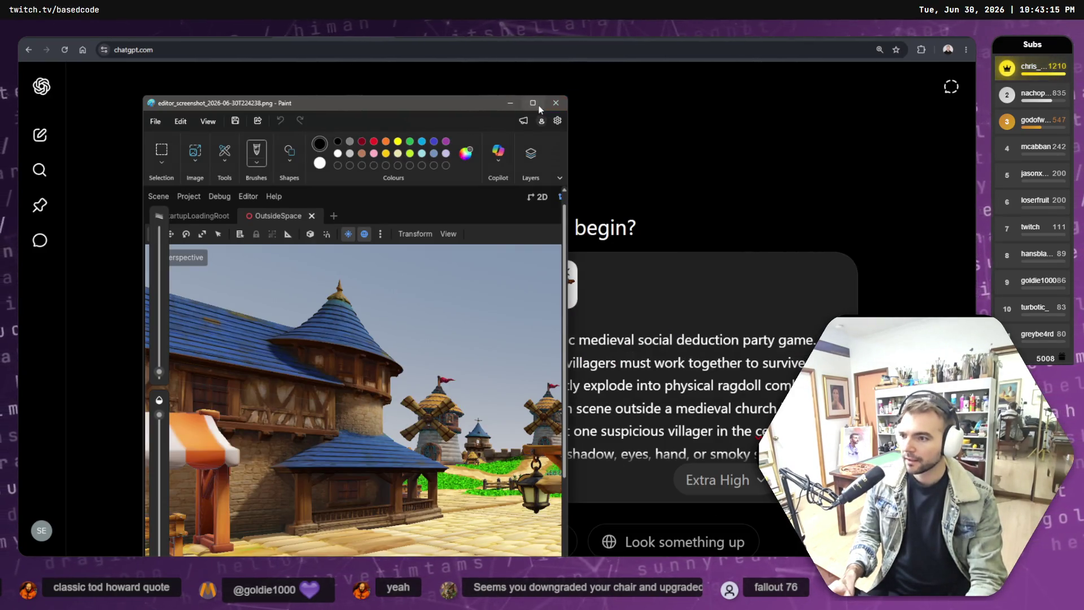
Step: Maximize Paint, select the village image, then close Paint choosing Don't save
{"action": "left_click", "coordinate": [530, 96]}
{"action": "key", "text": "ctrl+a"}
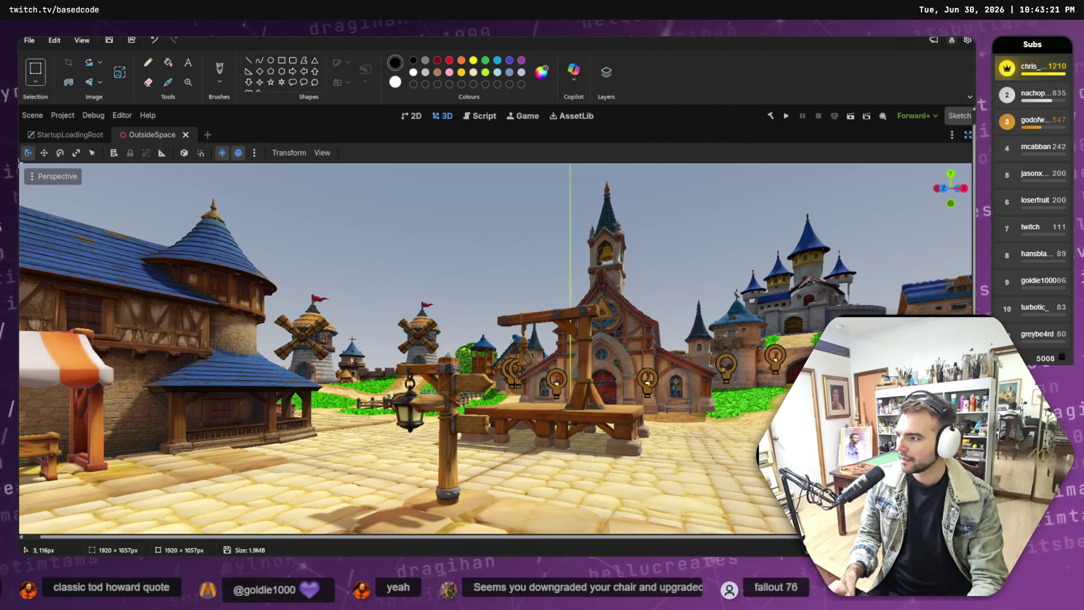
{"action": "mouse_move", "coordinate": [85, 164]}
{"action": "left_mouse_down"}
{"action": "mouse_move", "coordinate": [395, 359]}
{"action": "mouse_move", "coordinate": [971, 494]}
{"action": "left_mouse_up"}
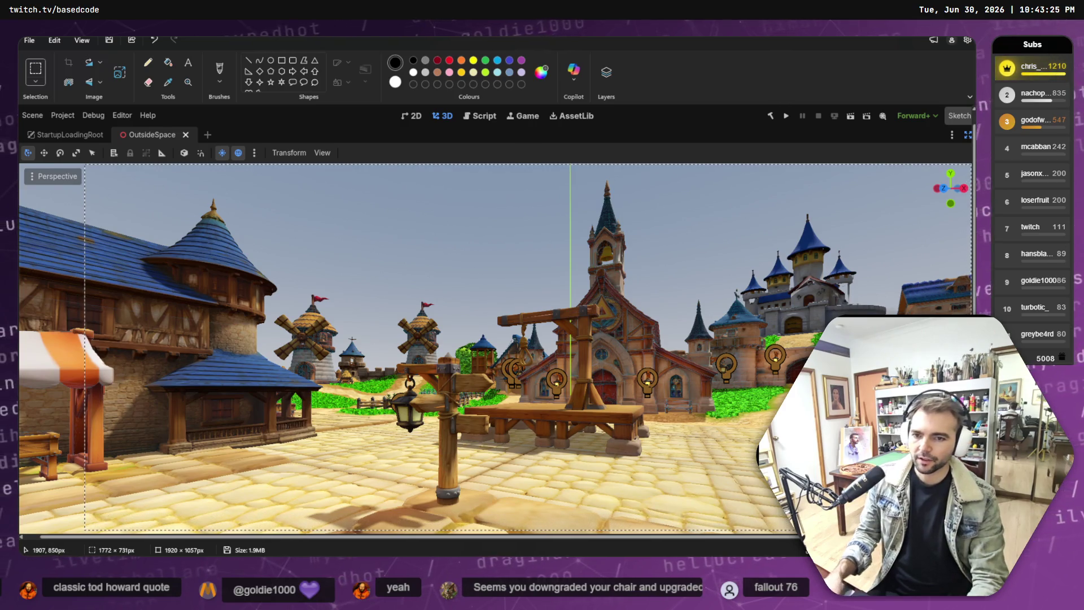
{"action": "key", "text": "alt+F4"}
{"action": "left_click", "coordinate": [497, 325]}
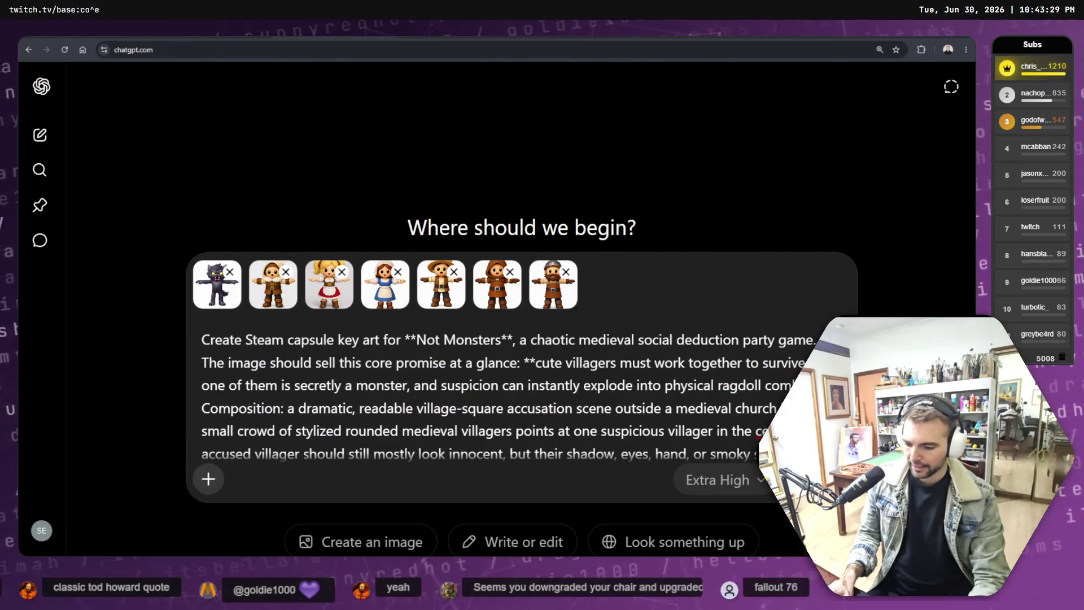
Step: Back in Godot, look through the Debug and Editor menus, then run the NotMonsters project
{"action": "key", "text": "alt+Tab"}
{"action": "left_click", "coordinate": [94, 40]}
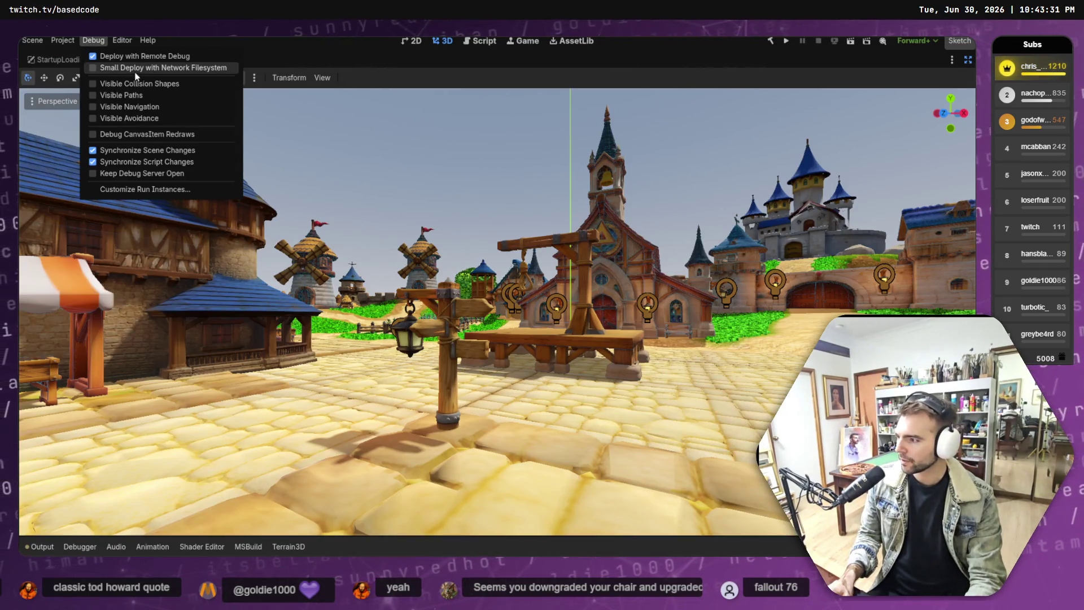
{"action": "mouse_move", "coordinate": [123, 40]}
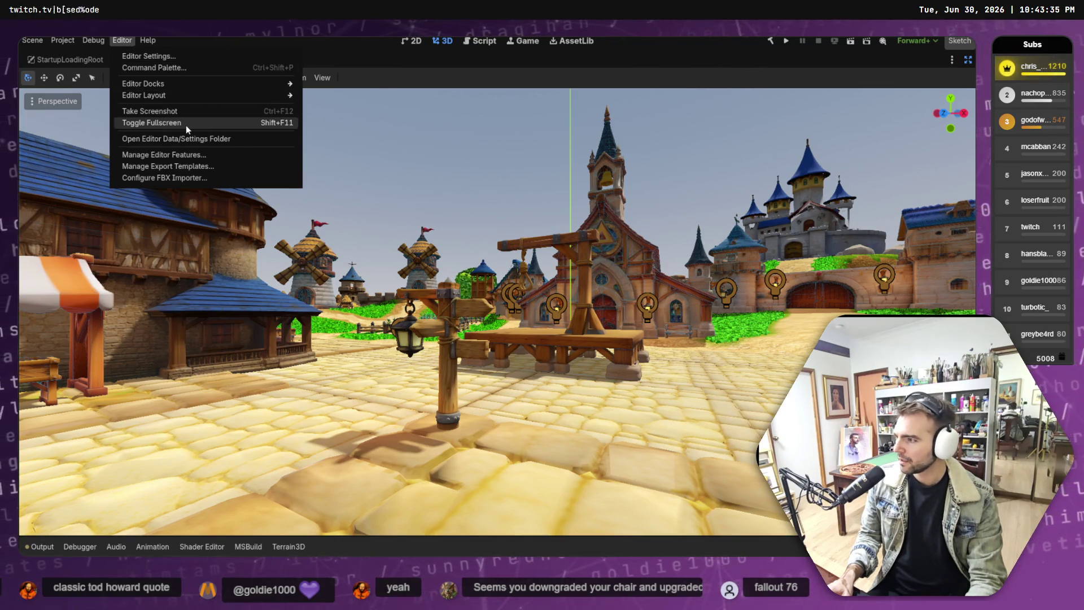
{"action": "left_click", "coordinate": [96, 76]}
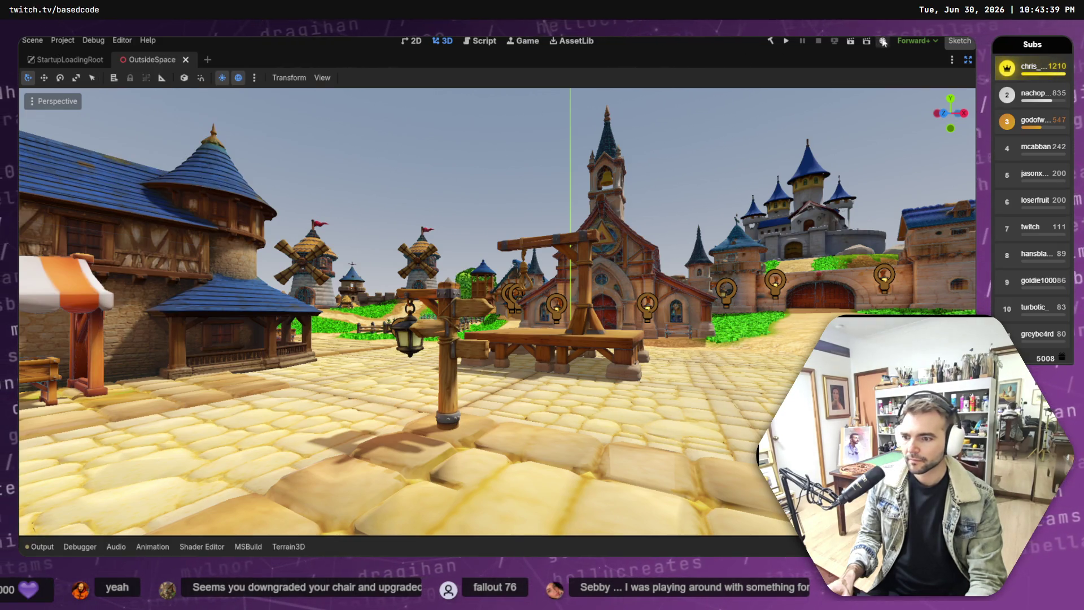
{"action": "left_click", "coordinate": [786, 43]}
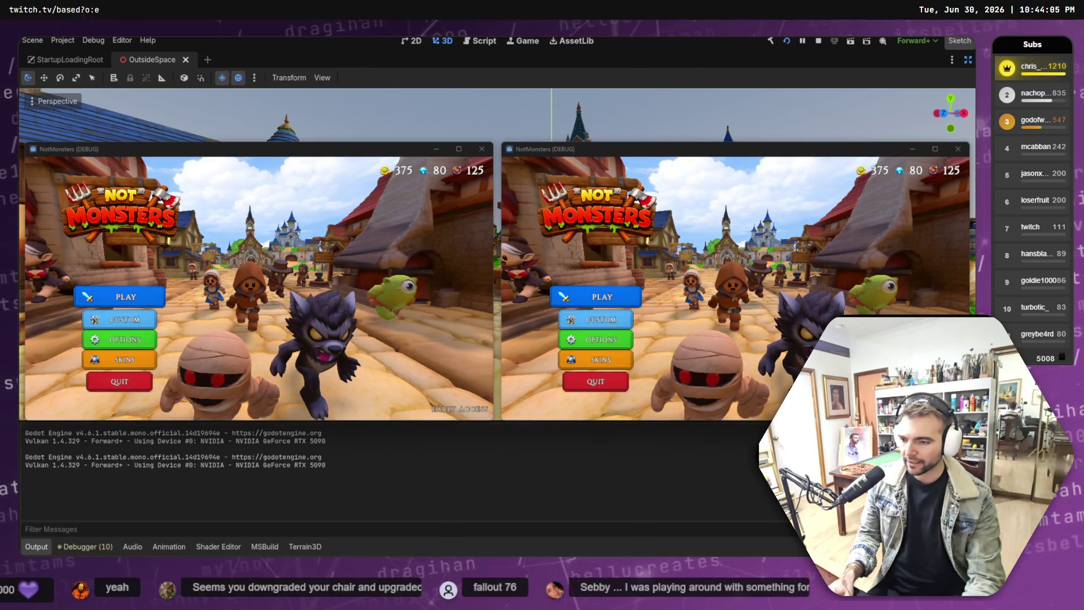
Step: In Options, lower the Music Volume slider to about 40% and go Back
{"action": "left_click", "coordinate": [600, 339]}
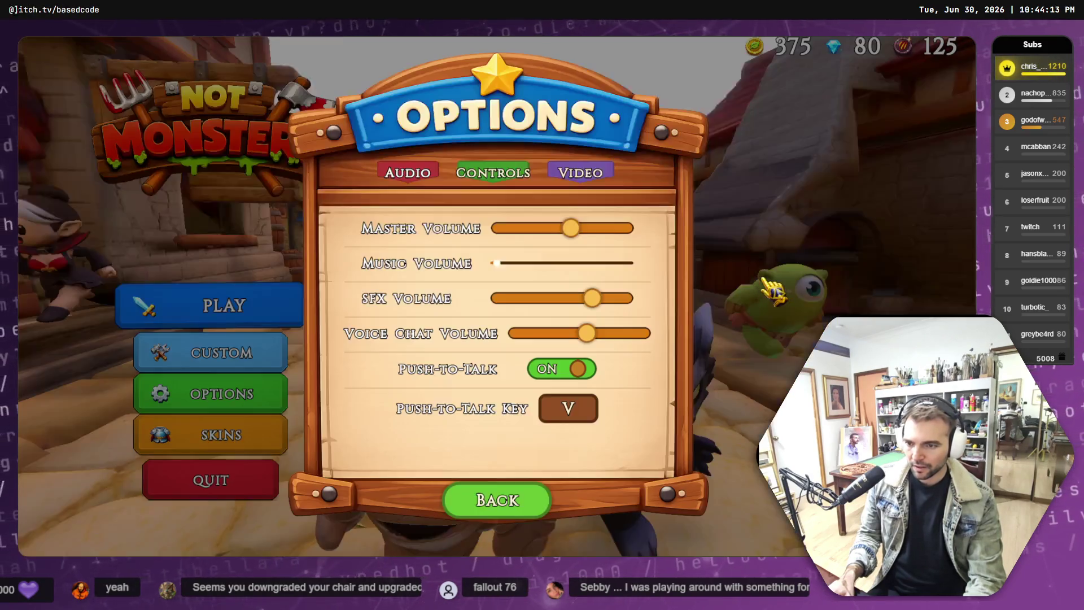
{"action": "mouse_move", "coordinate": [629, 263]}
{"action": "left_mouse_down"}
{"action": "mouse_move", "coordinate": [543, 262]}
{"action": "mouse_move", "coordinate": [552, 263]}
{"action": "left_mouse_up"}
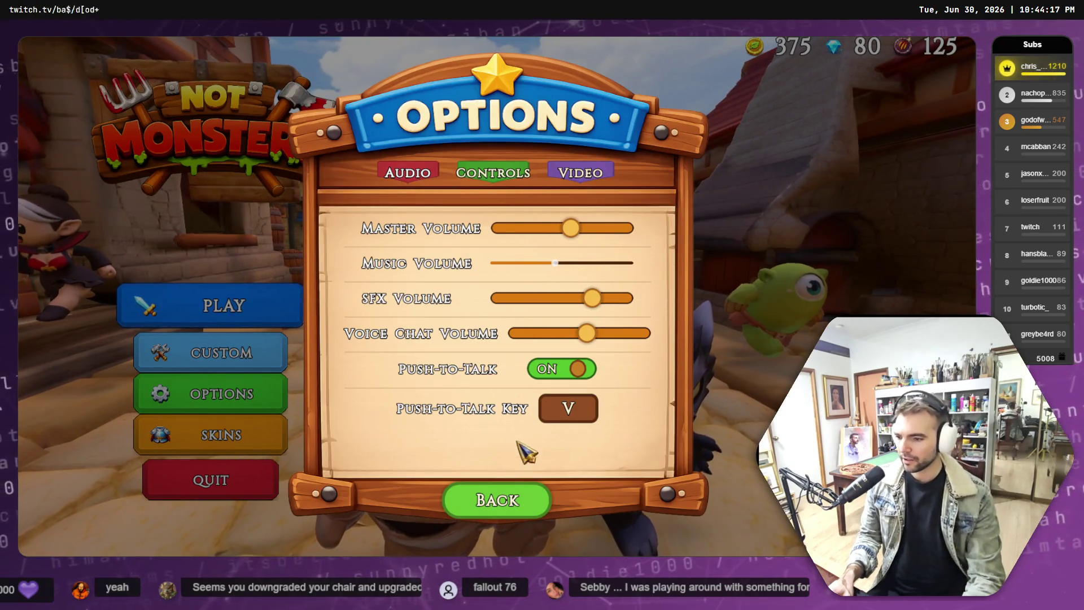
{"action": "left_click", "coordinate": [517, 505]}
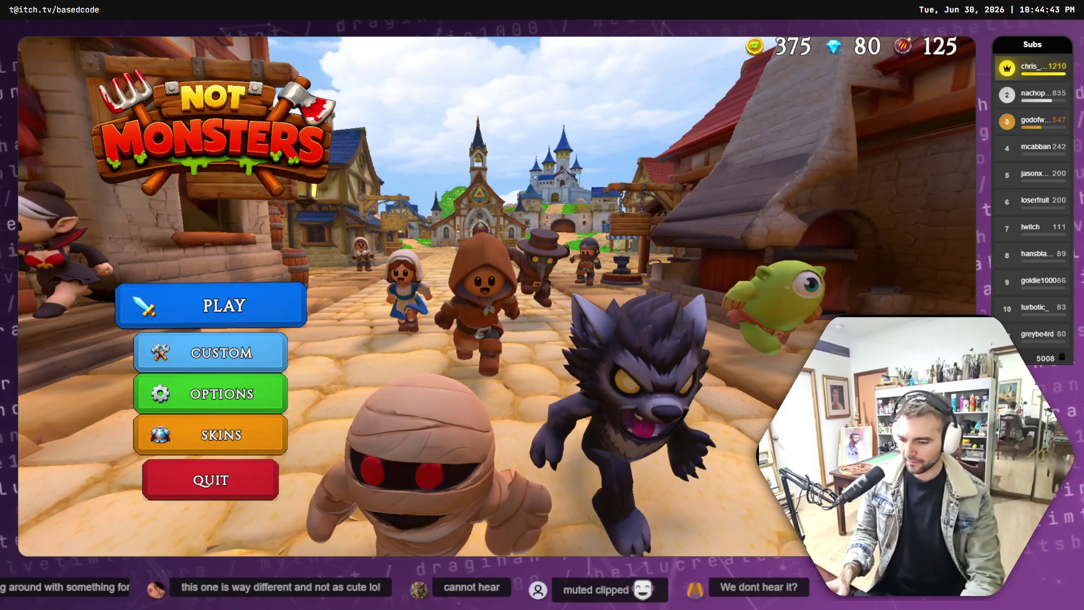
Step: Paste the captured village screenshot into Downloads as Screenshot 2026-06-30 224429.png
{"action": "key", "text": "super+e"}
{"action": "left_click", "coordinate": [547, 226]}
{"action": "left_click", "coordinate": [748, 309]}
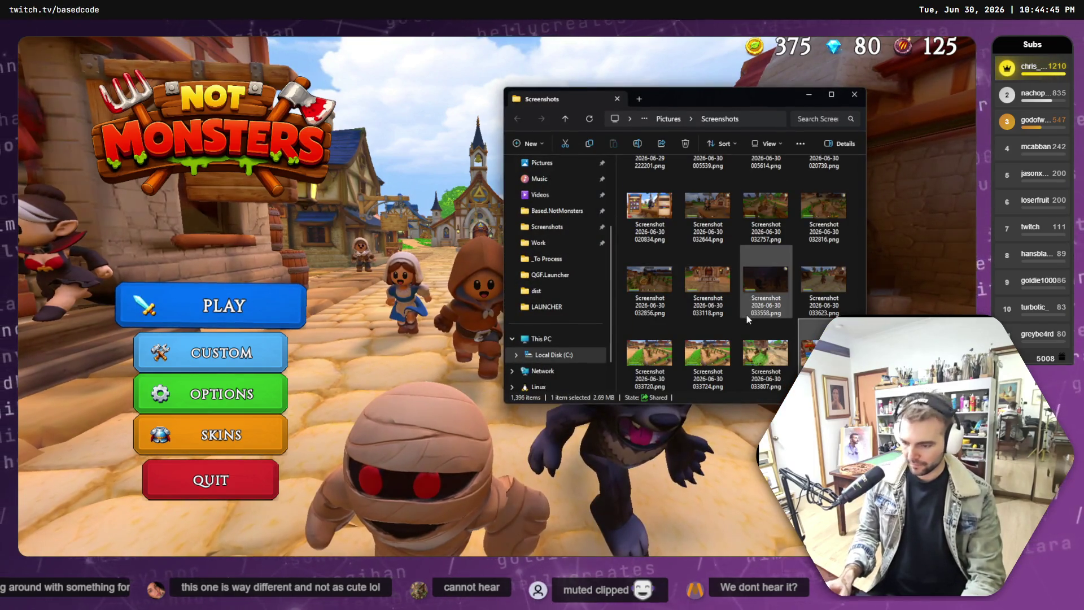
{"action": "scroll", "coordinate": [550, 192], "scroll_direction": "up", "scroll_amount": 3}
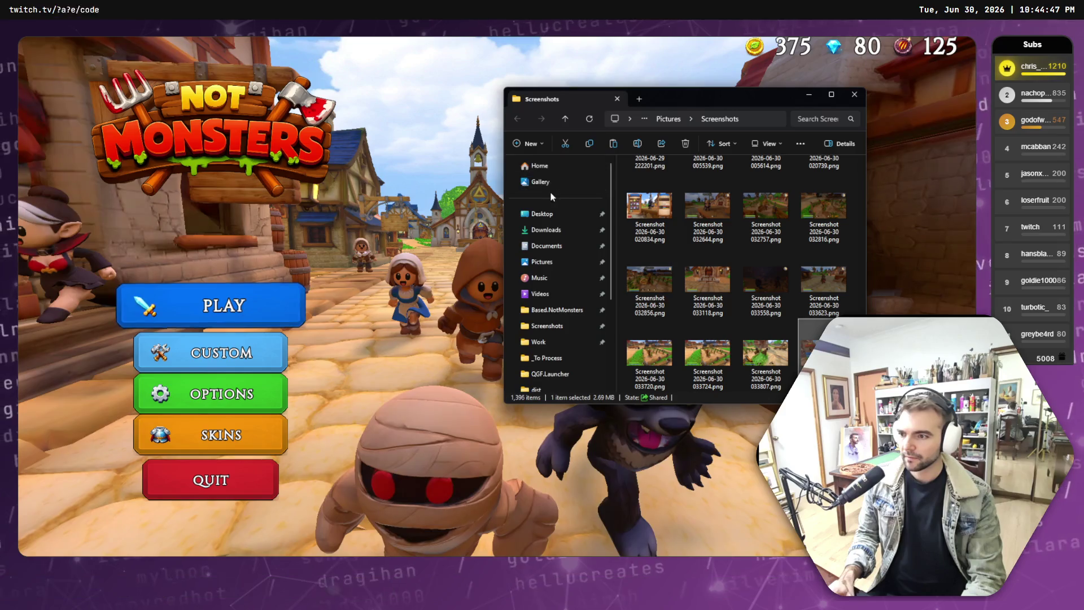
{"action": "left_click", "coordinate": [541, 214]}
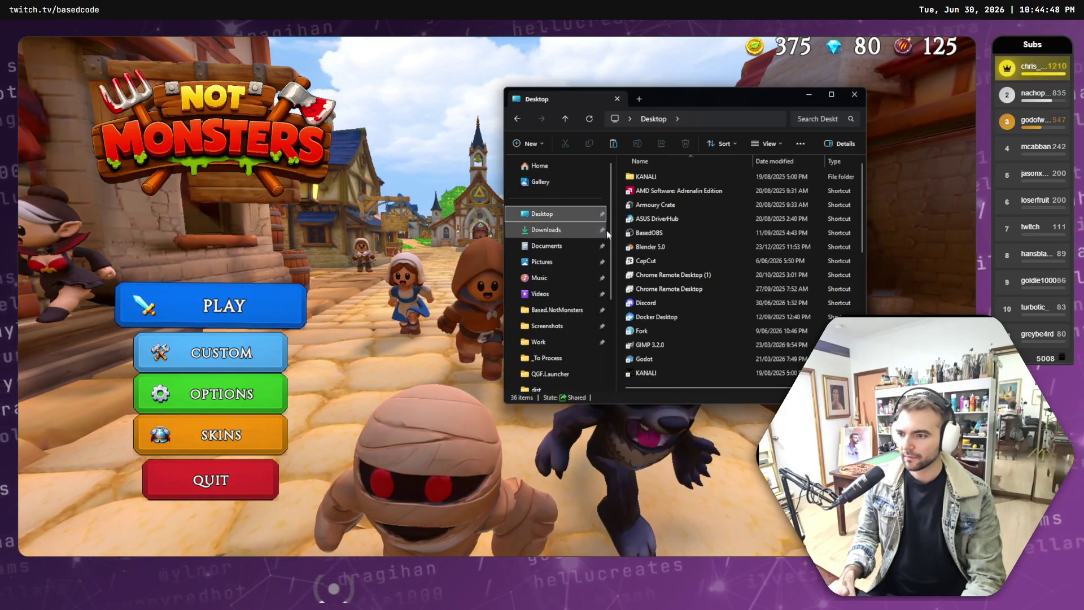
{"action": "left_click", "coordinate": [546, 229]}
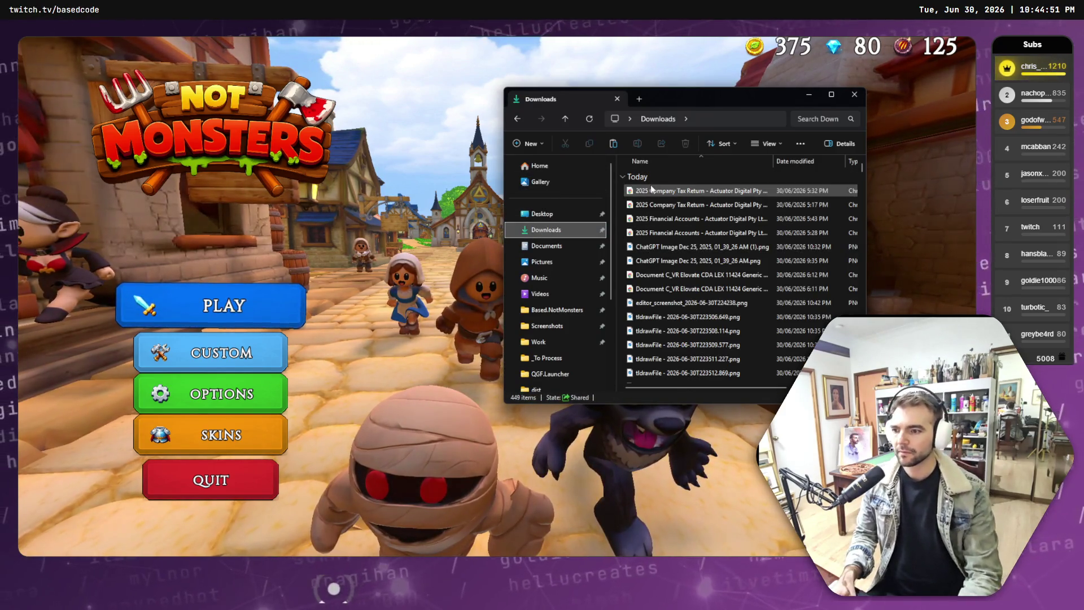
{"action": "key", "text": "ctrl+v"}
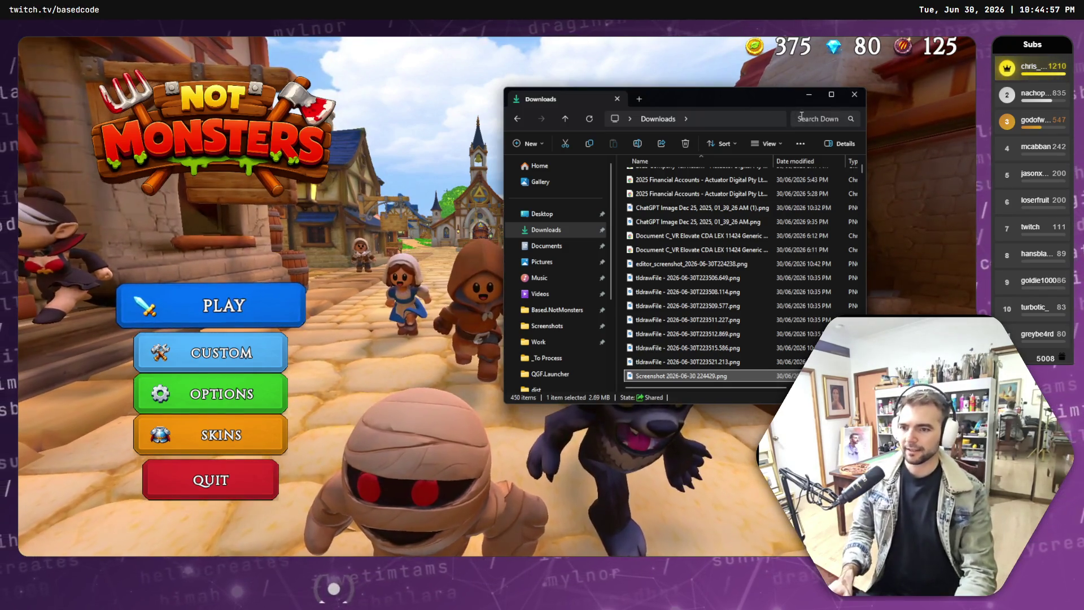
Step: Close File Explorer, take the game out of fullscreen, and return to ChatGPT
{"action": "left_click", "coordinate": [683, 61]}
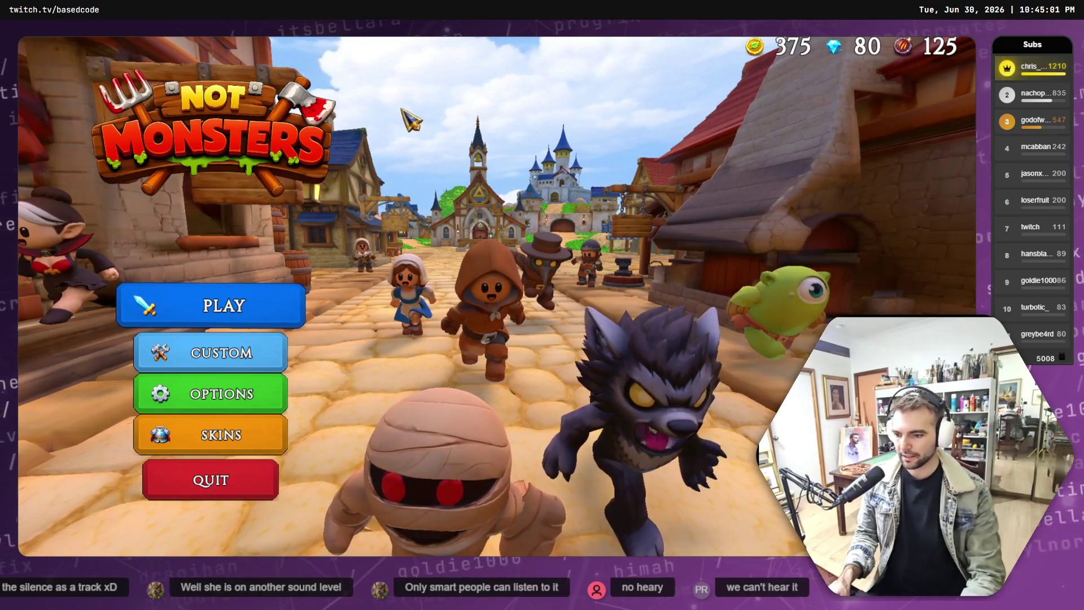
{"action": "key", "text": "F11"}
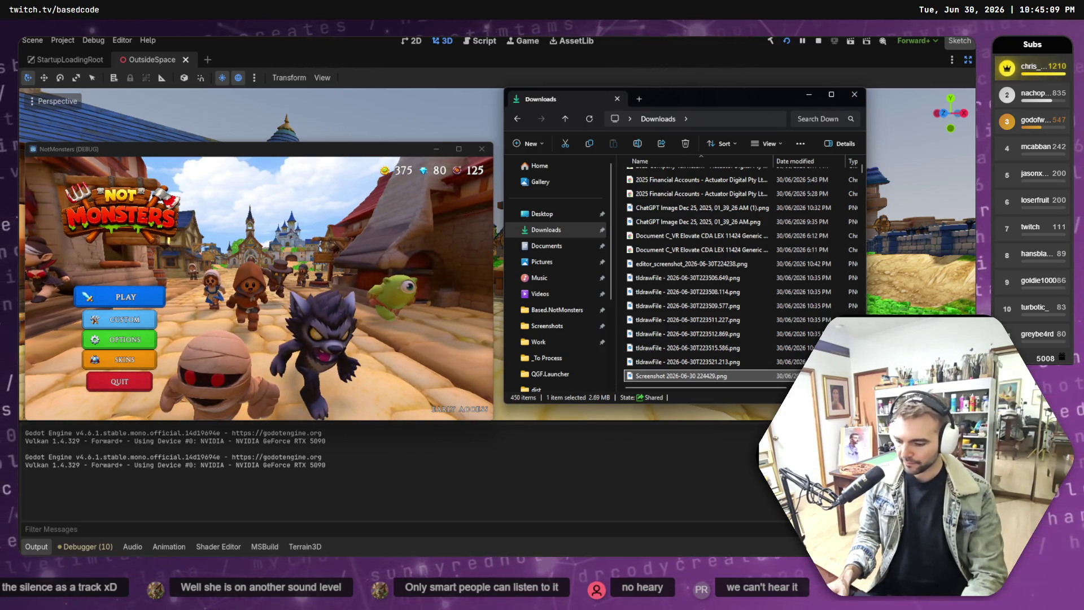
{"action": "key", "text": "alt+Tab"}
Step: Attach Screenshot 2026-06-30 224429.png from Downloads to the key-art prompt via Add photos & files
{"action": "left_click", "coordinate": [209, 478]}
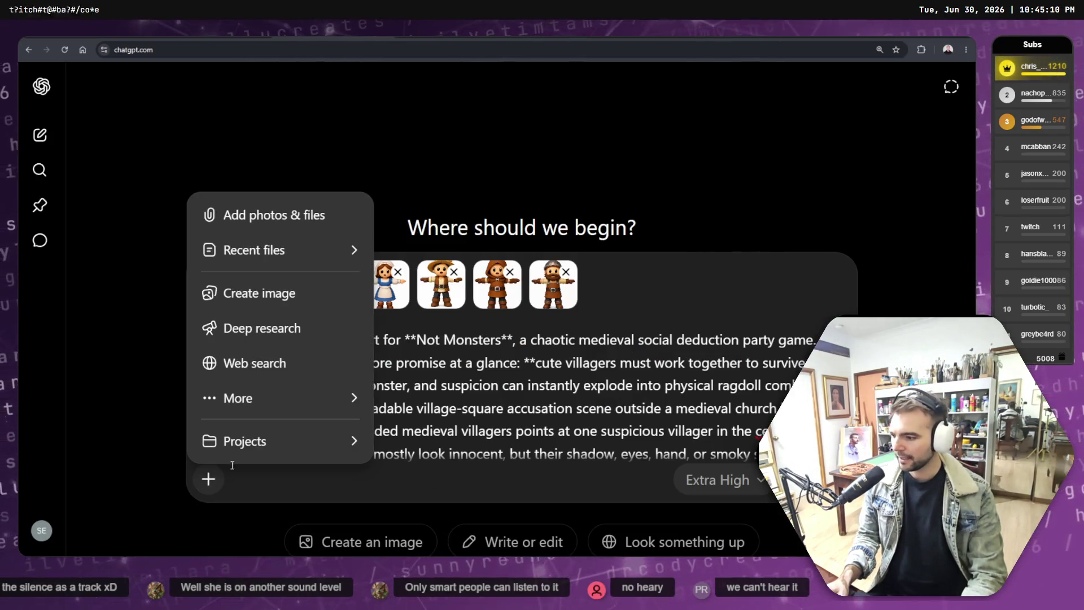
{"action": "left_click", "coordinate": [256, 214]}
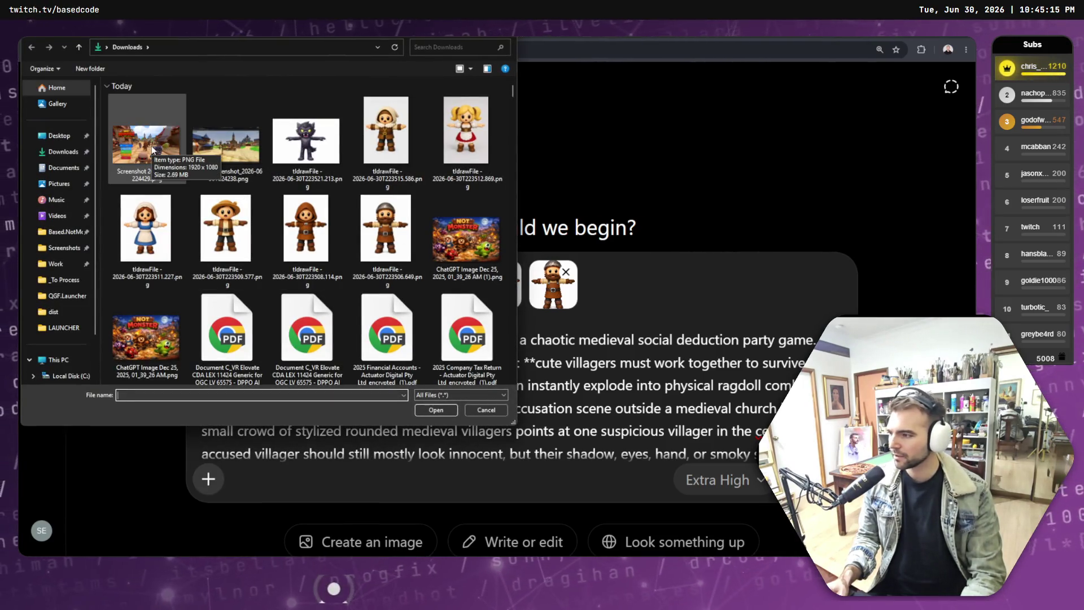
{"action": "left_click", "coordinate": [153, 148]}
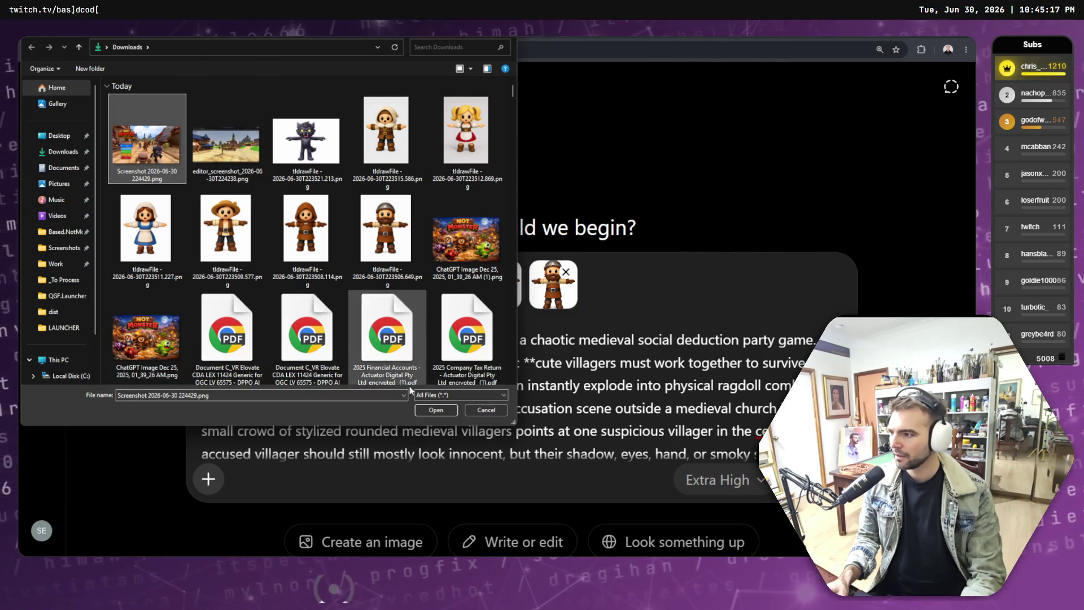
{"action": "left_click", "coordinate": [433, 411]}
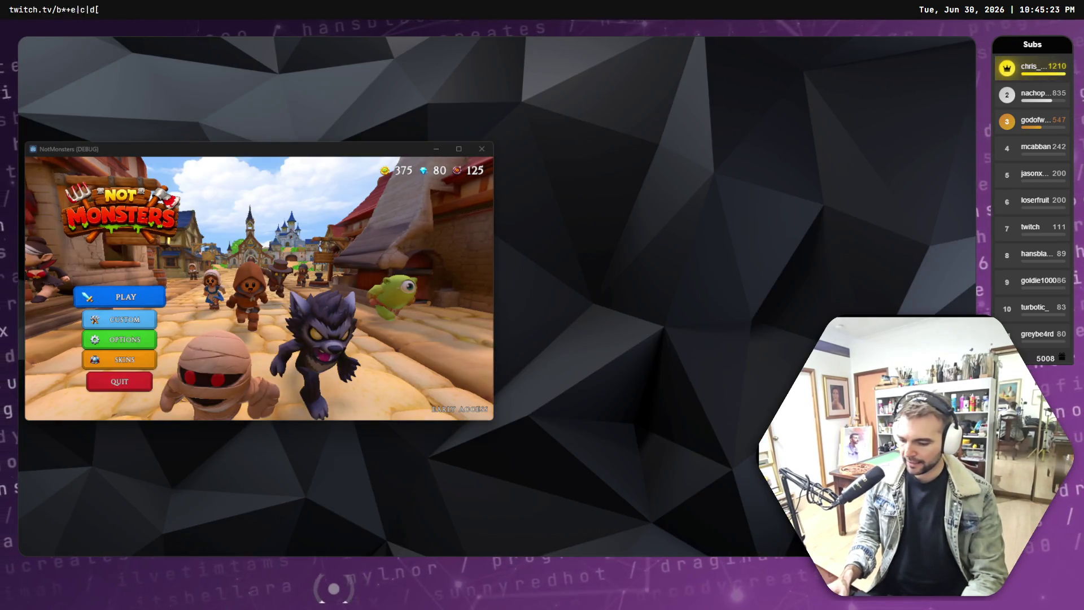
Step: Switch to Godot and run the project again to open a second game window
{"action": "key", "text": "alt+Tab"}
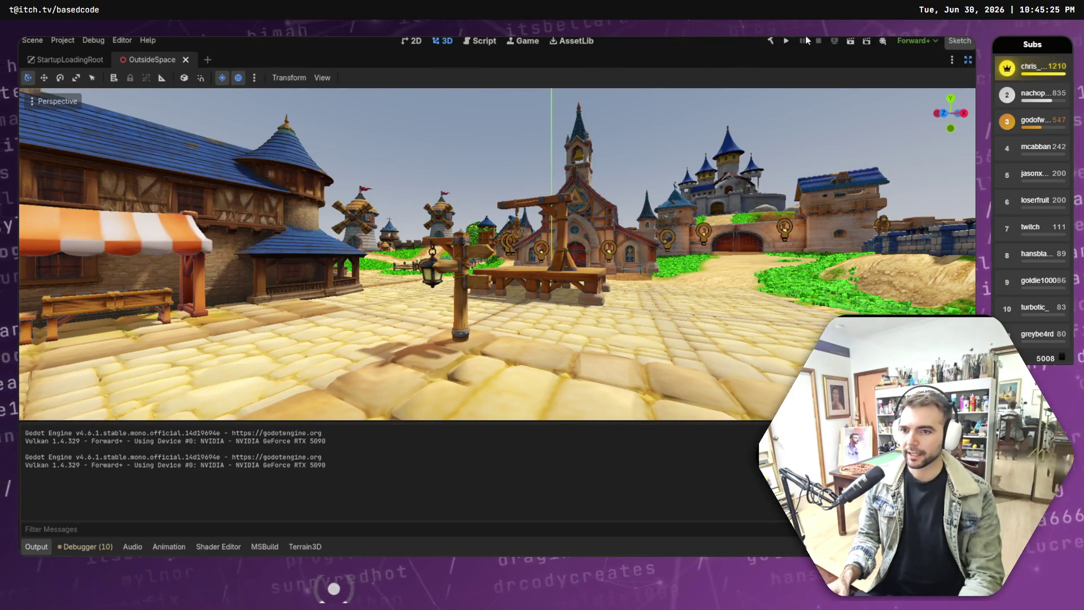
{"action": "left_click", "coordinate": [787, 43]}
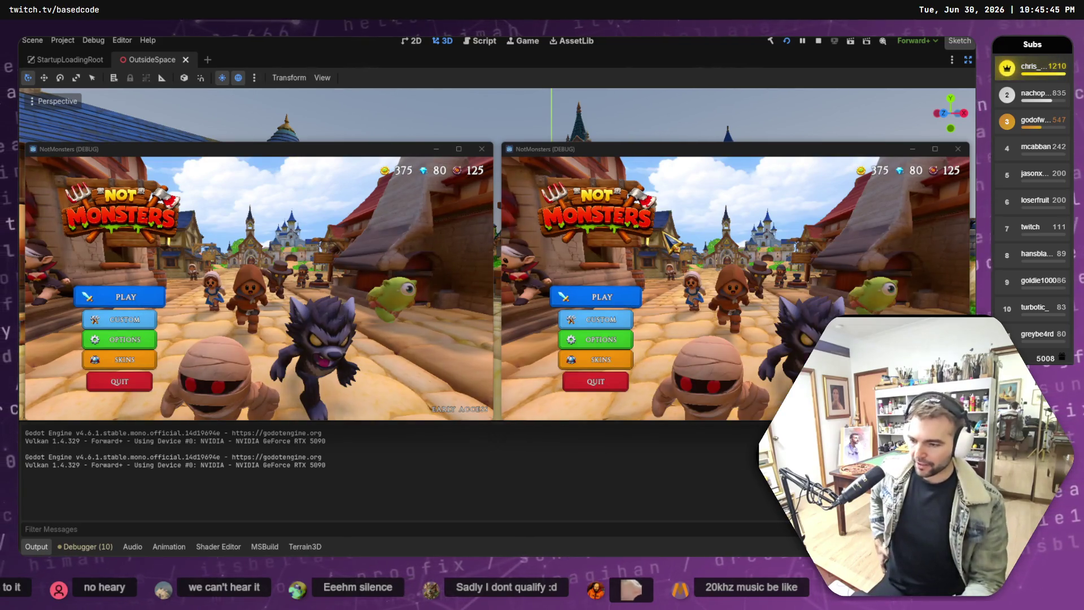
Step: In Options, drag the Music Volume slider to zero and go back to the main menu
{"action": "left_click", "coordinate": [629, 336]}
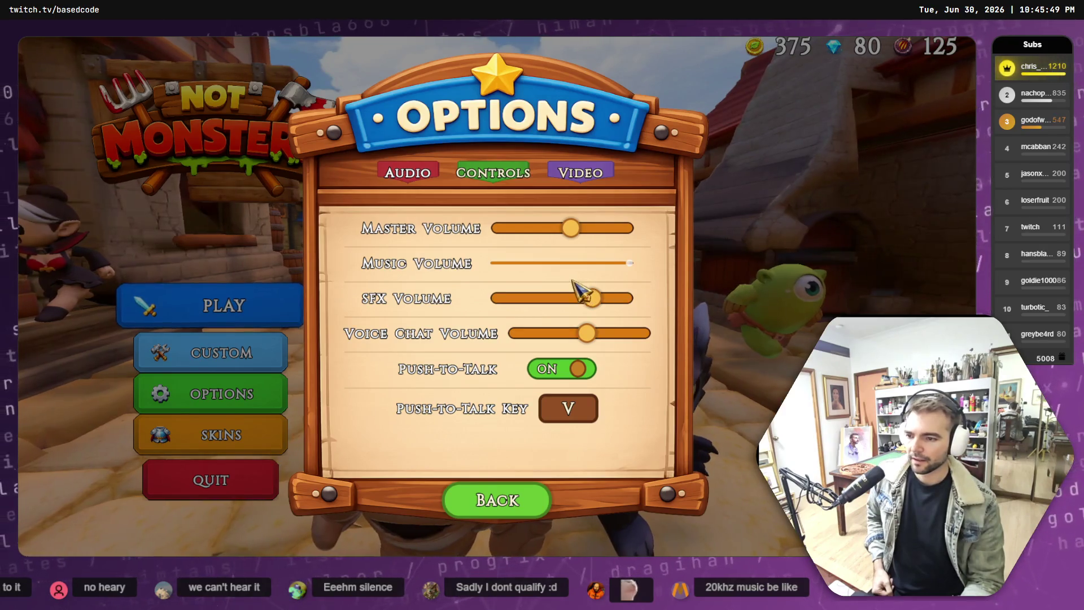
{"action": "left_click_drag", "start_coordinate": [561, 264], "coordinate": [425, 276]}
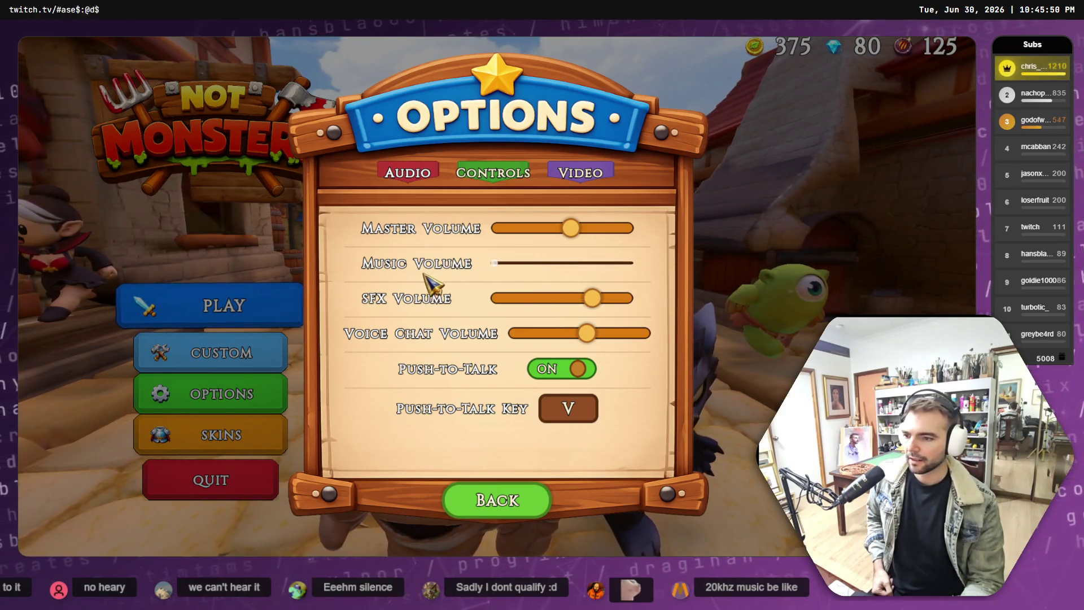
{"action": "left_click", "coordinate": [498, 508]}
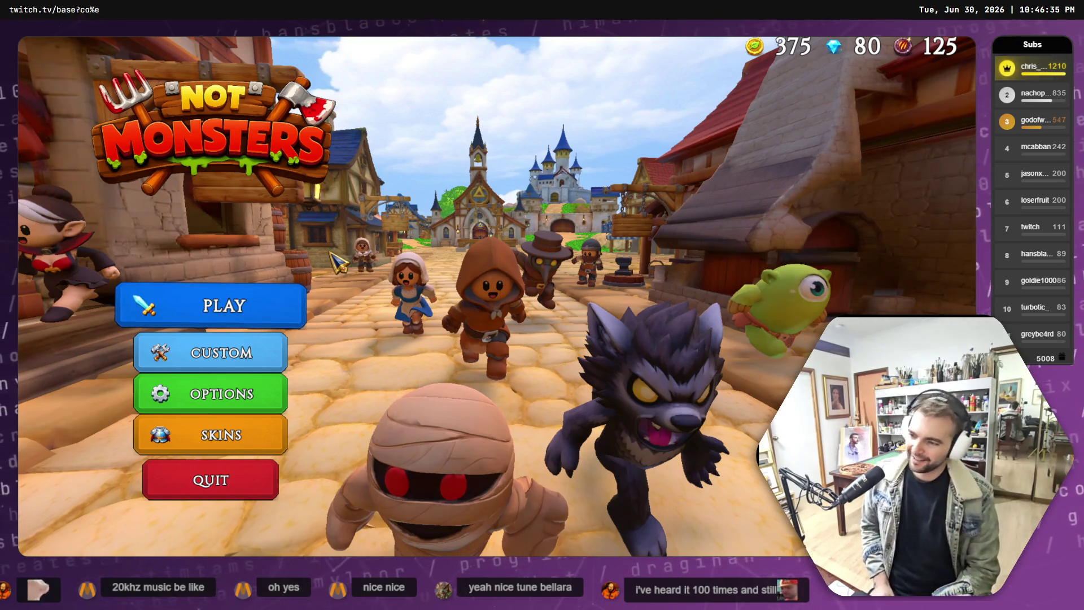
Step: Host and create an online game room sized for 4 players
{"action": "left_click", "coordinate": [265, 308]}
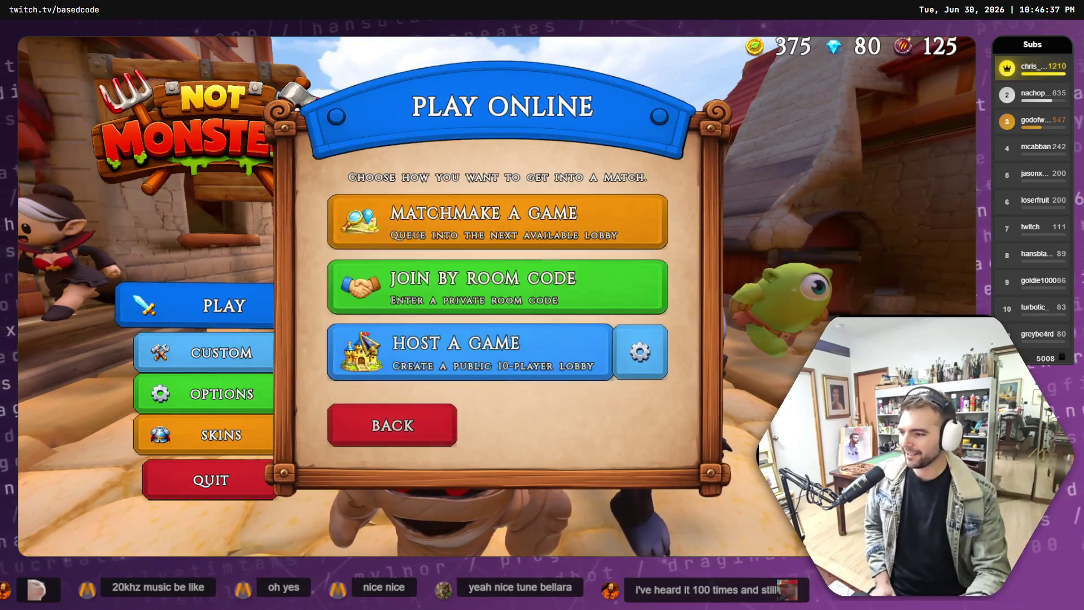
{"action": "left_click", "coordinate": [462, 339]}
{"action": "left_click_drag", "start_coordinate": [490, 353], "coordinate": [315, 352]}
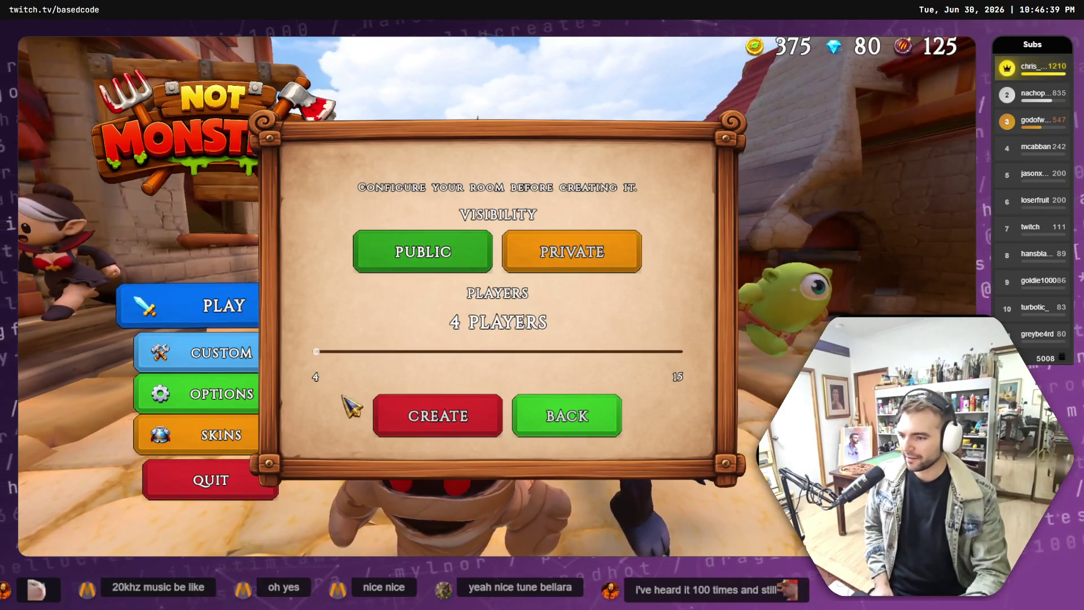
{"action": "left_click", "coordinate": [479, 421]}
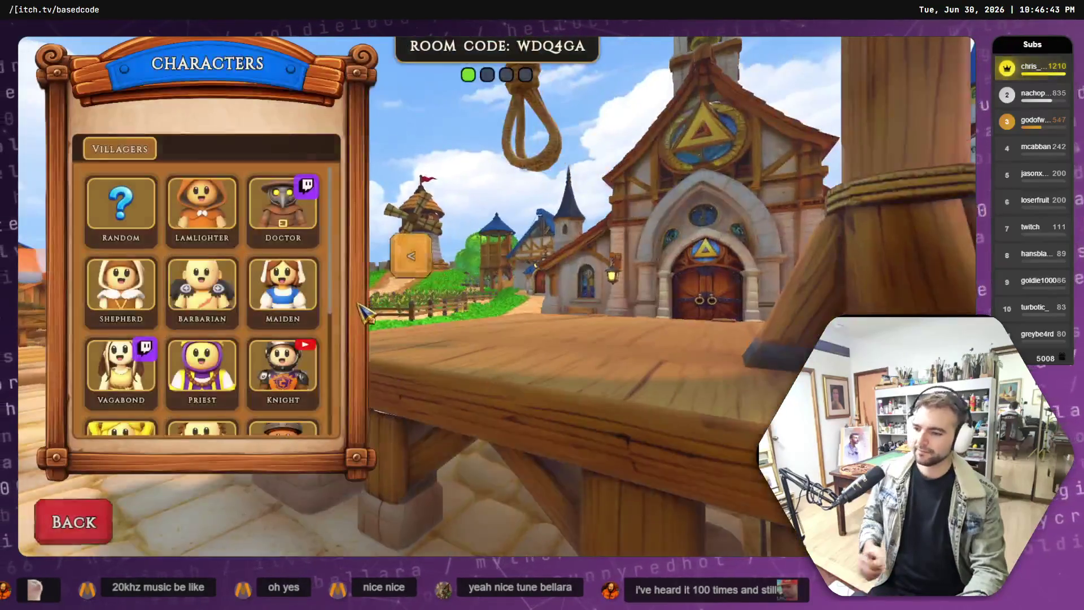
Step: Select the Lamlighter villager as the character, then pause the game
{"action": "left_click", "coordinate": [201, 209]}
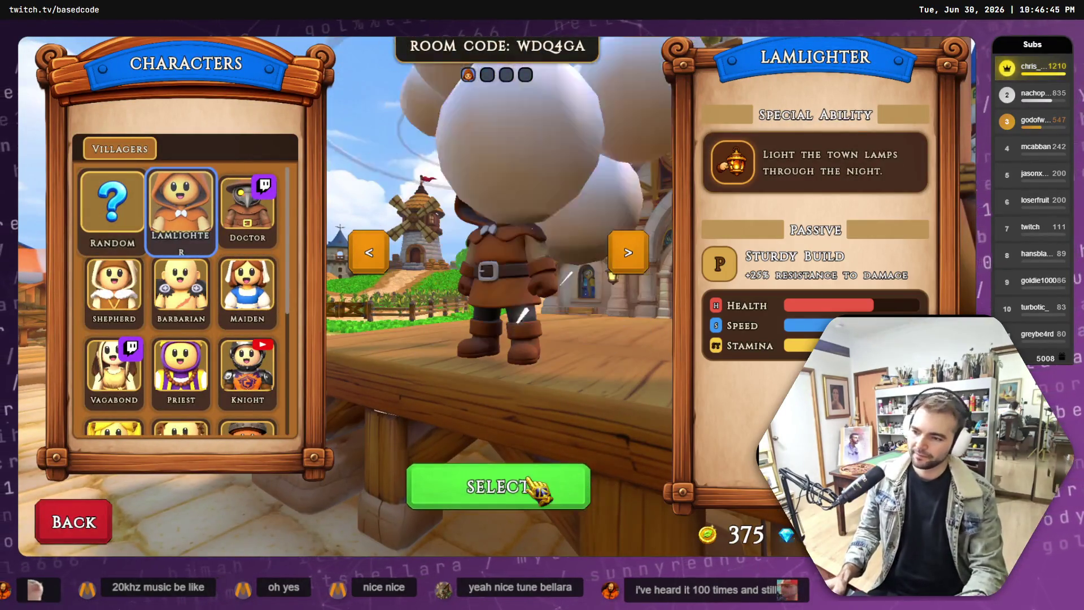
{"action": "left_click", "coordinate": [522, 486]}
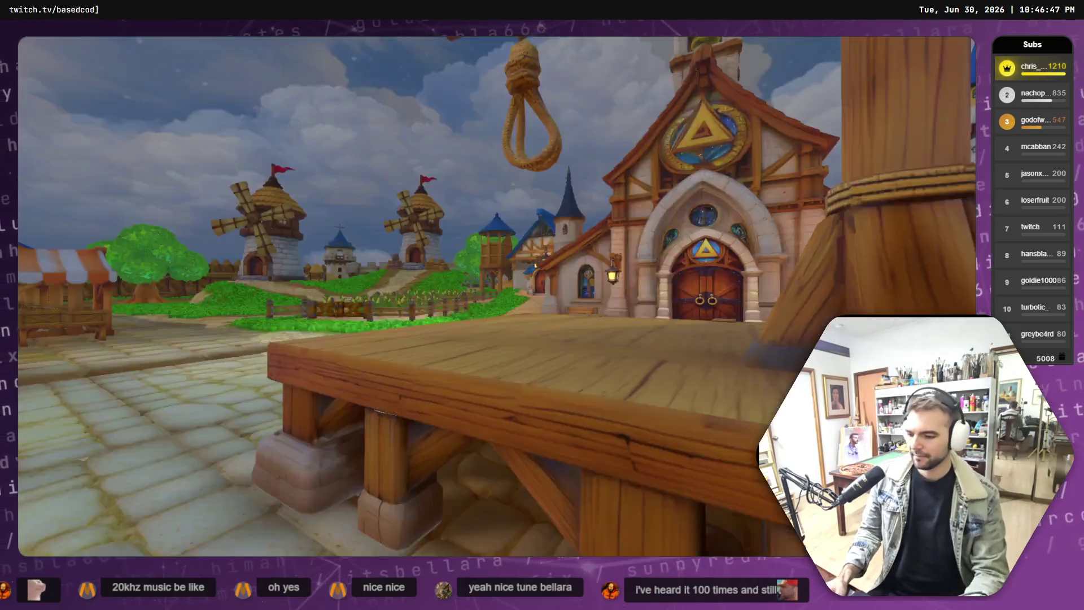
{"action": "key", "text": "Escape"}
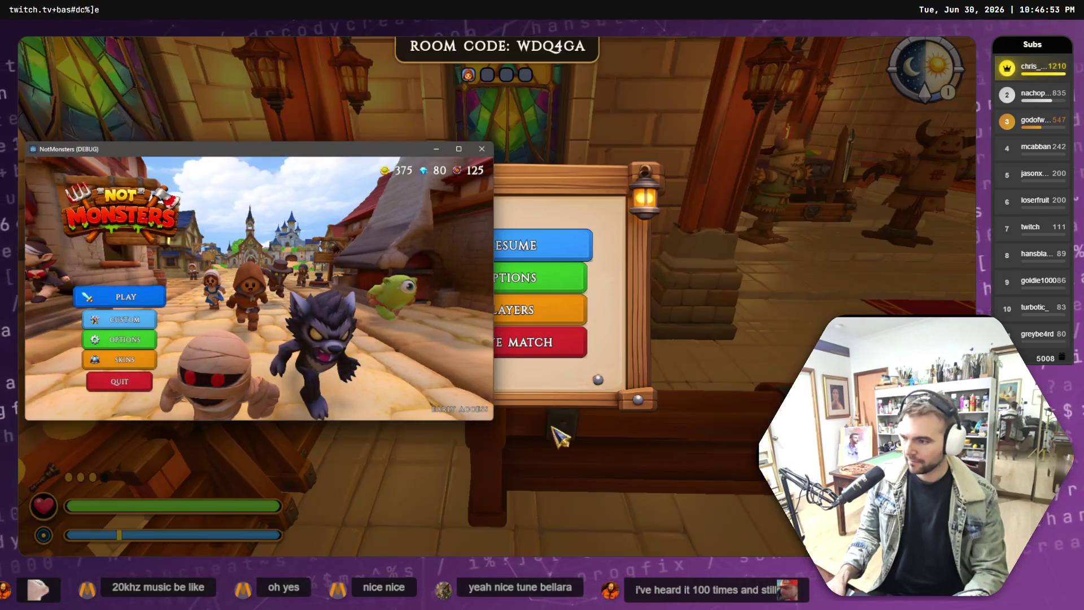
Step: In the second window, join the match, preview Vagabond, Knight and King, then select the Farmer
{"action": "left_click", "coordinate": [127, 297]}
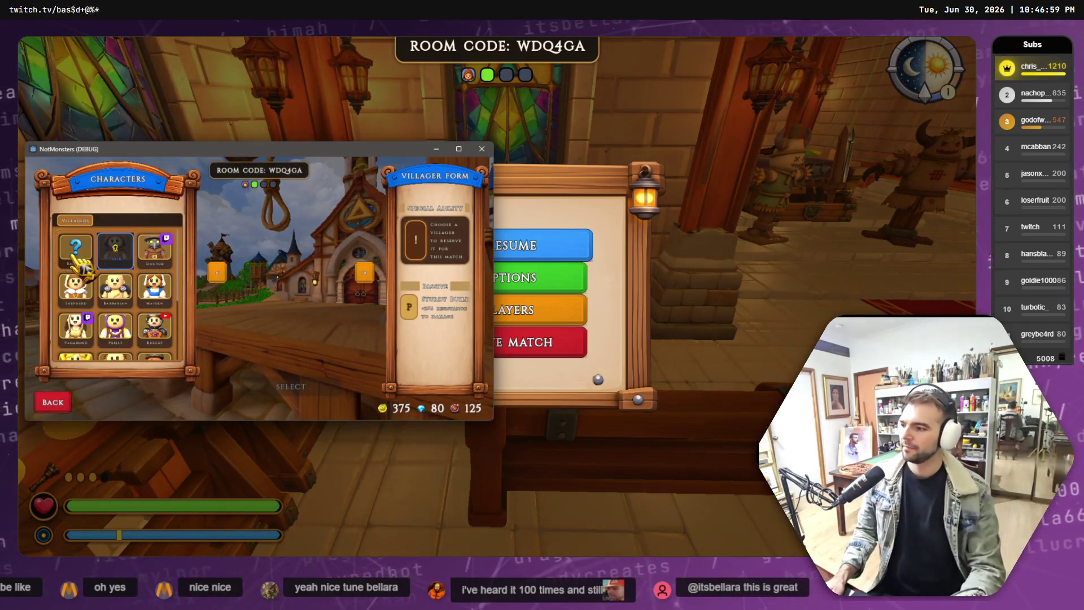
{"action": "left_click", "coordinate": [75, 326]}
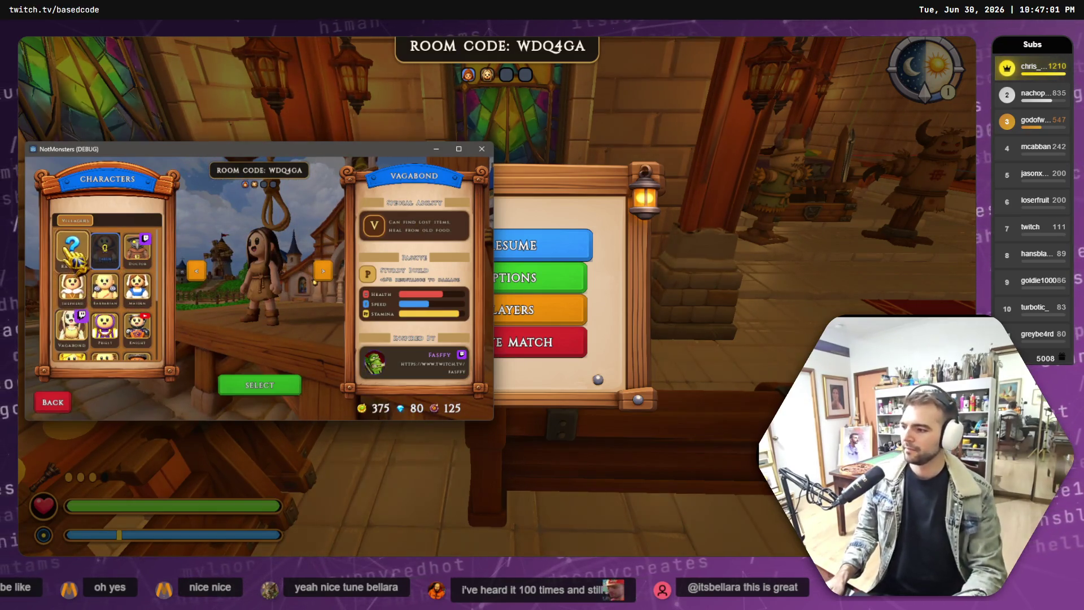
{"action": "left_click", "coordinate": [137, 327]}
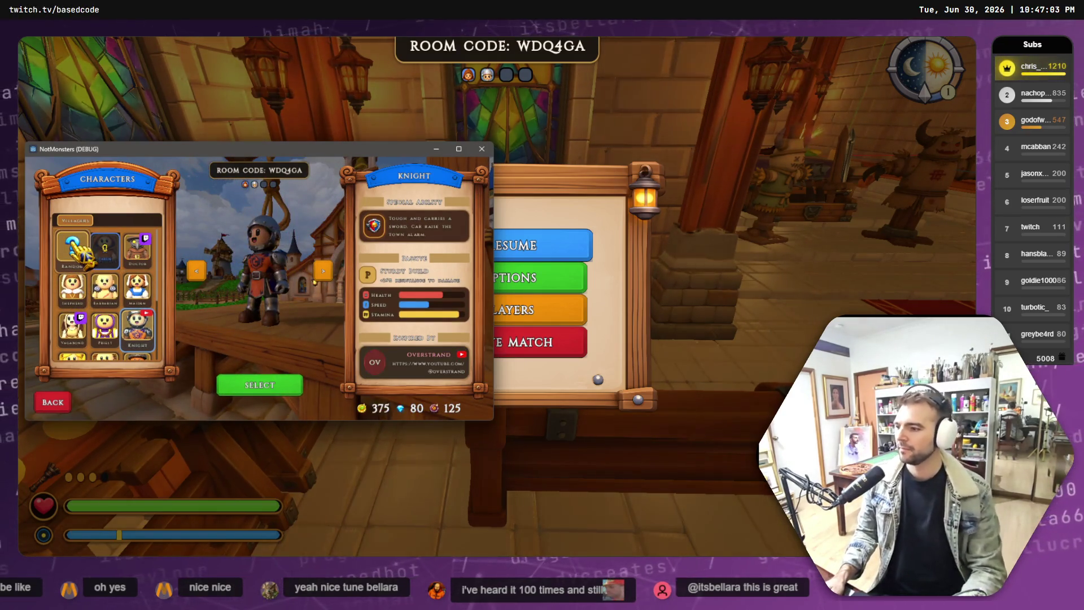
{"action": "left_click", "coordinate": [315, 278]}
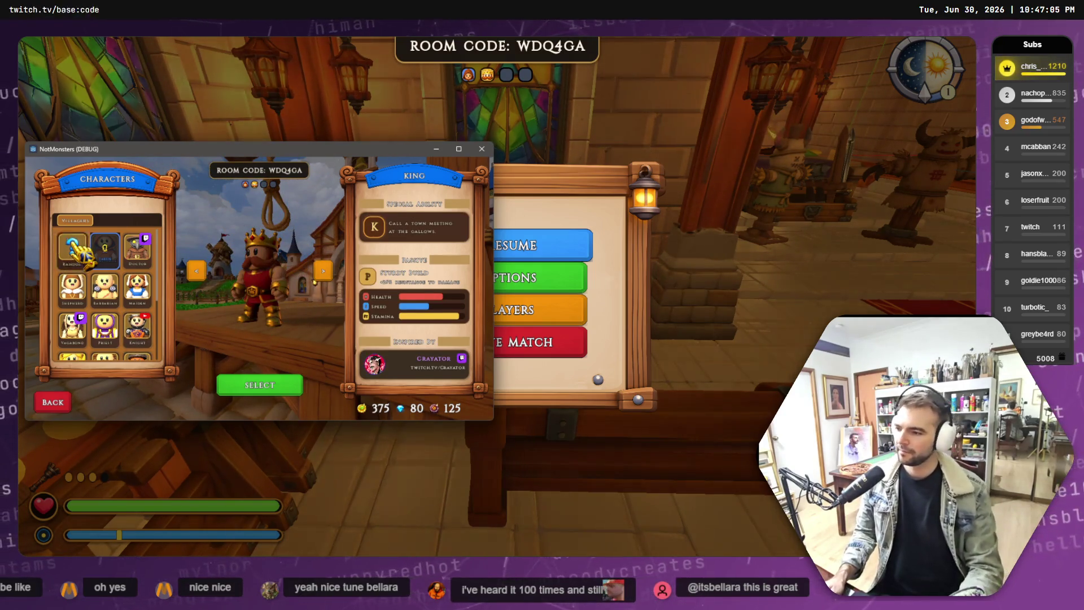
{"action": "left_click", "coordinate": [315, 281]}
{"action": "left_click", "coordinate": [86, 261]}
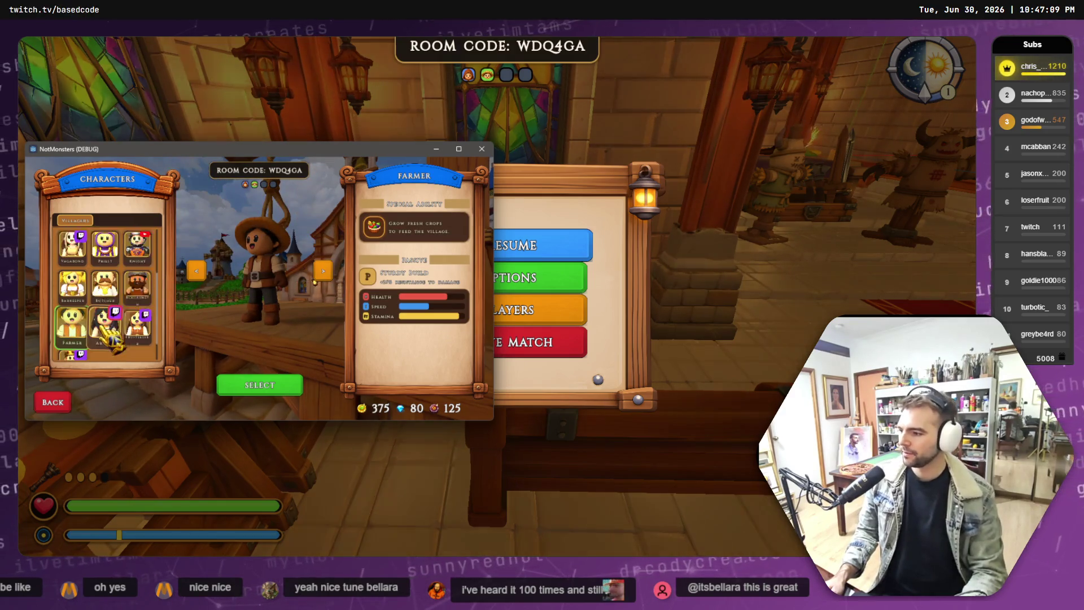
{"action": "left_click", "coordinate": [279, 386]}
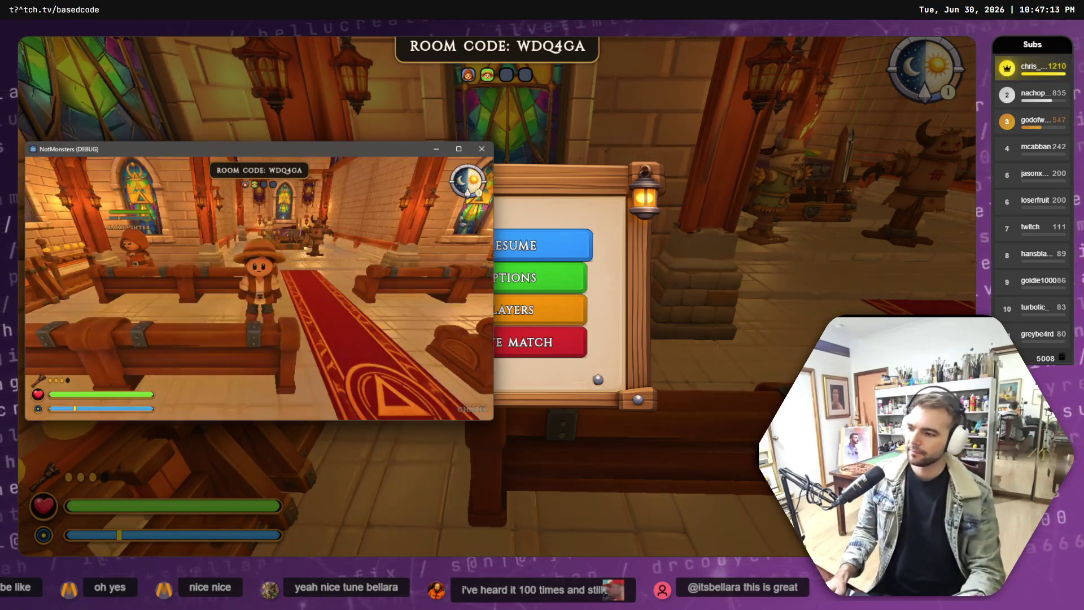
Step: Walk the Farmer out of the chapel door and across the wooden platform toward the street
{"action": "key", "text": "s"}
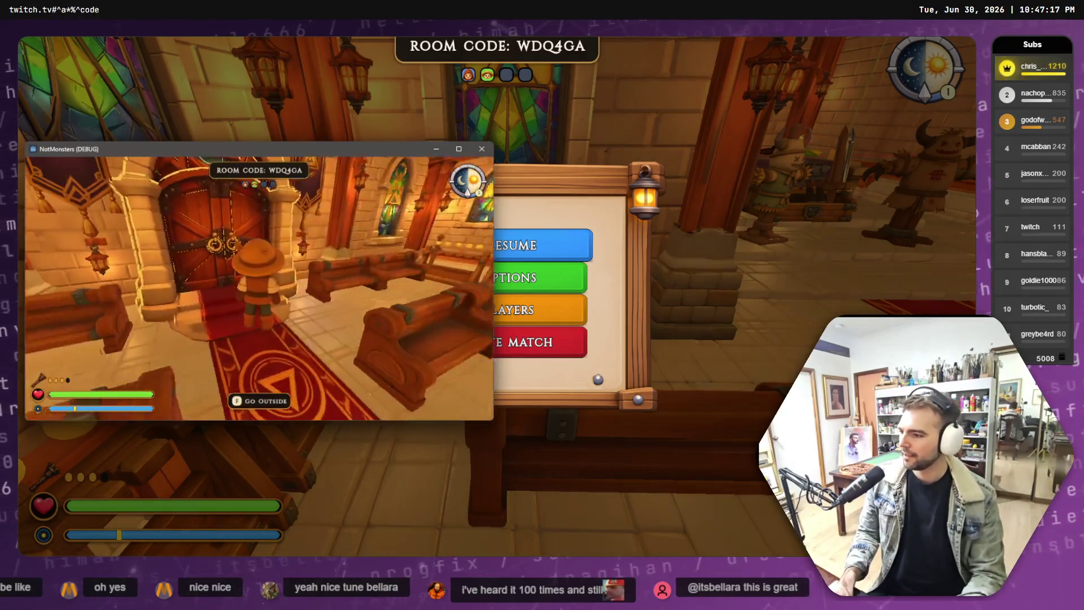
{"action": "key", "text": "f"}
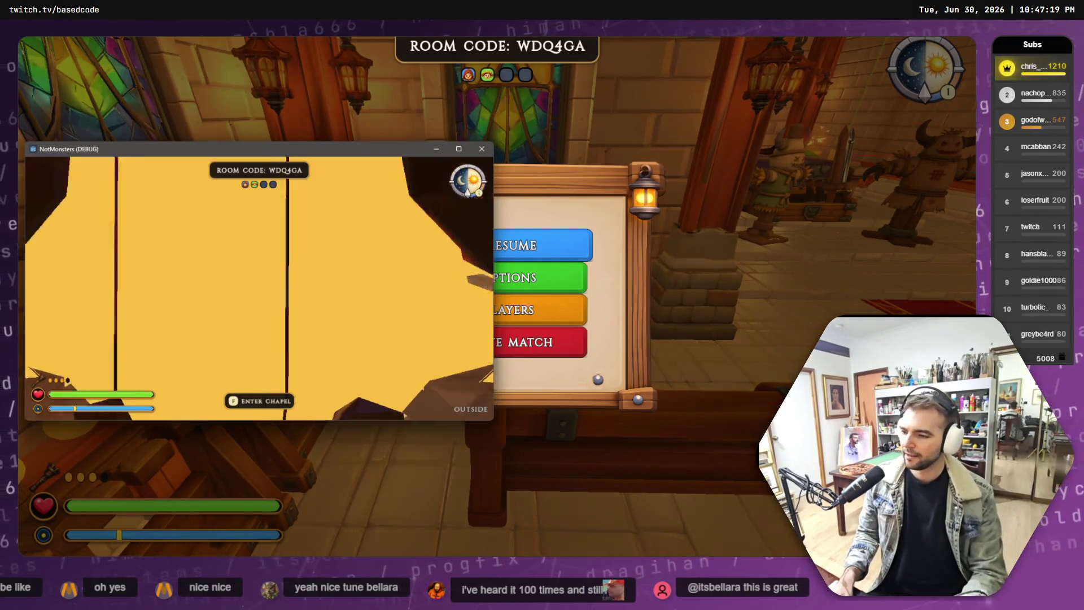
{"action": "key", "text": "w"}
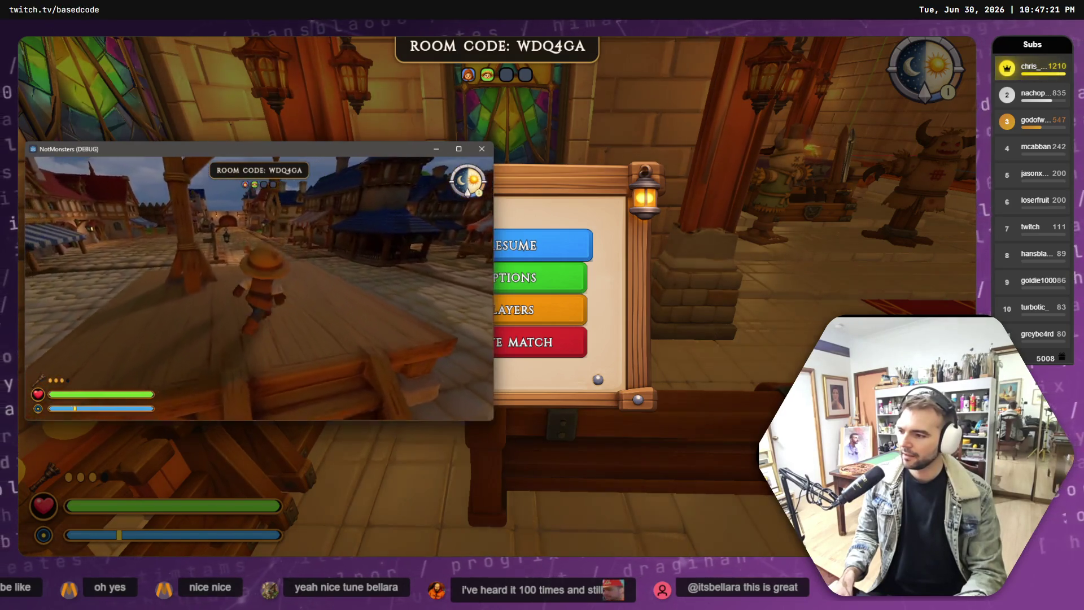
{"action": "key", "text": "w"}
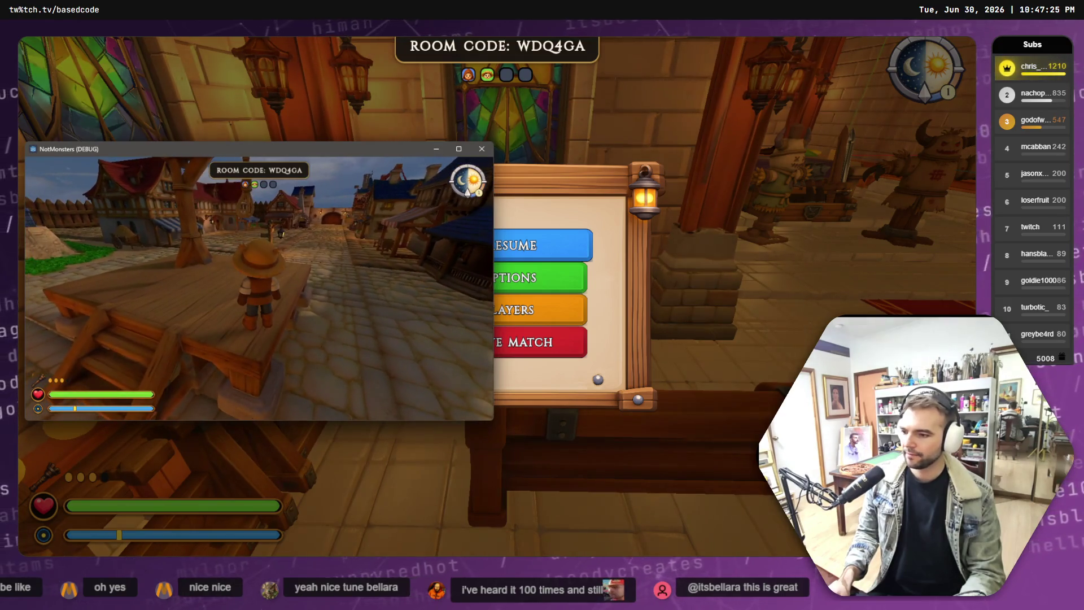
Step: Pause the debug game window, then close the main game's pause menu to resume play
{"action": "key", "text": "alt+Tab"}
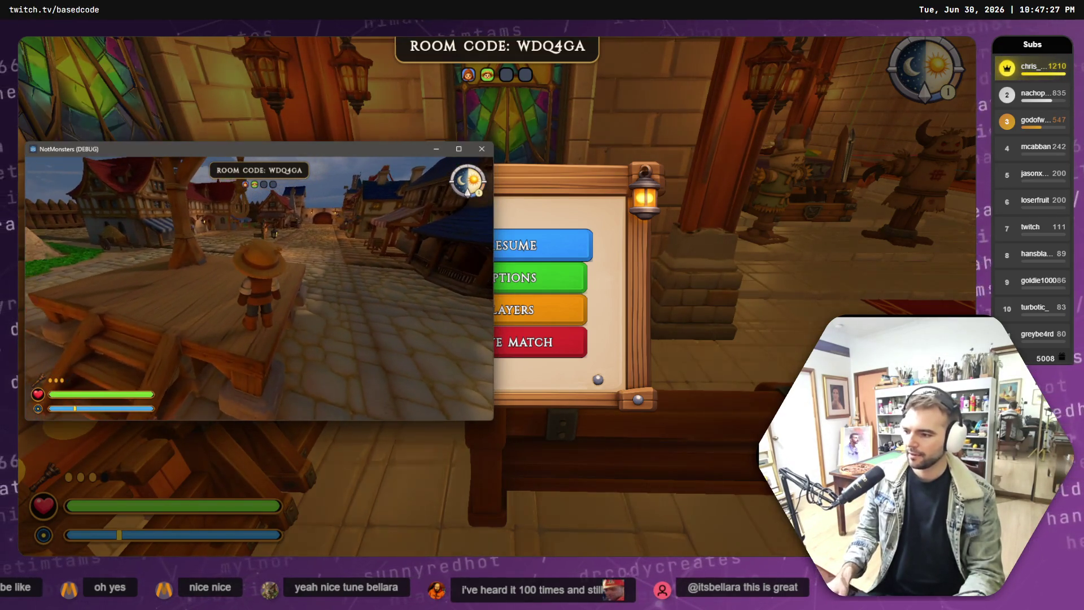
{"action": "key", "text": "Escape"}
{"action": "key", "text": "alt+Tab"}
{"action": "key", "text": "Escape"}
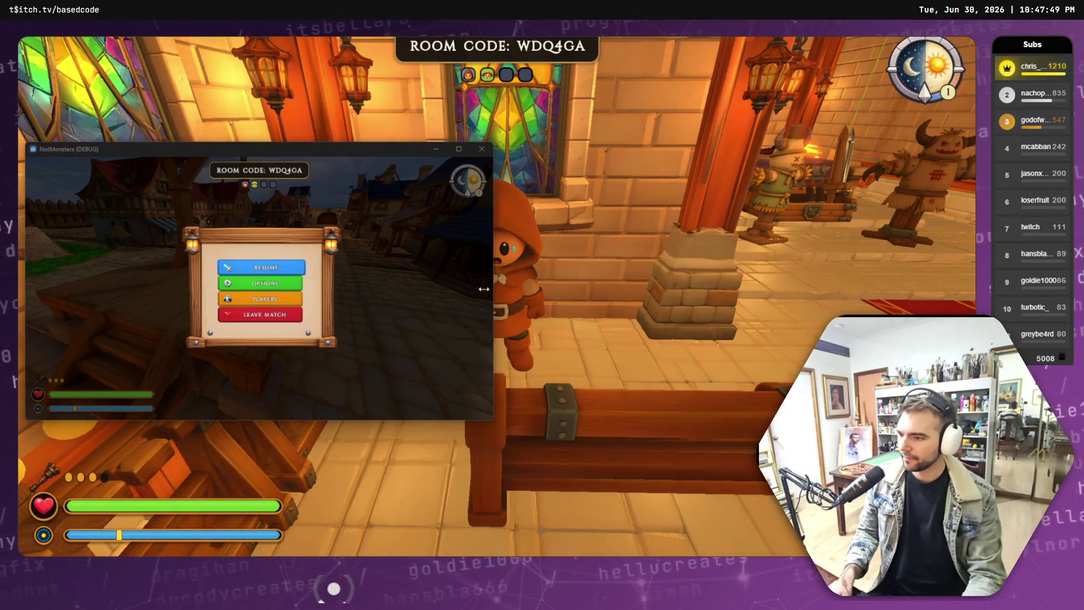
Step: Resume the debug game, walk its character onto the platform facing the village, and pause again
{"action": "left_click", "coordinate": [303, 273]}
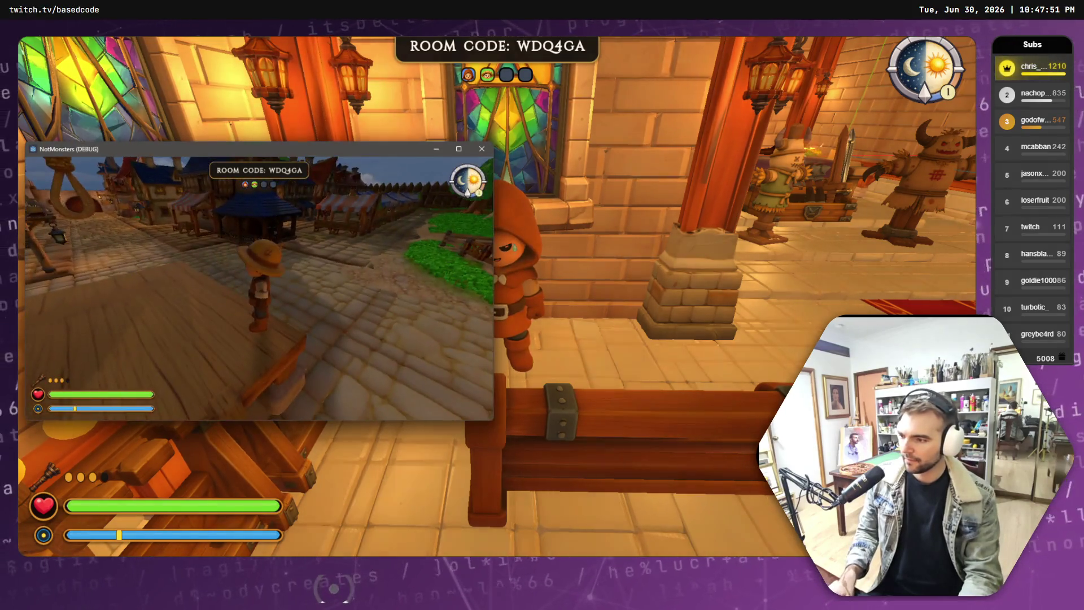
{"action": "key", "text": "w"}
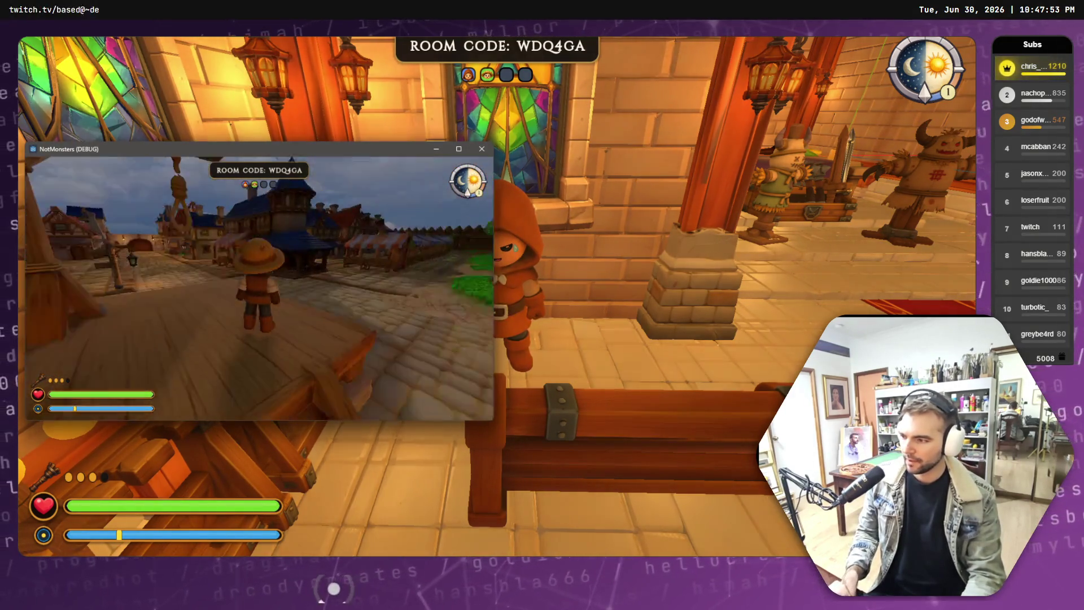
{"action": "key", "text": "w"}
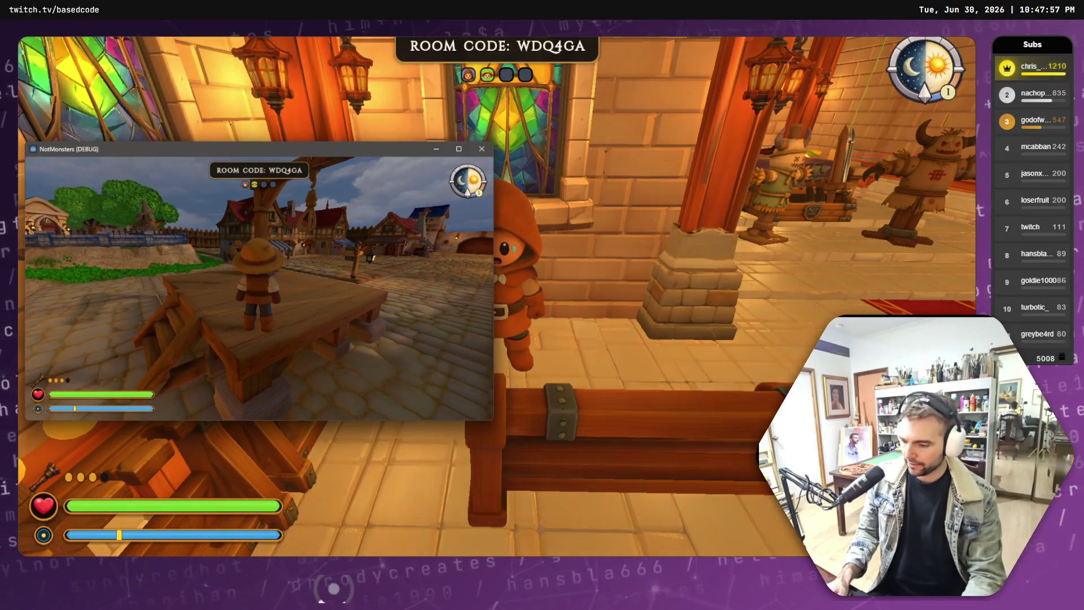
{"action": "key", "text": "Escape"}
{"action": "key", "text": "alt+Tab"}
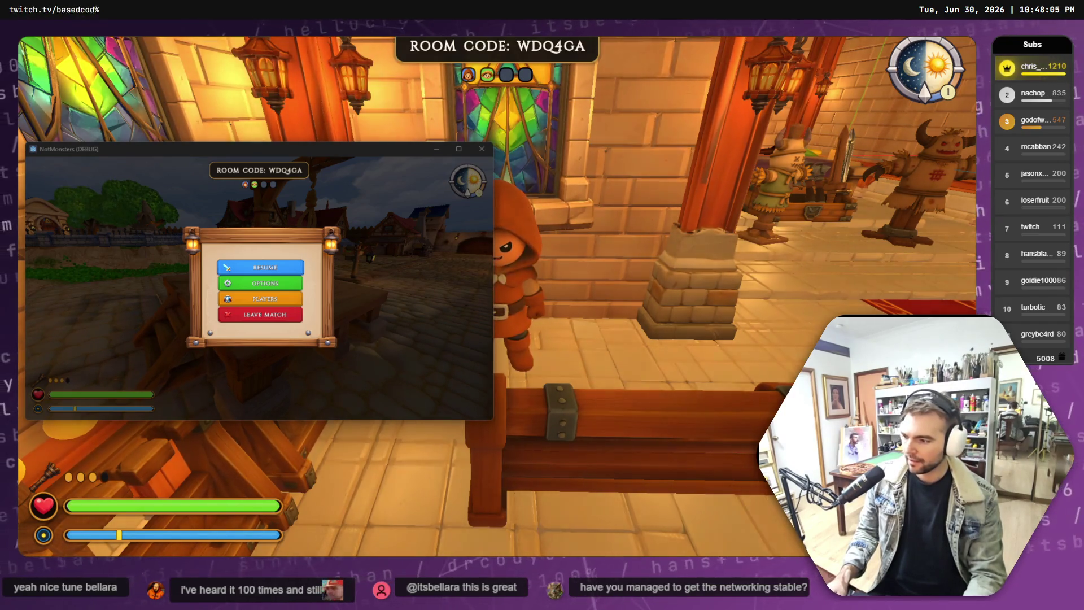
{"action": "key", "text": "alt+Tab"}
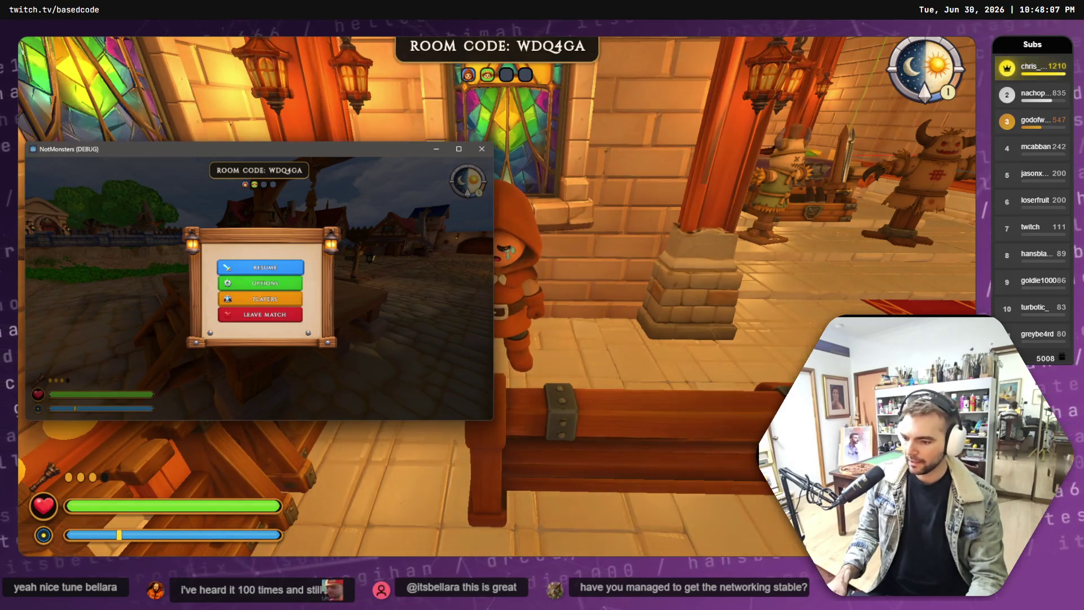
{"action": "key", "text": "alt+Tab"}
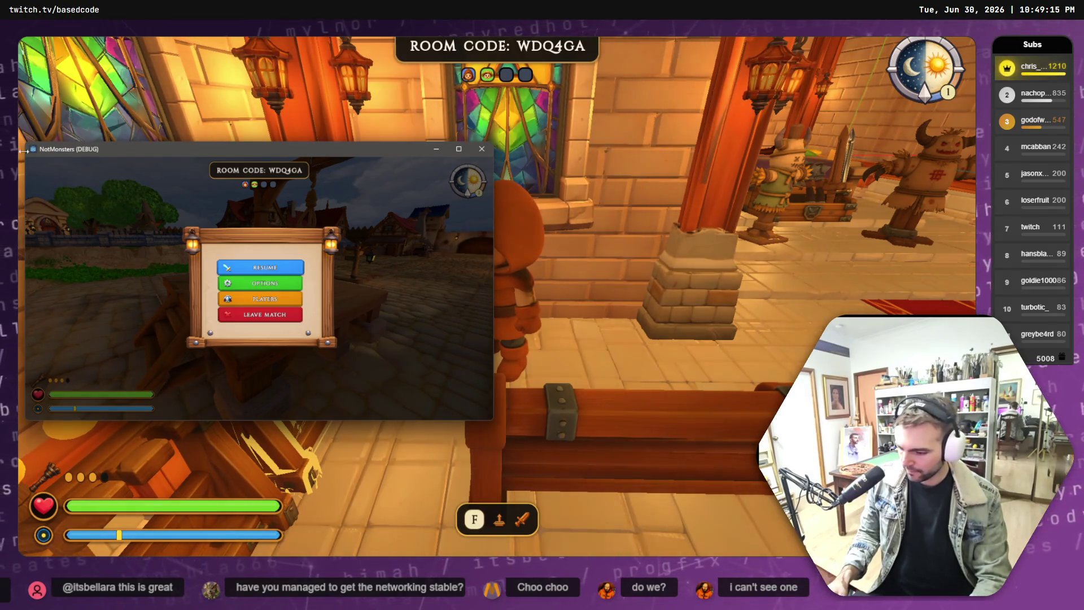
Step: Make the debug client leave the match and close the debug instance with F8
{"action": "left_click", "coordinate": [229, 123]}
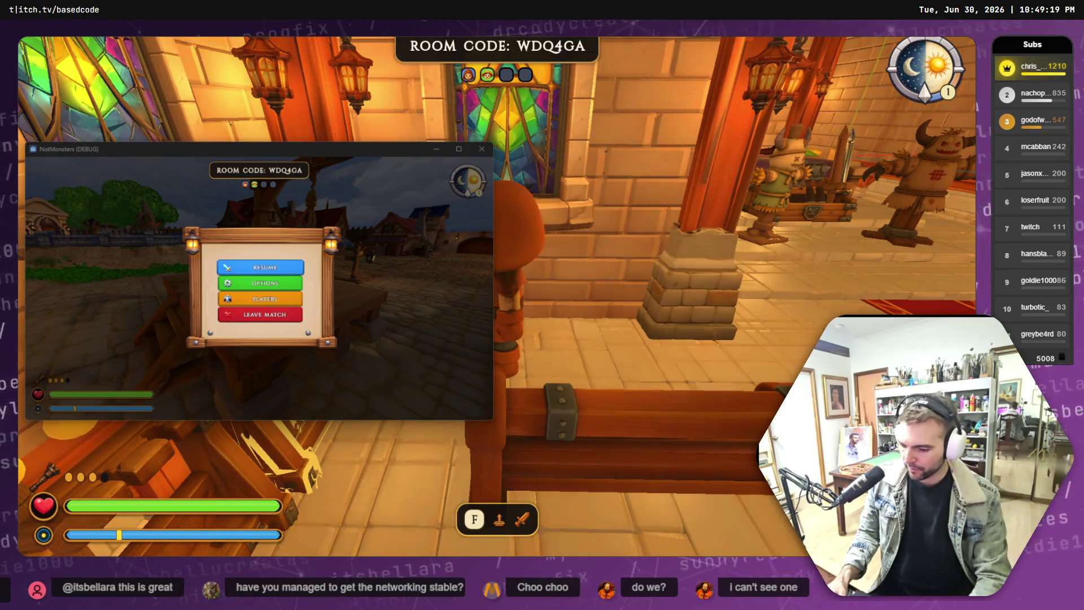
{"action": "left_click_drag", "start_coordinate": [493, 299], "coordinate": [488, 299]}
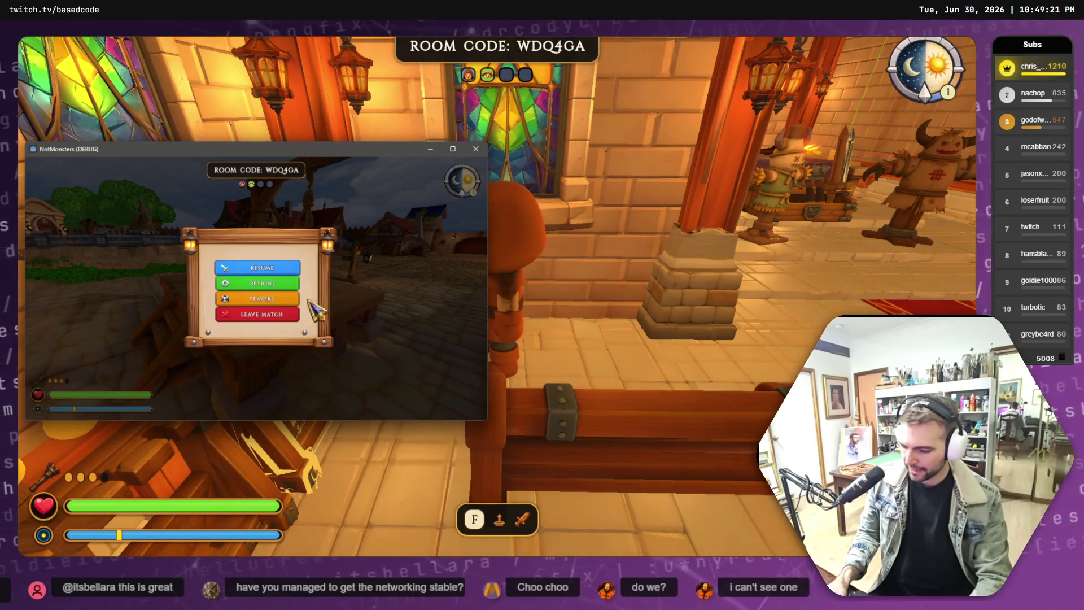
{"action": "left_click", "coordinate": [275, 317]}
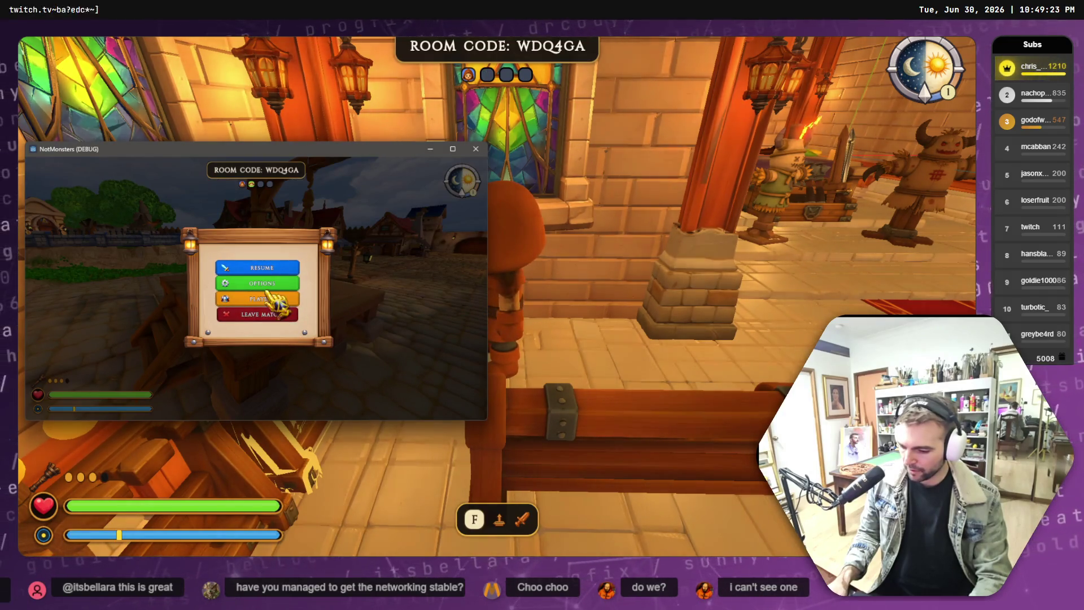
{"action": "key", "text": "F8"}
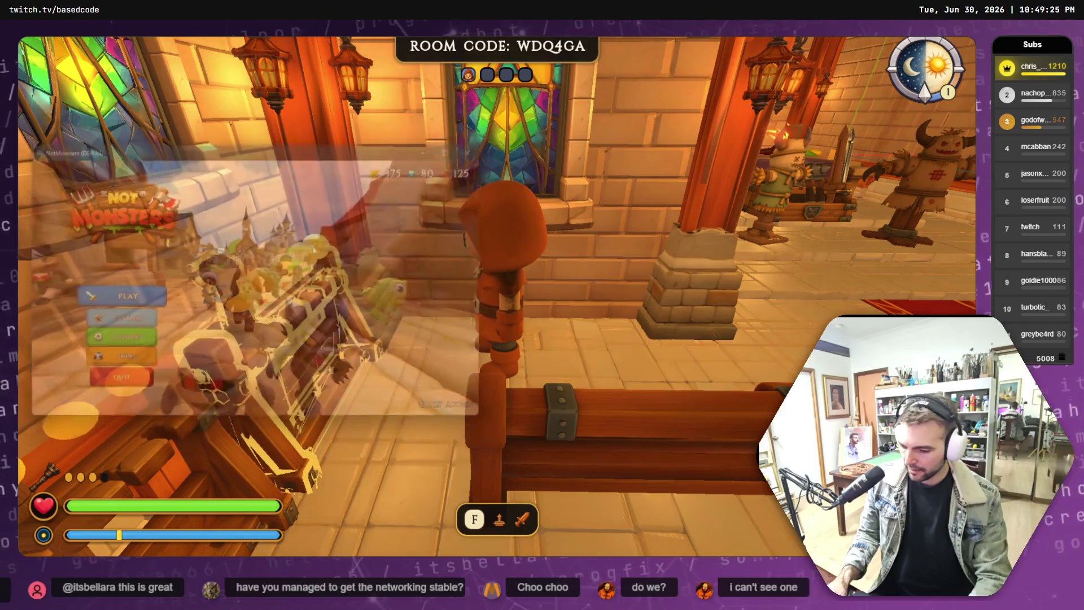
Step: Walk the host out of the chapel onto the platform beside the Farmer and pause
{"action": "key", "text": "w"}
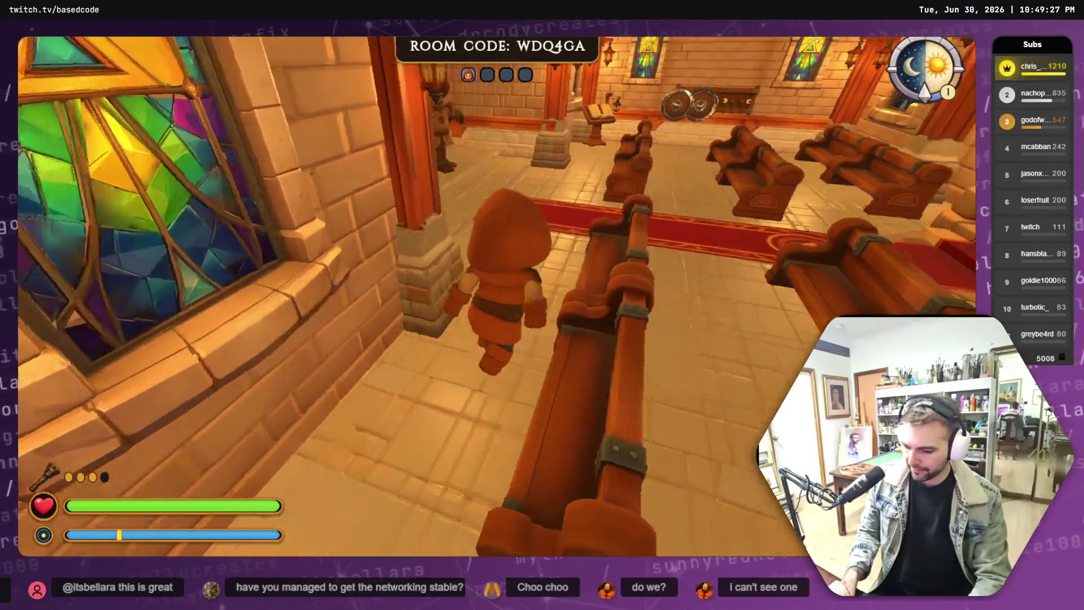
{"action": "key", "text": "w"}
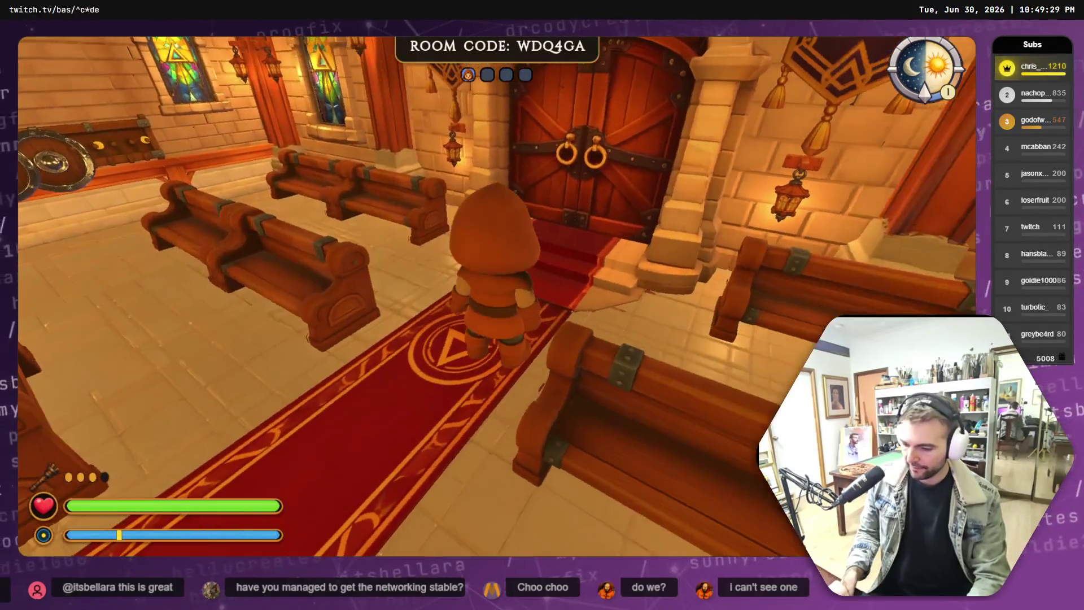
{"action": "key", "text": "Escape"}
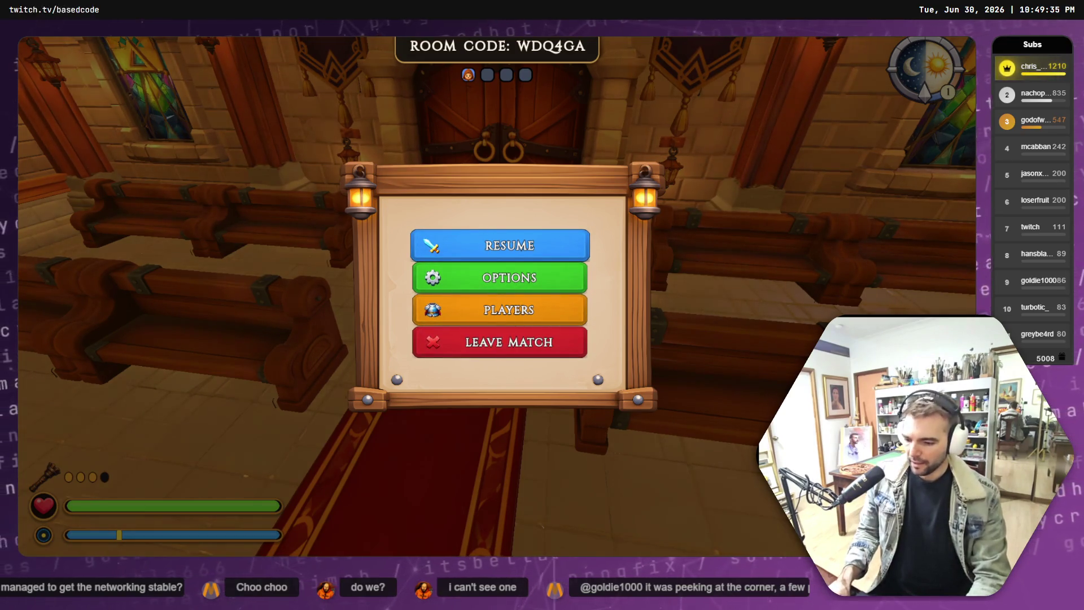
{"action": "key", "text": "Escape"}
{"action": "key", "text": "w"}
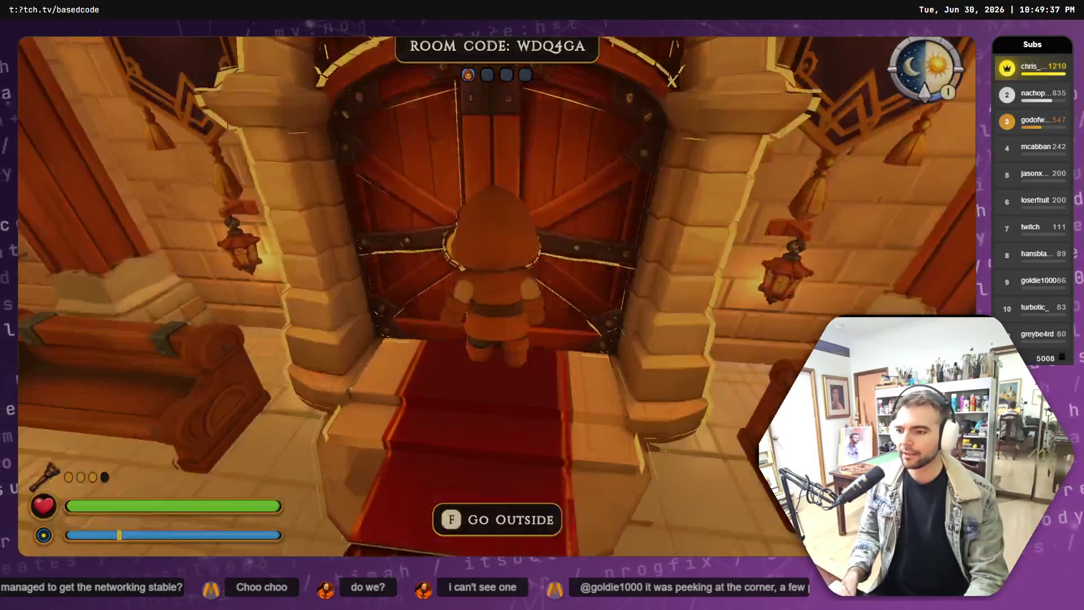
{"action": "key", "text": "w"}
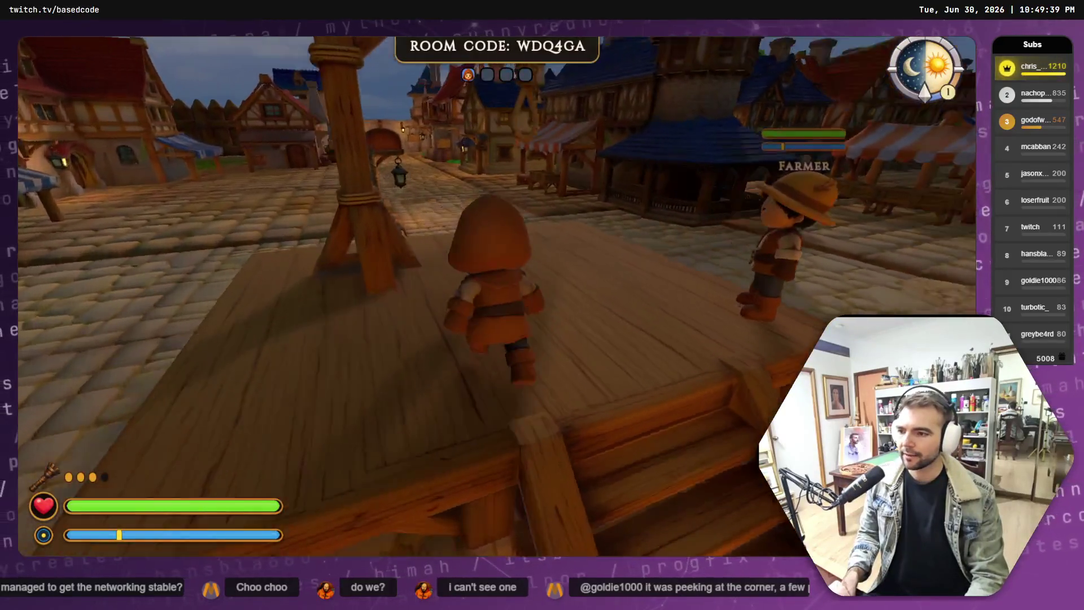
{"action": "key", "text": "w"}
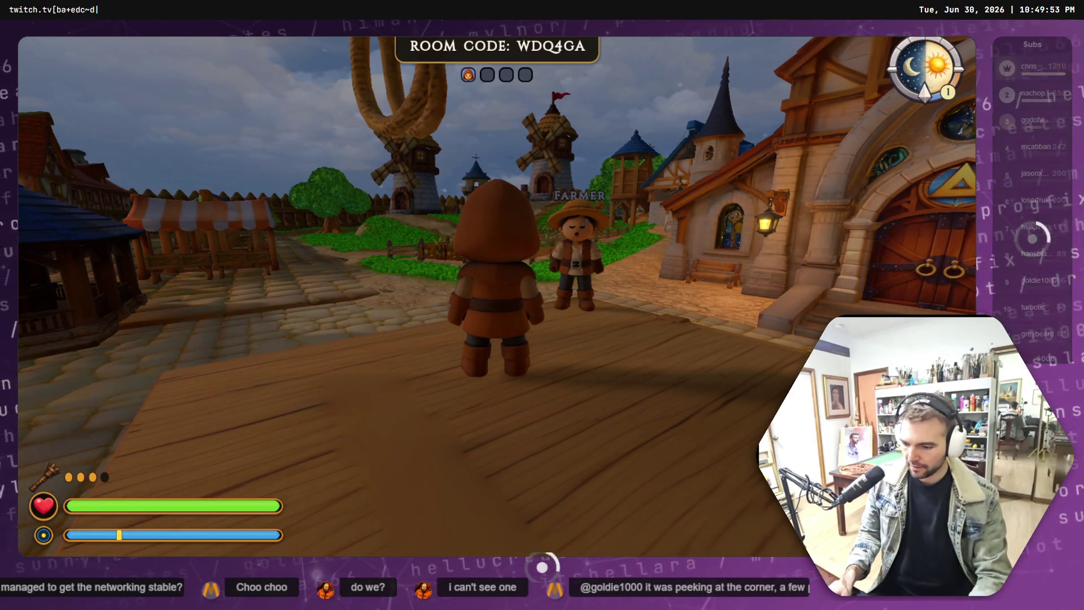
{"action": "key", "text": "Escape"}
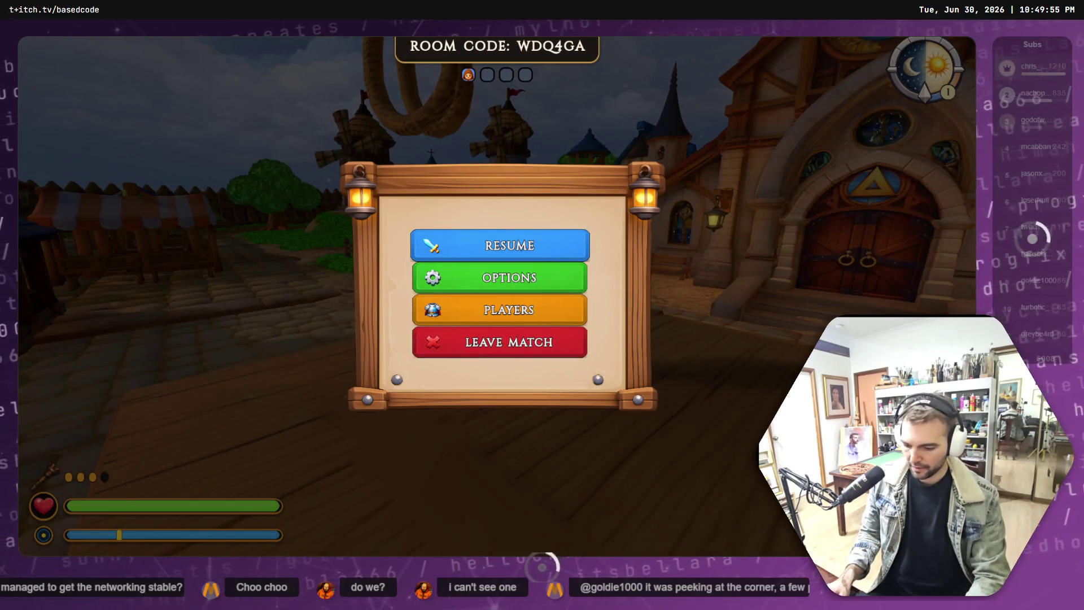
Step: Copy the newest village screenshot from the Pictures Screenshots folder
{"action": "key", "text": "alt+Tab"}
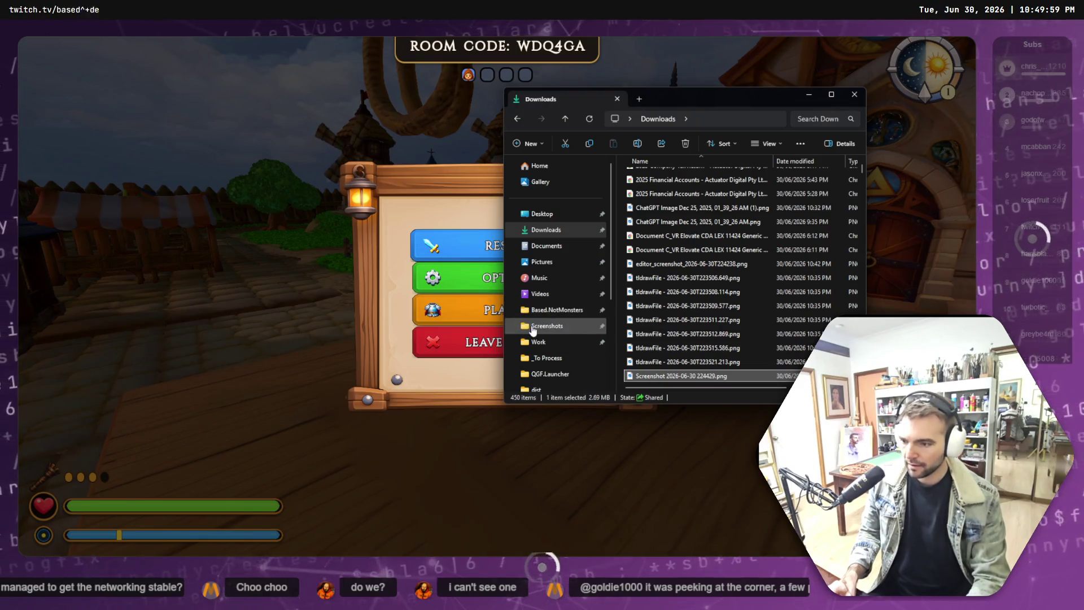
{"action": "left_click", "coordinate": [547, 326]}
{"action": "left_click", "coordinate": [659, 194]}
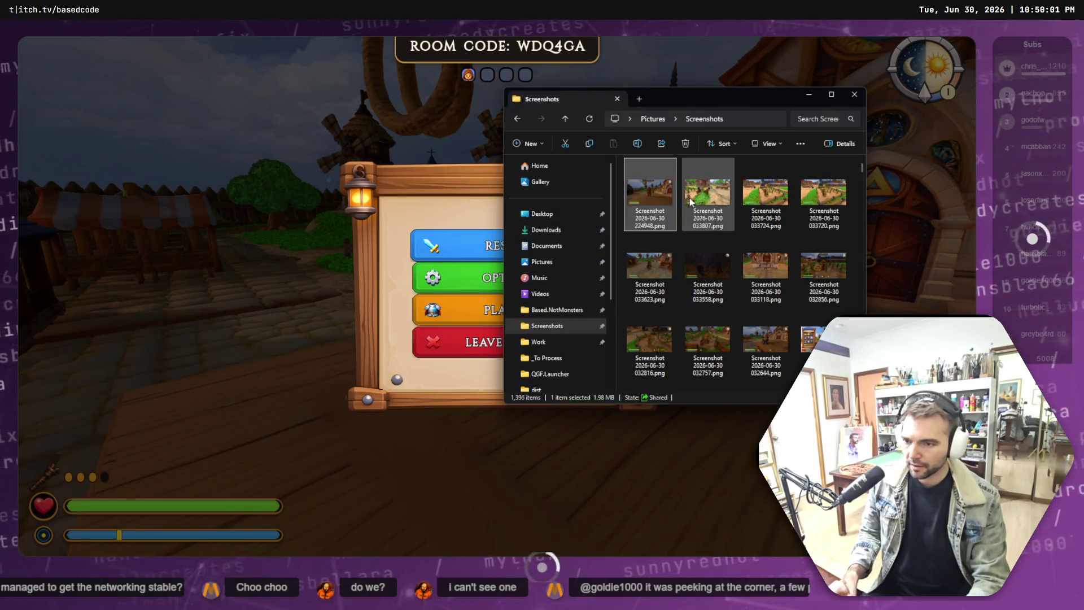
{"action": "key", "text": "ctrl+c"}
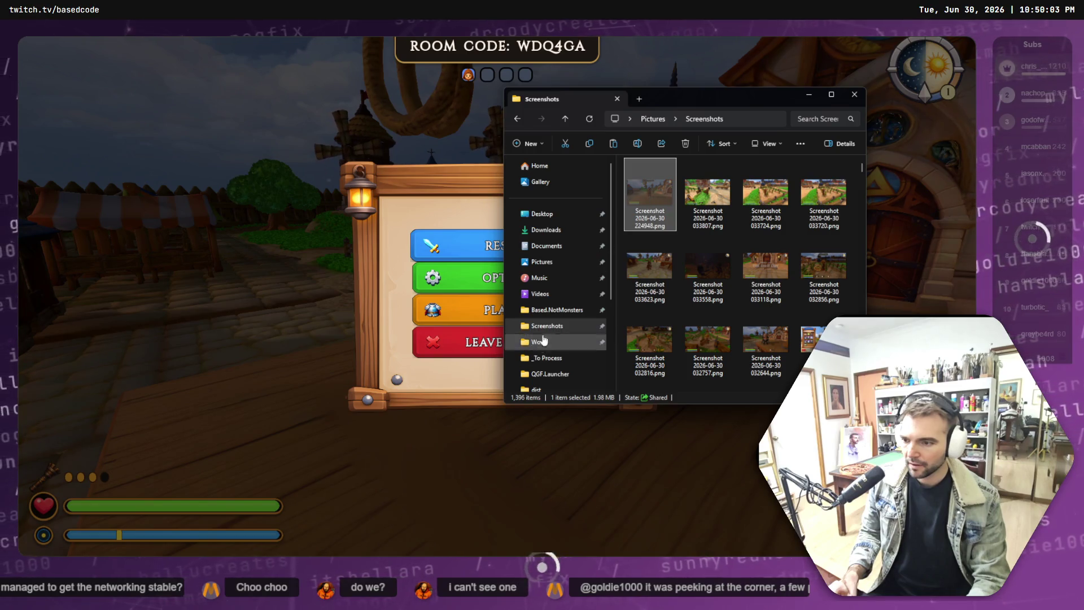
Step: Paste it into Based.NotMonsters > Art > Marketing > Screenshots, keeping the name Screenshot 2026-06-30 224948.png
{"action": "left_click", "coordinate": [553, 310]}
{"action": "double_click", "coordinate": [642, 204]}
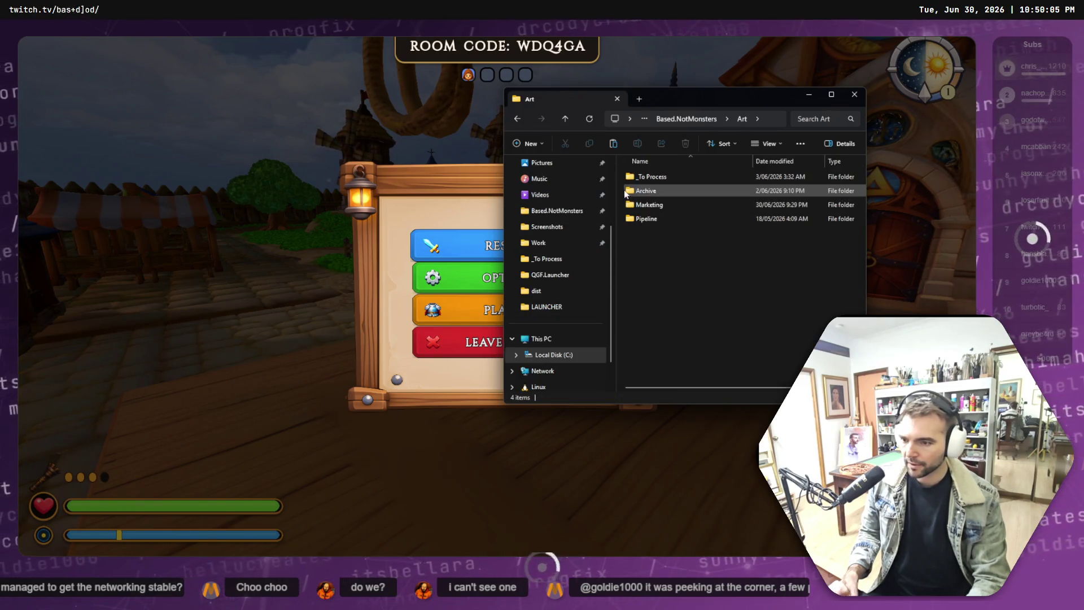
{"action": "double_click", "coordinate": [660, 205]}
{"action": "double_click", "coordinate": [650, 178]}
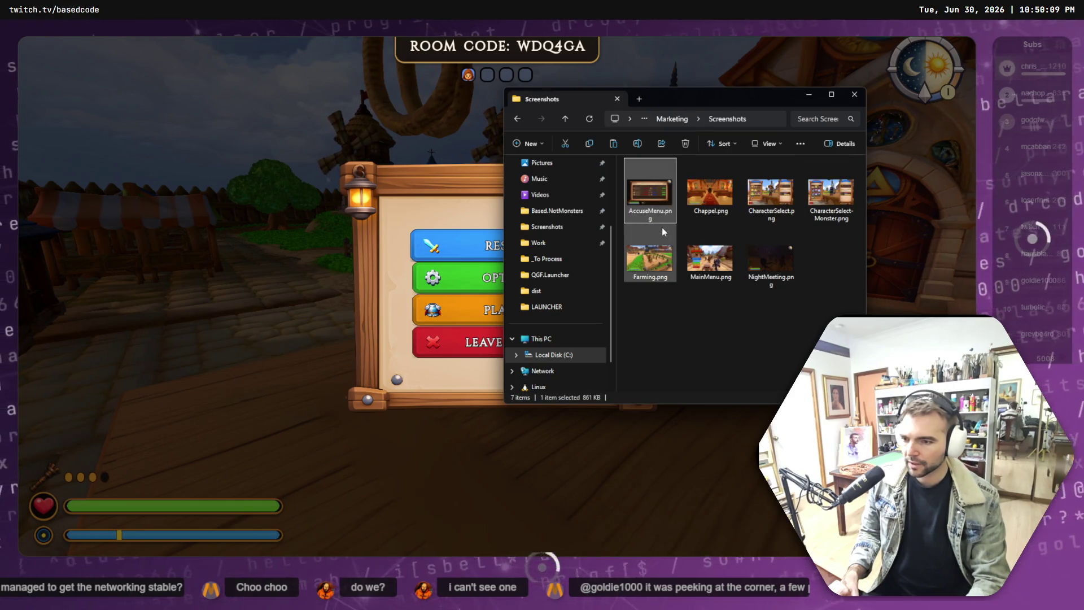
{"action": "left_click", "coordinate": [797, 309]}
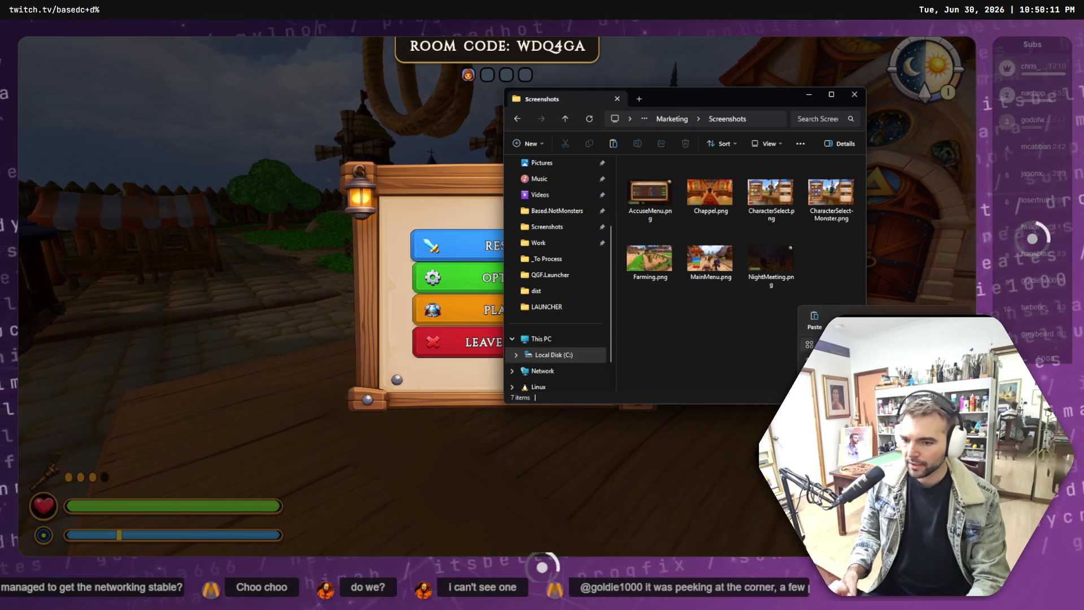
{"action": "key", "text": "ctrl+v"}
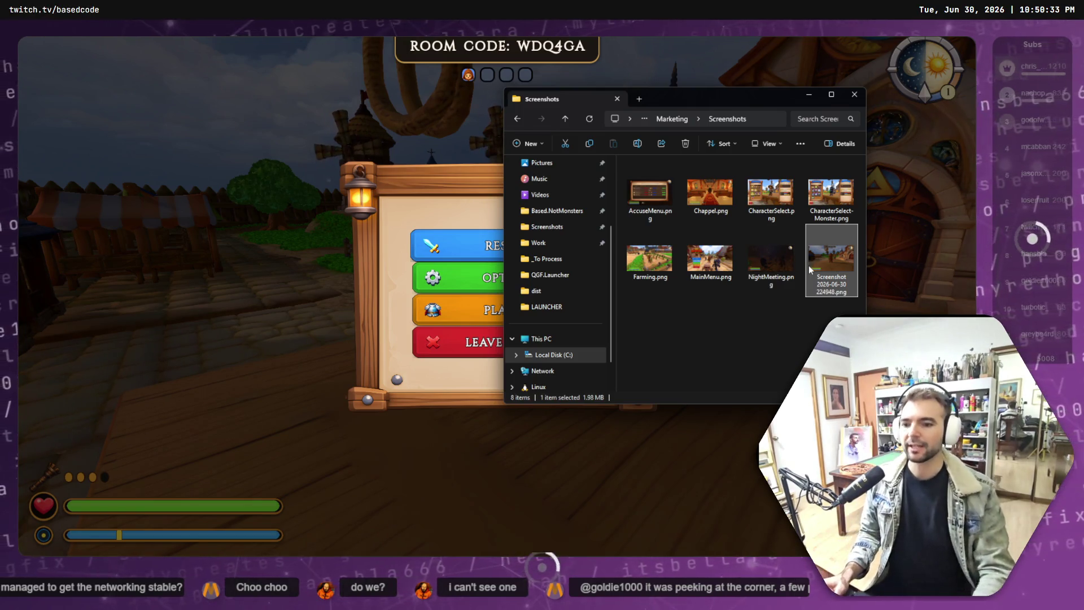
{"action": "mouse_move", "coordinate": [810, 269]}
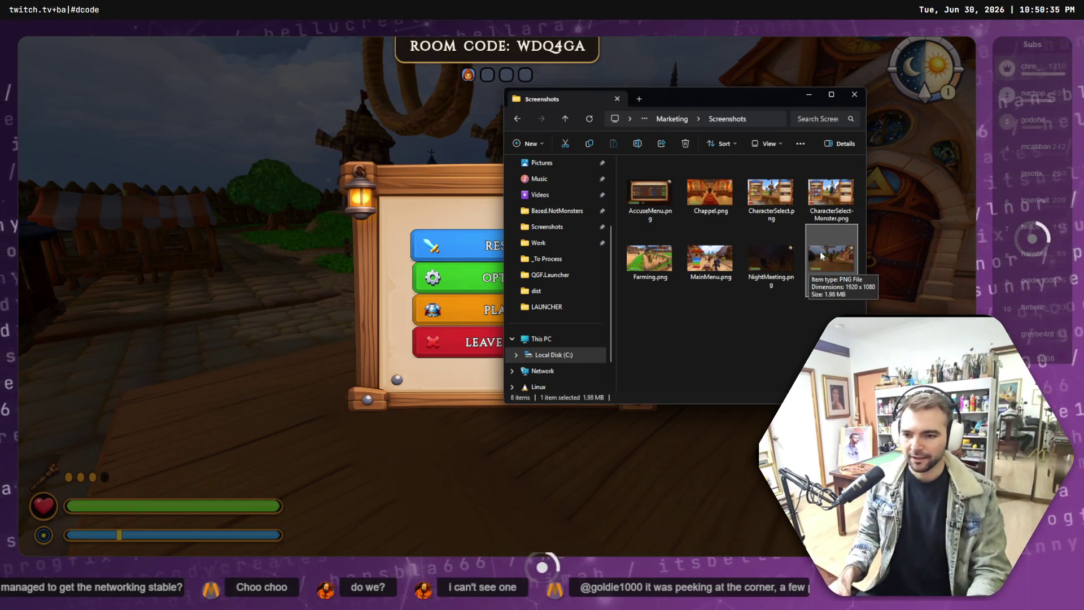
{"action": "left_click", "coordinate": [831, 282]}
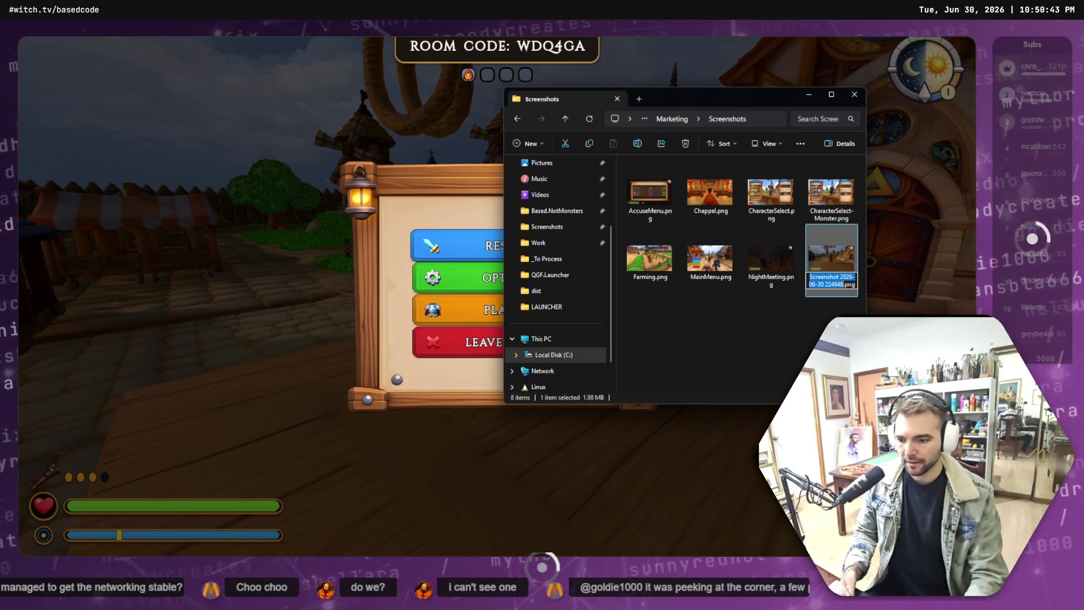
{"action": "key", "text": "Escape"}
{"action": "key", "text": "alt+Tab"}
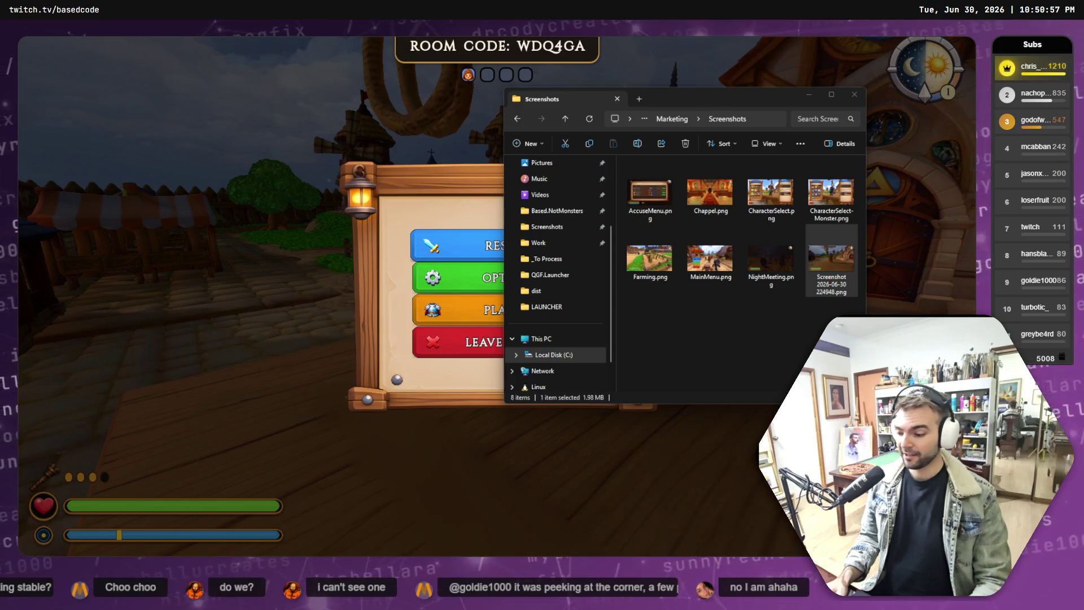
Step: Bring the Not Monsters main menu forward and drag the Downloads Explorer window off screen
{"action": "left_click", "coordinate": [466, 355]}
{"action": "left_click", "coordinate": [467, 354]}
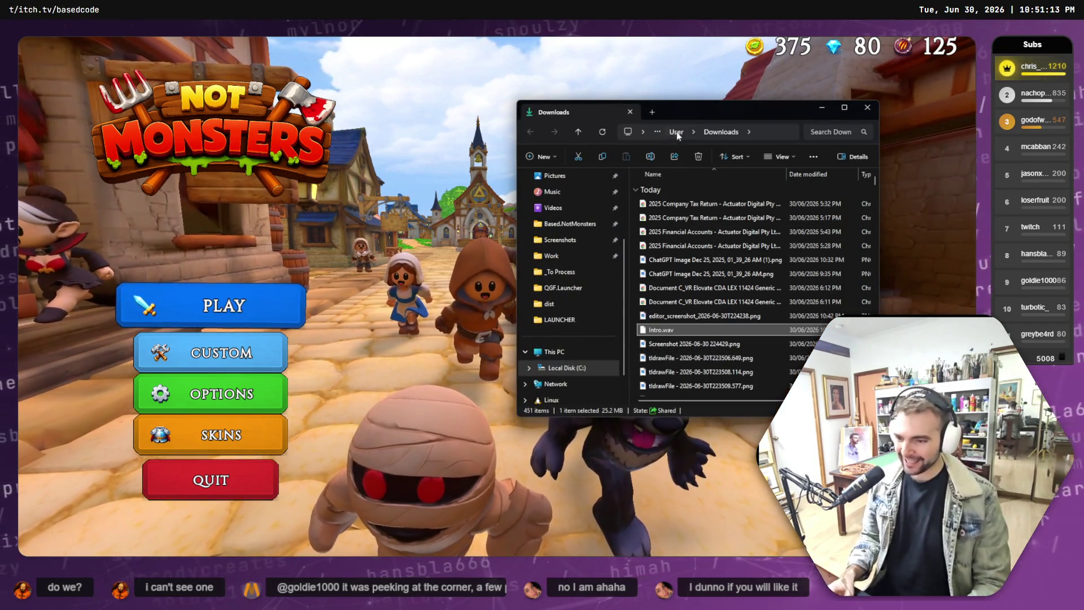
{"action": "mouse_move", "coordinate": [694, 109]}
{"action": "left_mouse_down"}
{"action": "mouse_move", "coordinate": [627, 317]}
{"action": "mouse_move", "coordinate": [621, 609]}
{"action": "left_mouse_up"}
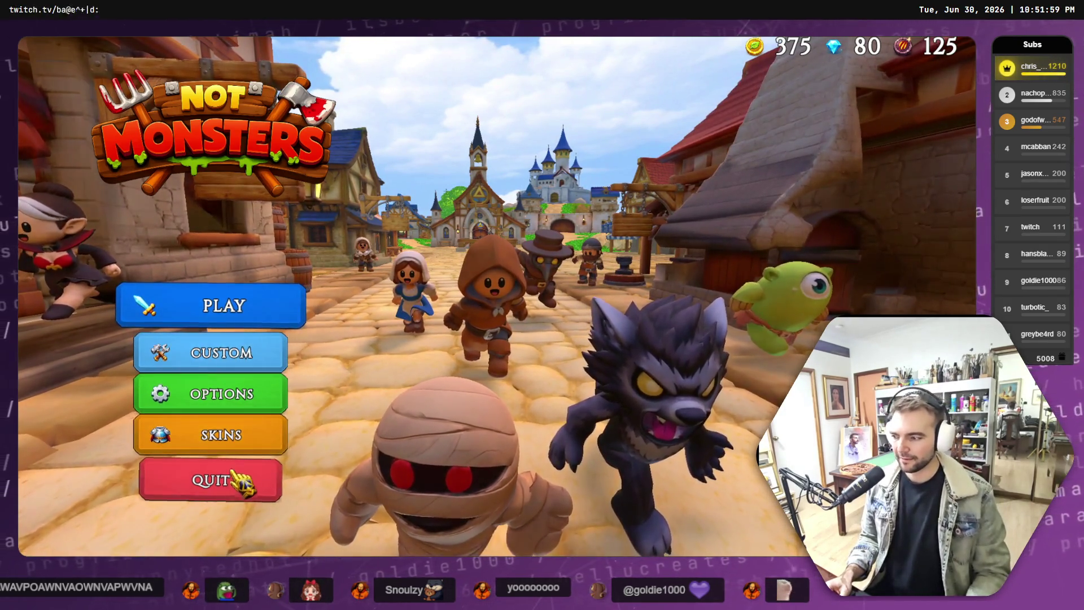
Step: Quit the game to the Godot editor and start adding a file to the ChatGPT prompt
{"action": "left_click", "coordinate": [213, 477]}
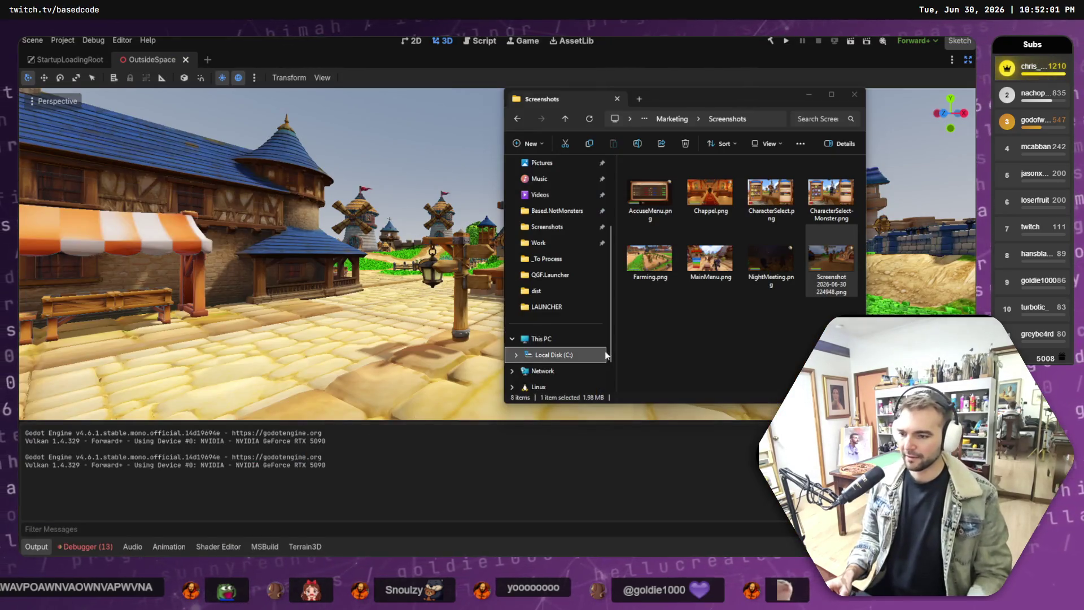
{"action": "key", "text": "alt+Tab"}
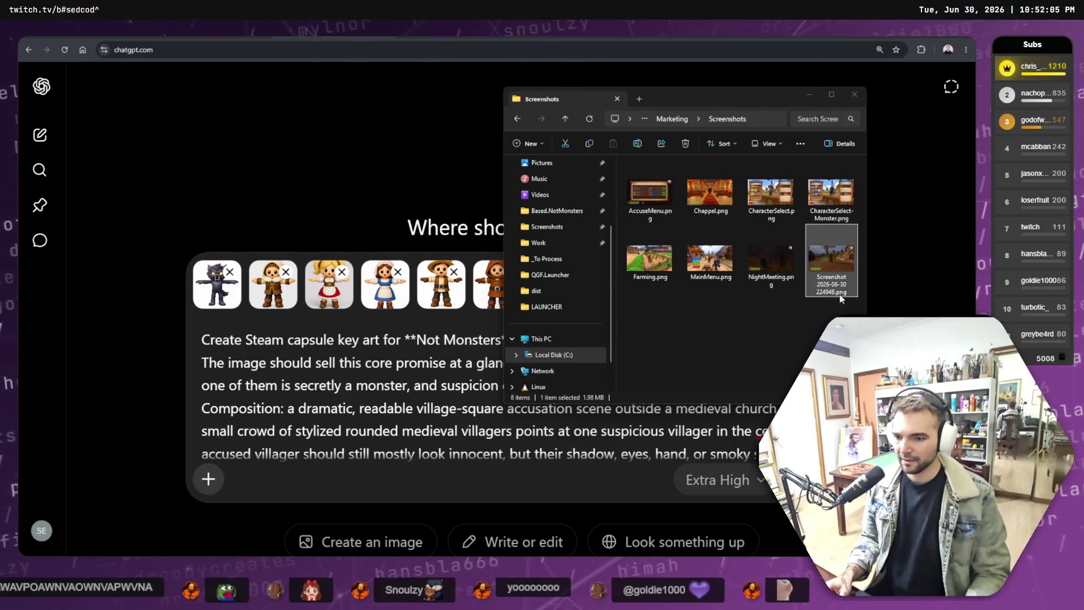
{"action": "left_click", "coordinate": [218, 481]}
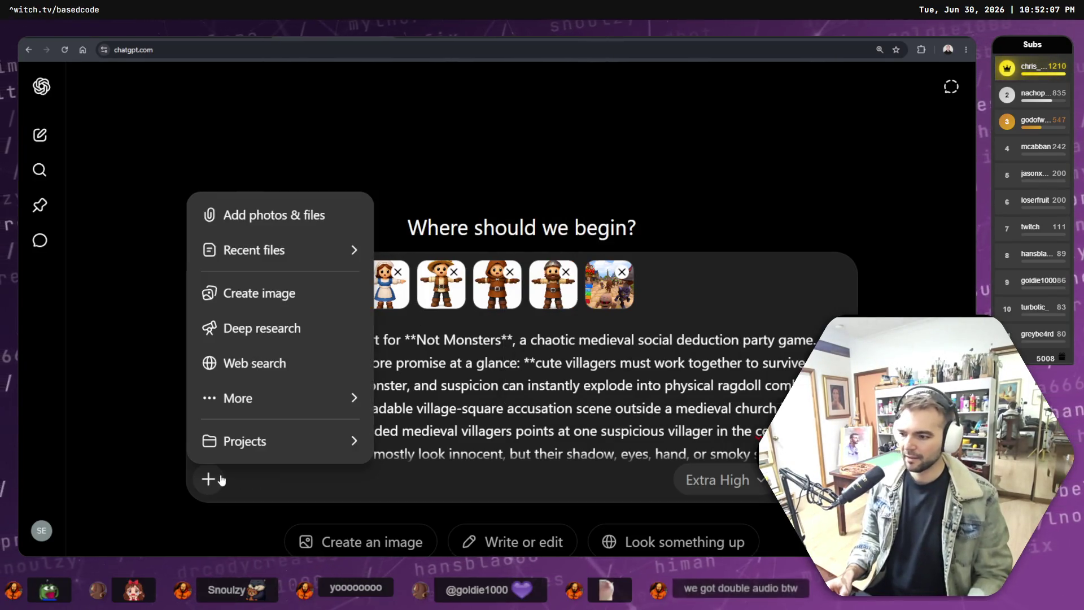
{"action": "left_click", "coordinate": [267, 216]}
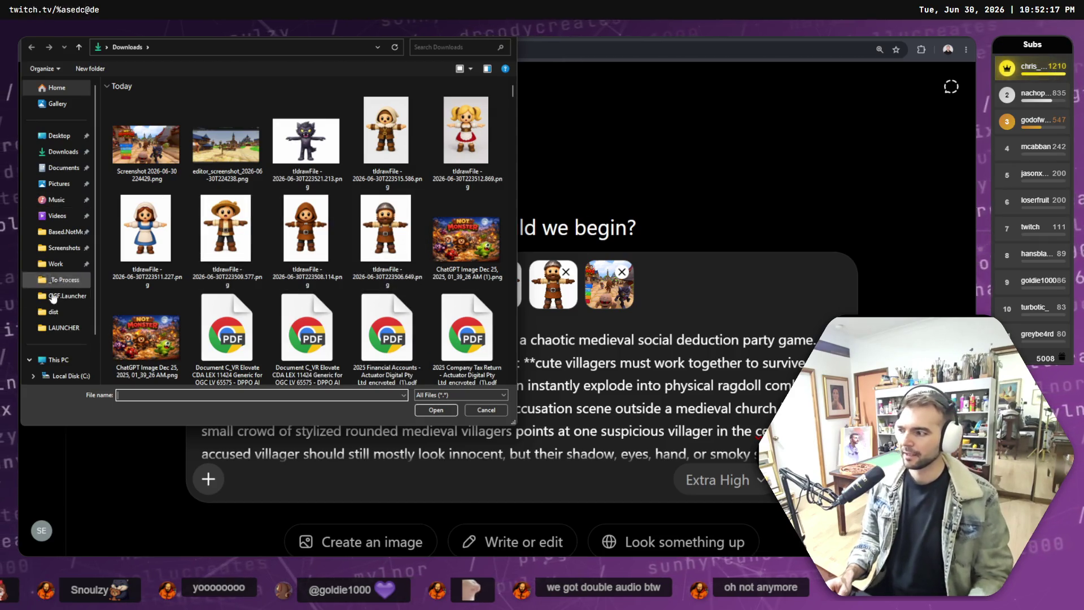
Step: Browse to Based.NotMonsters > Art > Marketing > Screenshots and attach the newest village screenshot
{"action": "left_click", "coordinate": [64, 236]}
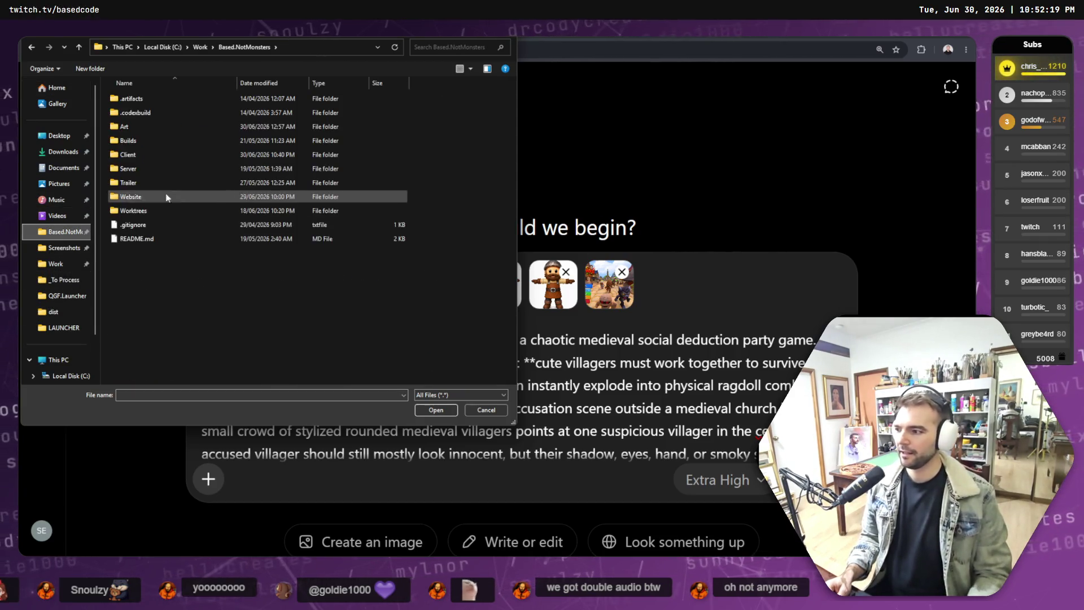
{"action": "double_click", "coordinate": [148, 130]}
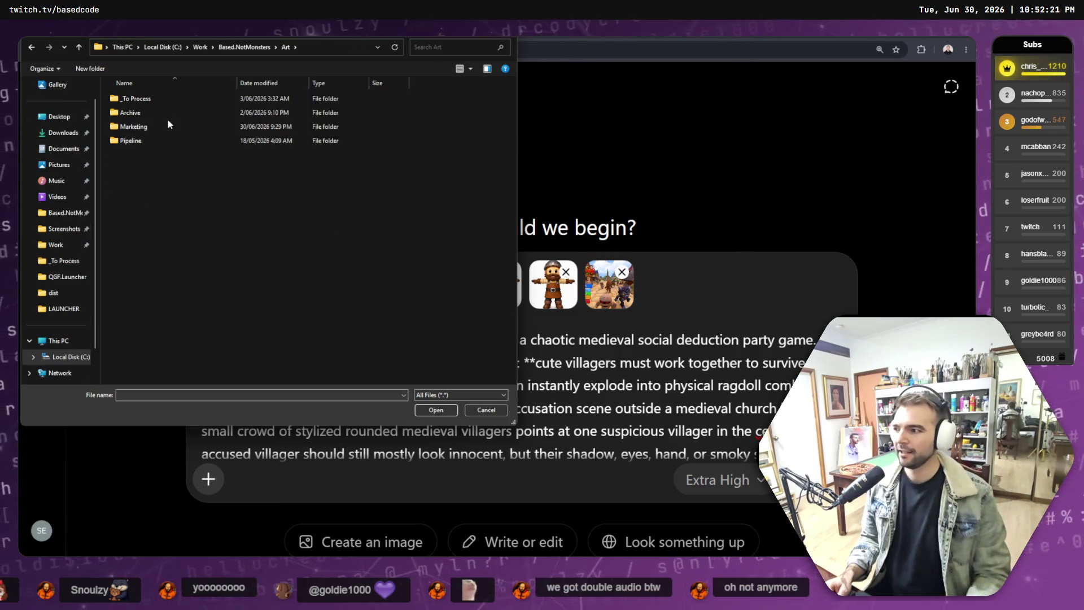
{"action": "double_click", "coordinate": [154, 111]}
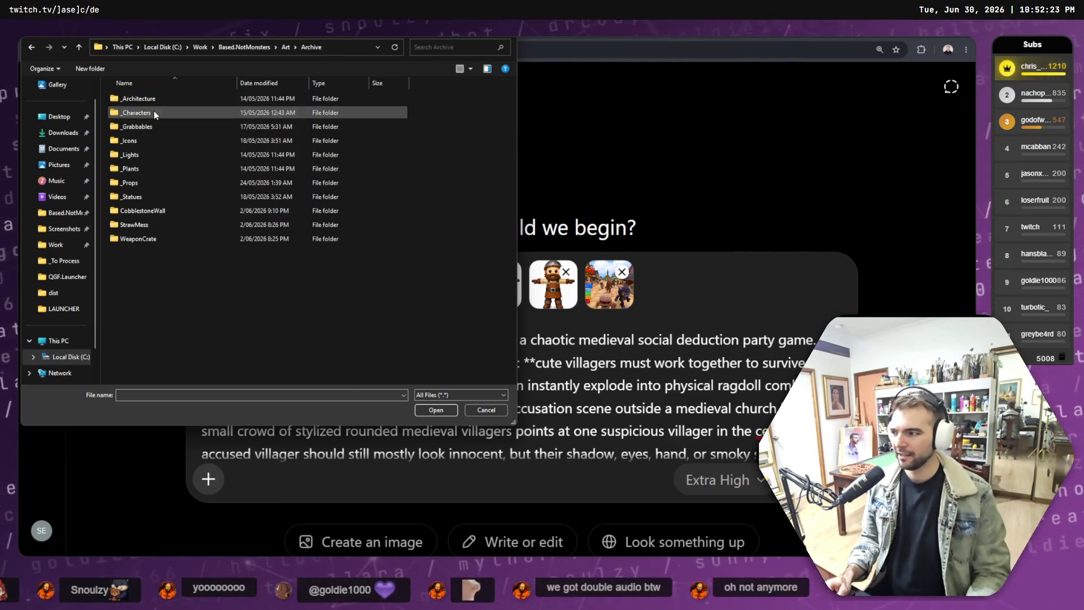
{"action": "left_click", "coordinate": [289, 49]}
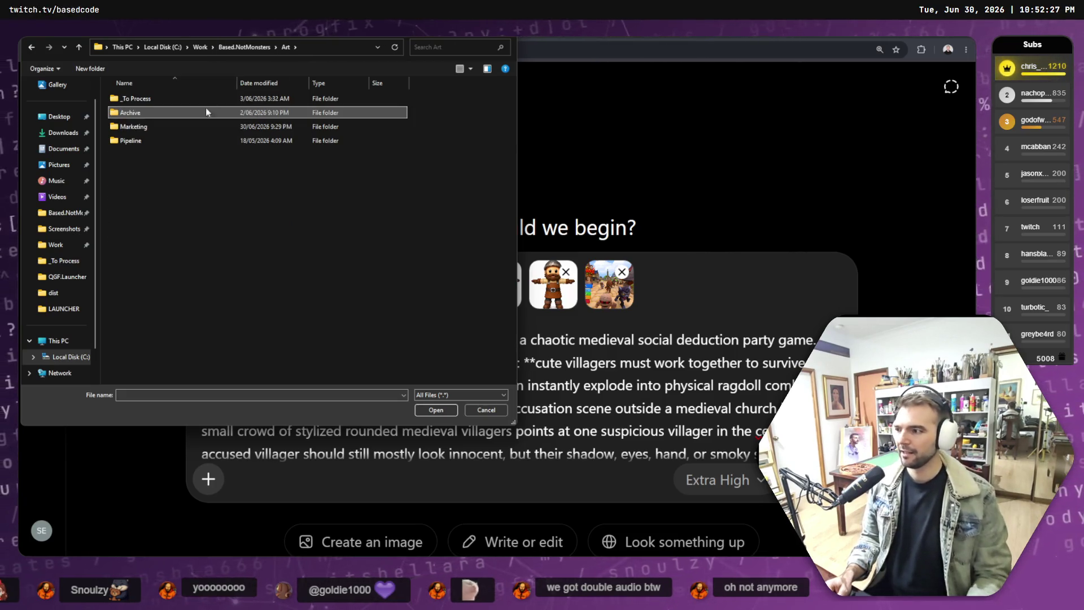
{"action": "double_click", "coordinate": [141, 130]}
{"action": "double_click", "coordinate": [135, 99]}
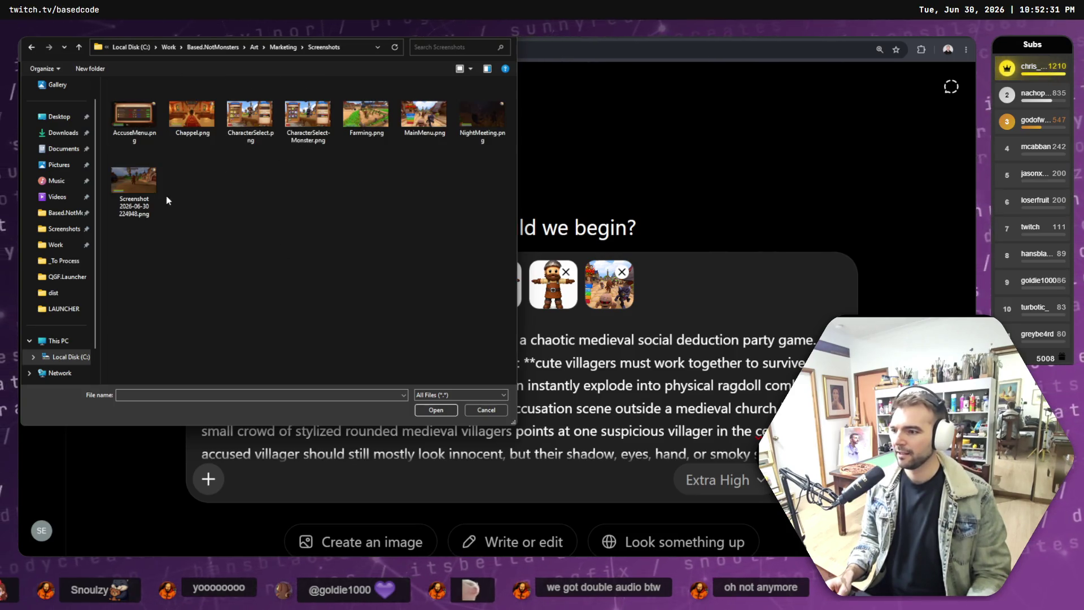
{"action": "left_click", "coordinate": [135, 183]}
{"action": "left_click", "coordinate": [443, 410]}
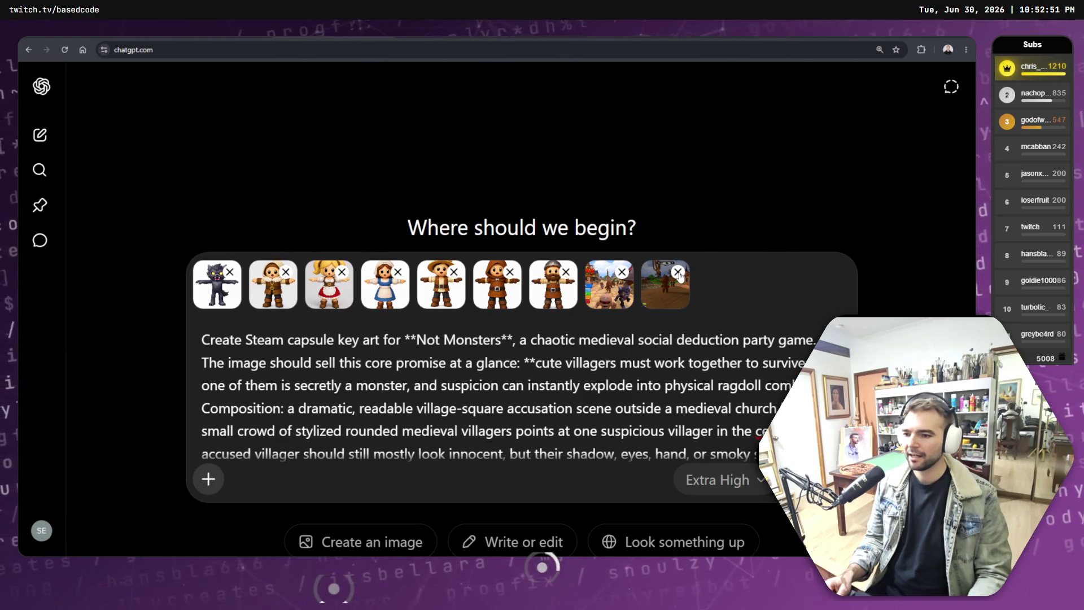
Step: Remove the last attached image, send the prompt, and open the Steam Capsule Key Art chat
{"action": "left_click", "coordinate": [678, 272]}
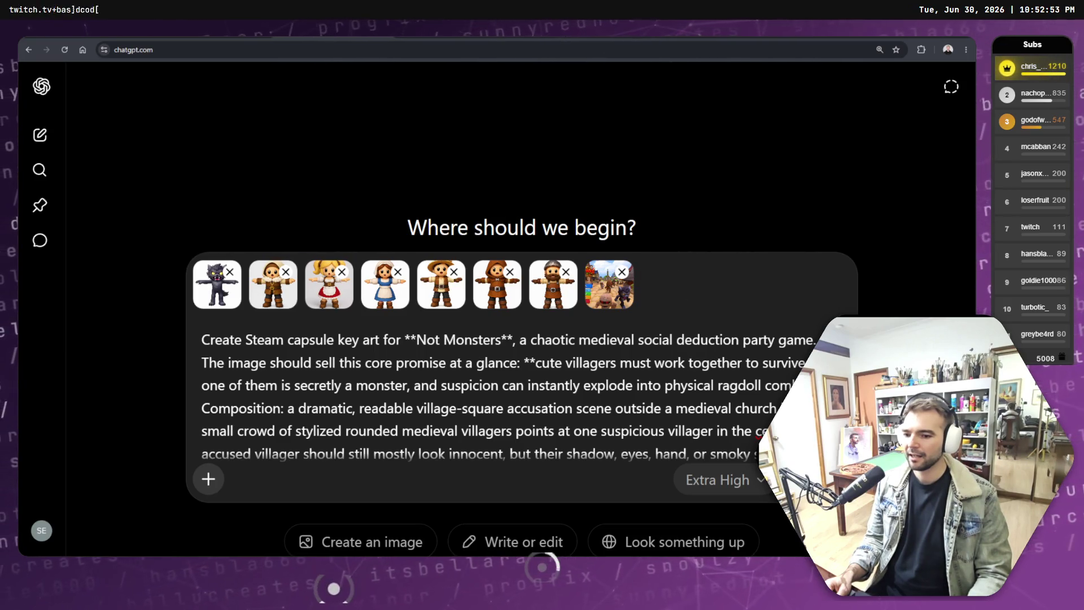
{"action": "key", "text": "Return"}
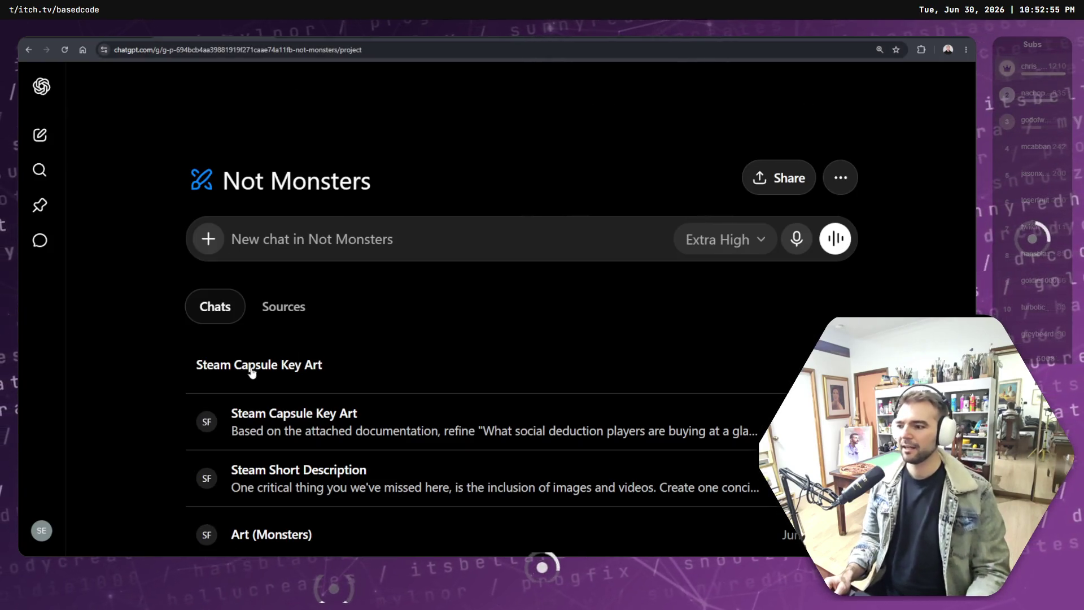
{"action": "left_click", "coordinate": [333, 422]}
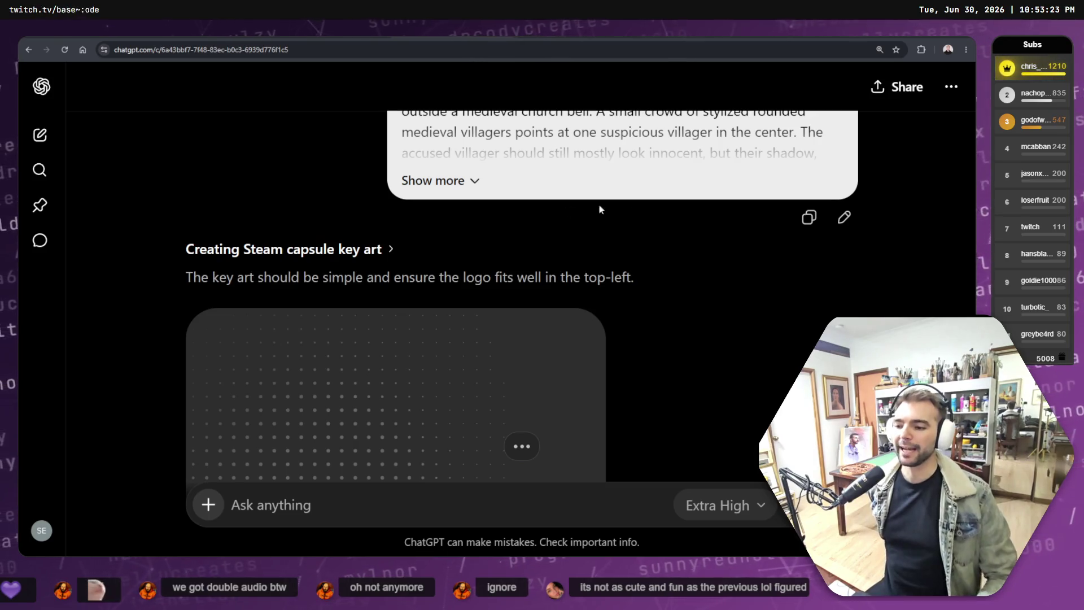
{"action": "right_click", "coordinate": [503, 234]}
{"action": "left_click", "coordinate": [421, 260]}
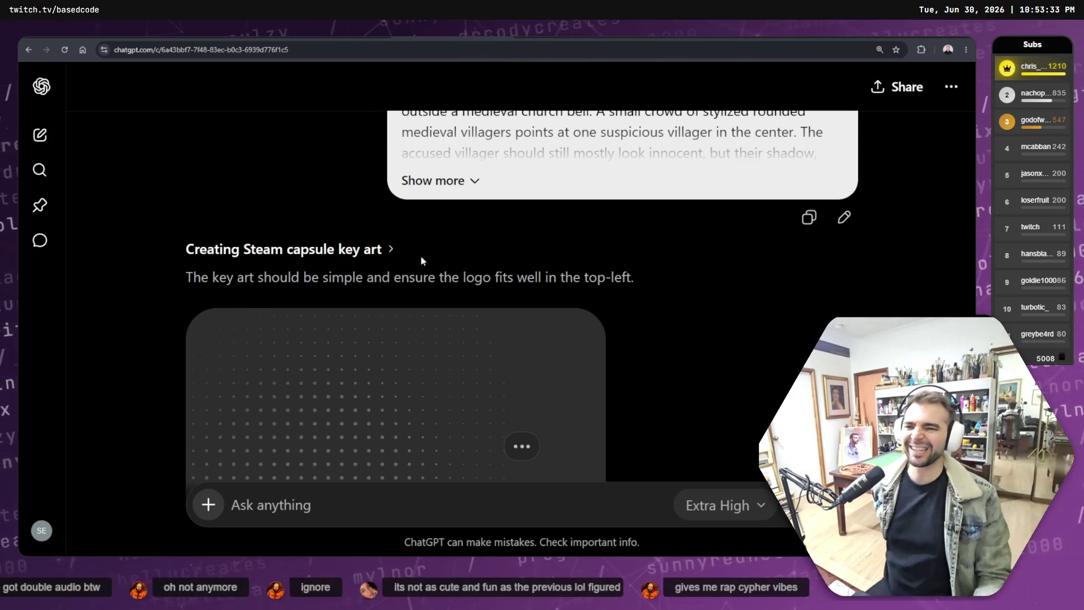
{"action": "scroll", "coordinate": [320, 204], "scroll_direction": "down", "scroll_amount": 5}
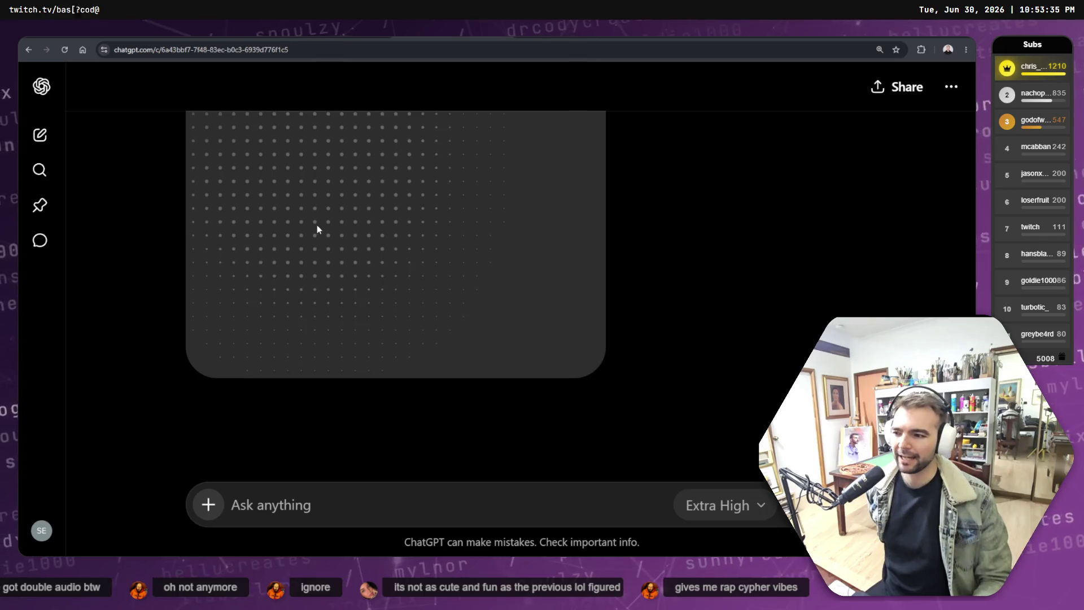
{"action": "scroll", "coordinate": [314, 209], "scroll_direction": "up", "scroll_amount": 3}
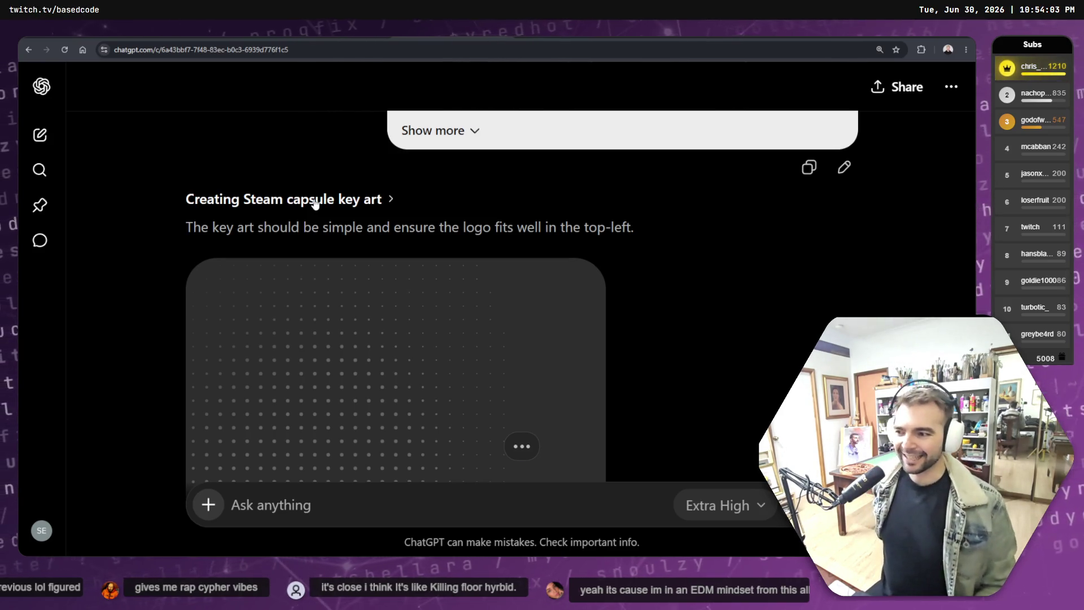
{"action": "scroll", "coordinate": [532, 194], "scroll_direction": "down", "scroll_amount": 5}
{"action": "scroll", "coordinate": [806, 249], "scroll_direction": "up", "scroll_amount": 4}
{"action": "scroll", "coordinate": [827, 254], "scroll_direction": "down", "scroll_amount": 7}
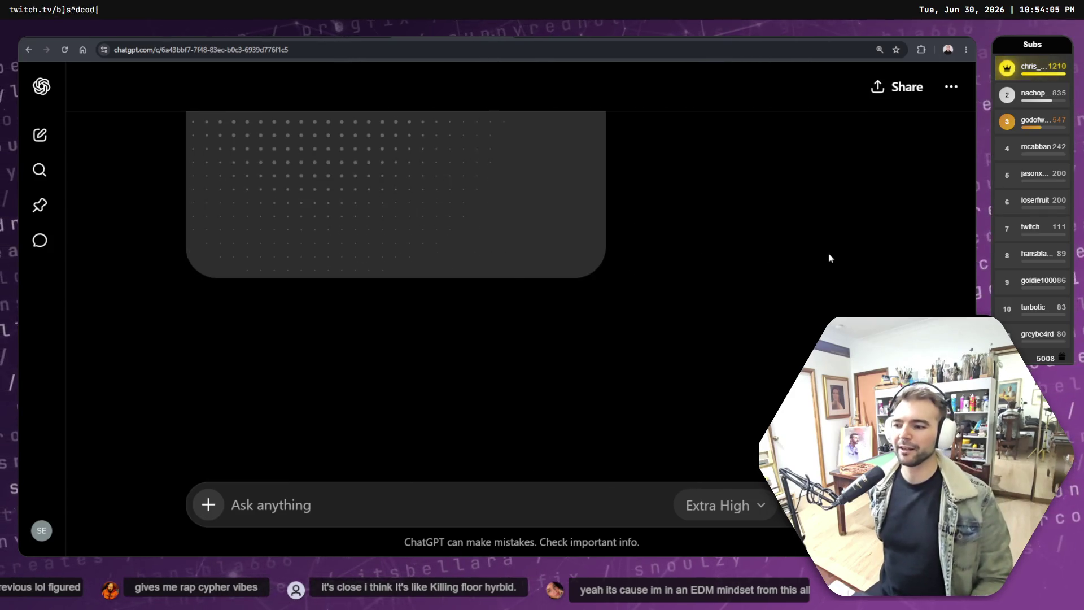
{"action": "scroll", "coordinate": [788, 370], "scroll_direction": "up", "scroll_amount": 5}
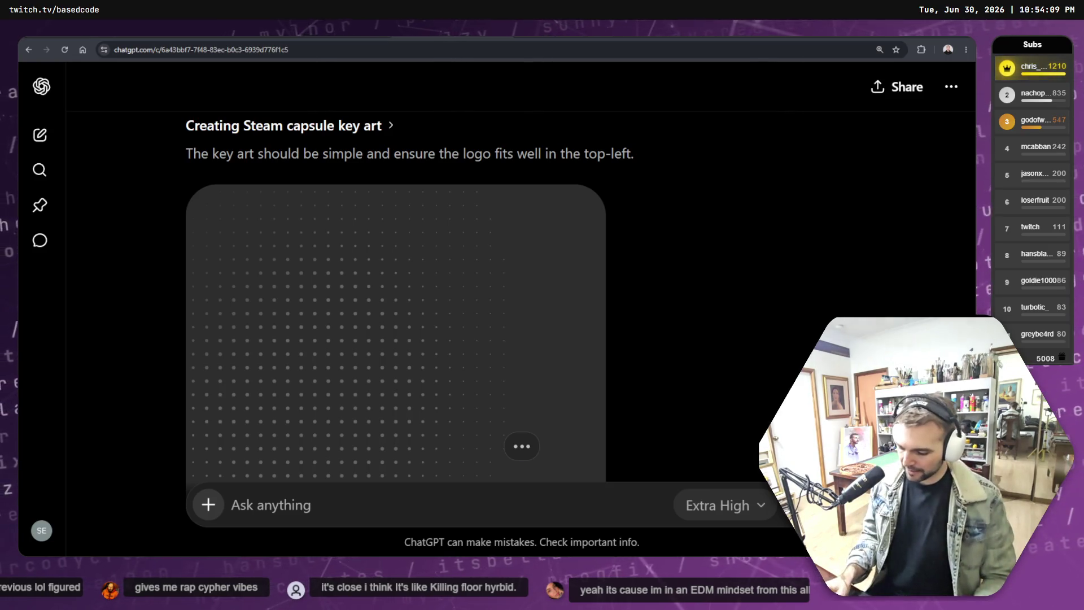
Step: Switch back to Godot, restore the editor side panels and clear the FileSystem filter
{"action": "key", "text": "alt+Tab"}
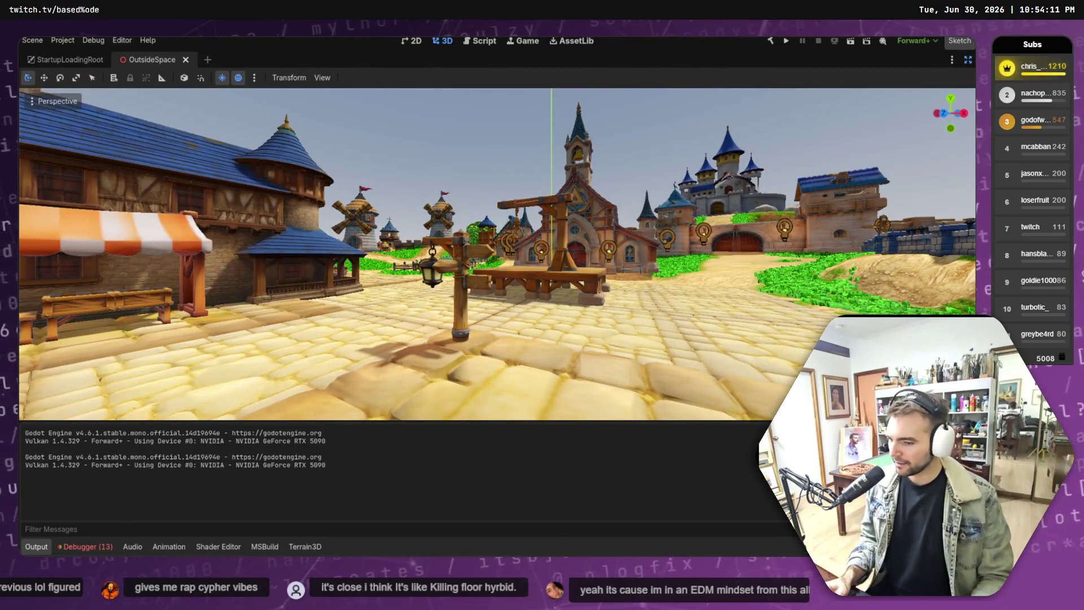
{"action": "left_click", "coordinate": [968, 59]}
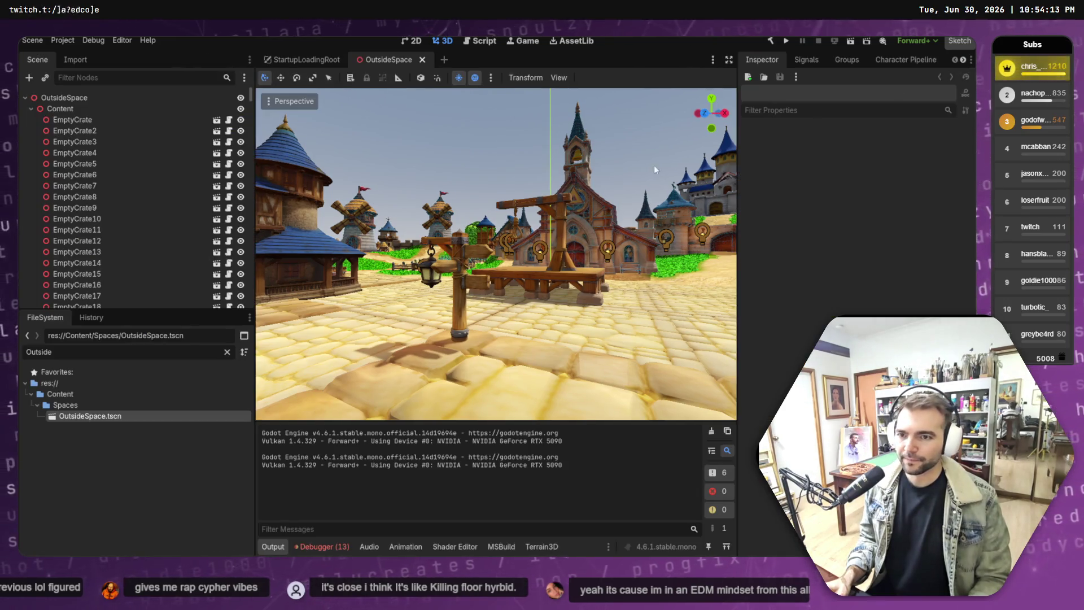
{"action": "left_click", "coordinate": [227, 351]}
{"action": "scroll", "coordinate": [113, 452], "scroll_direction": "up", "scroll_amount": 5}
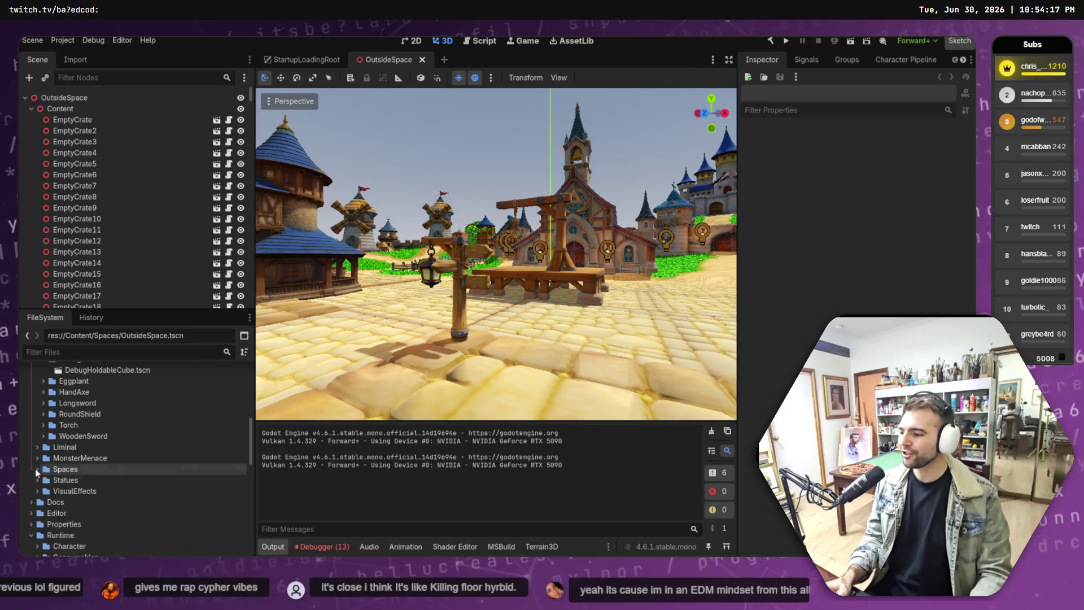
Step: Collapse the Plants, Environment and Items folders and expand the Audio folder
{"action": "left_click", "coordinate": [43, 457]}
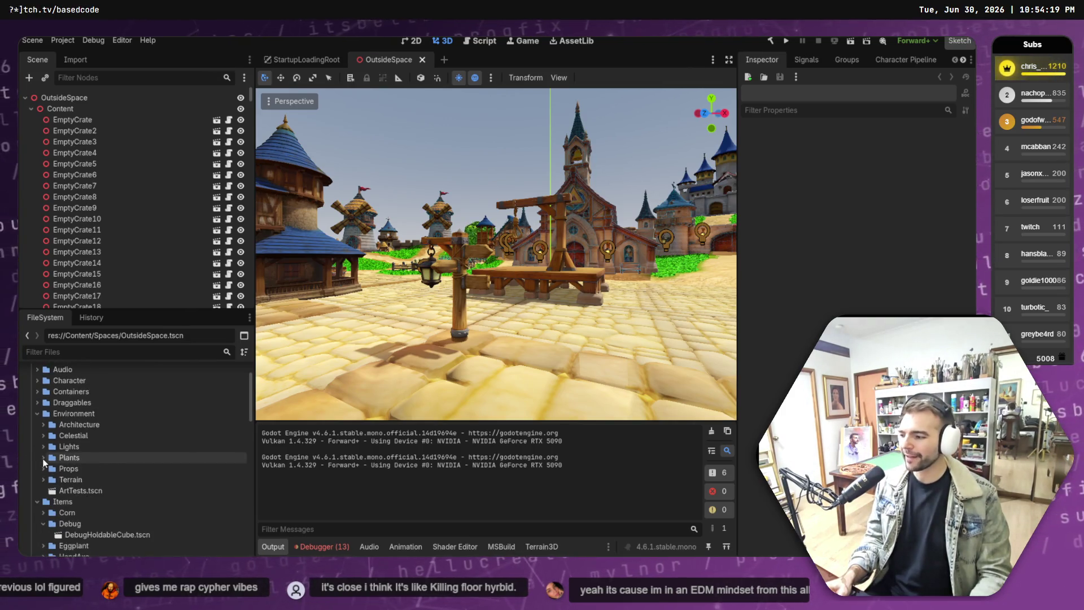
{"action": "left_click", "coordinate": [37, 414]}
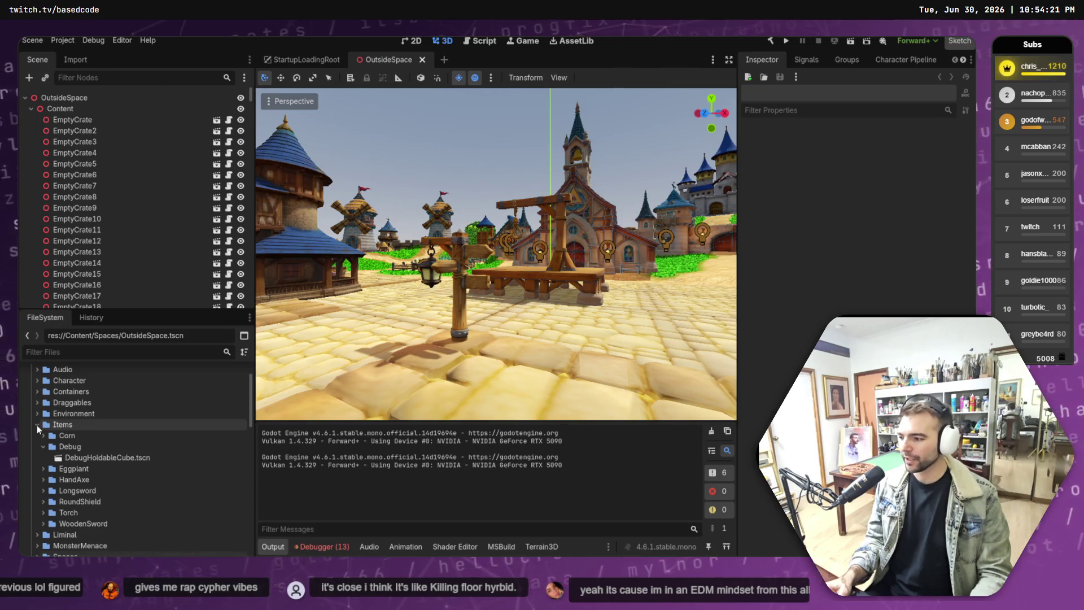
{"action": "left_click", "coordinate": [38, 425]}
{"action": "scroll", "coordinate": [35, 452], "scroll_direction": "up", "scroll_amount": 2}
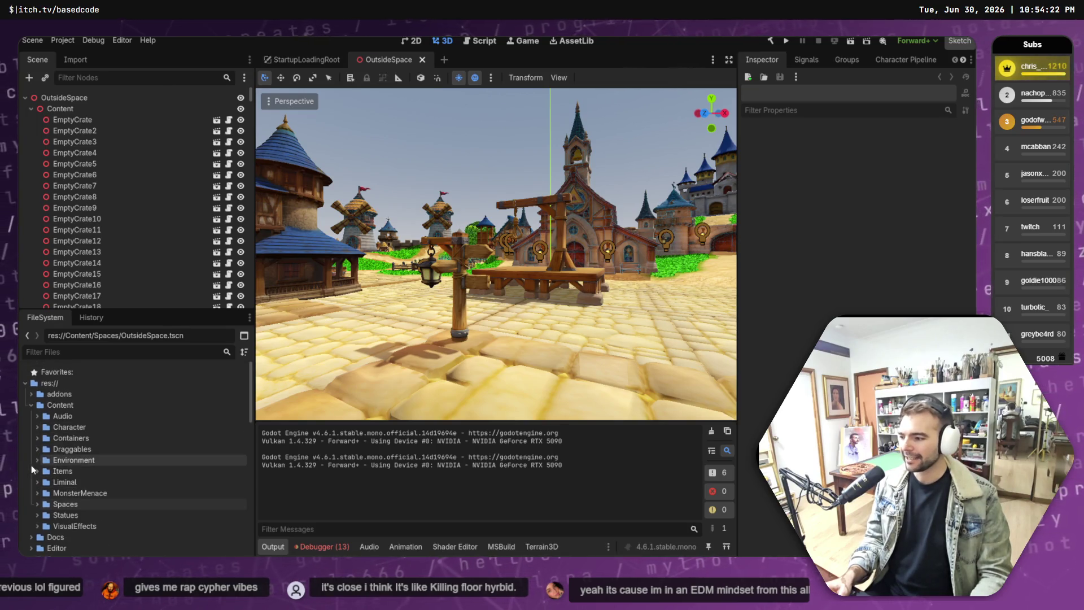
{"action": "left_click", "coordinate": [37, 416]}
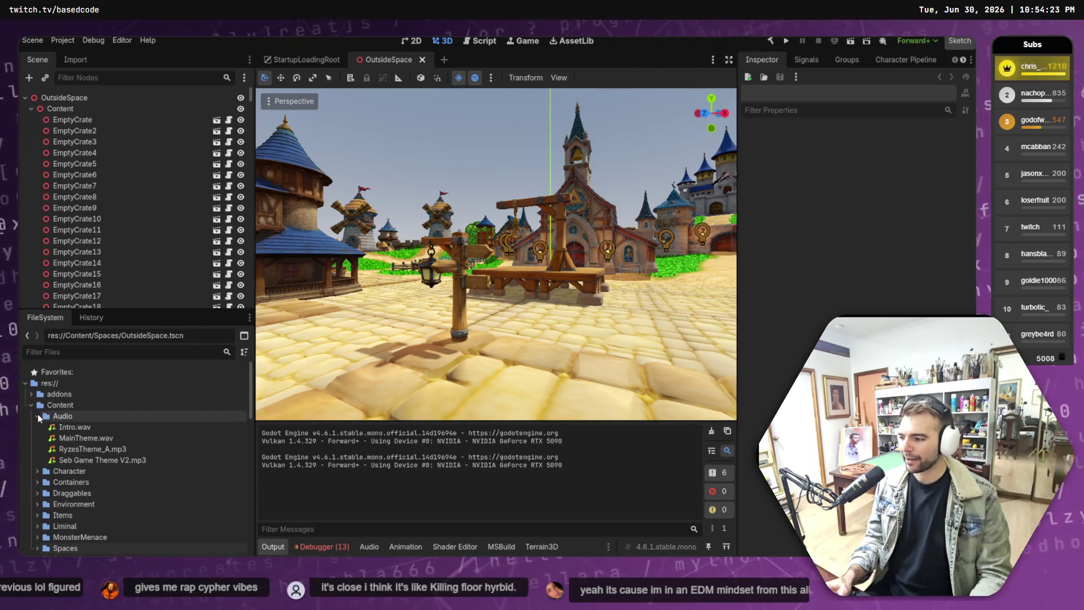
Step: Preview MainTheme.wav, then stop it and play Intro.wav from the Inspector
{"action": "left_click", "coordinate": [90, 438]}
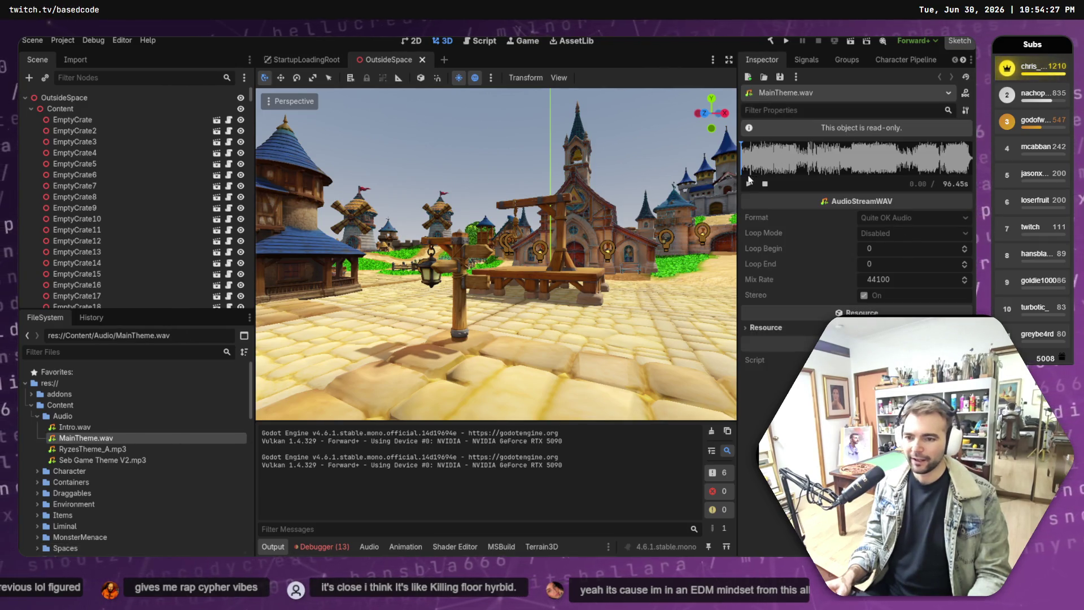
{"action": "left_click", "coordinate": [748, 183]}
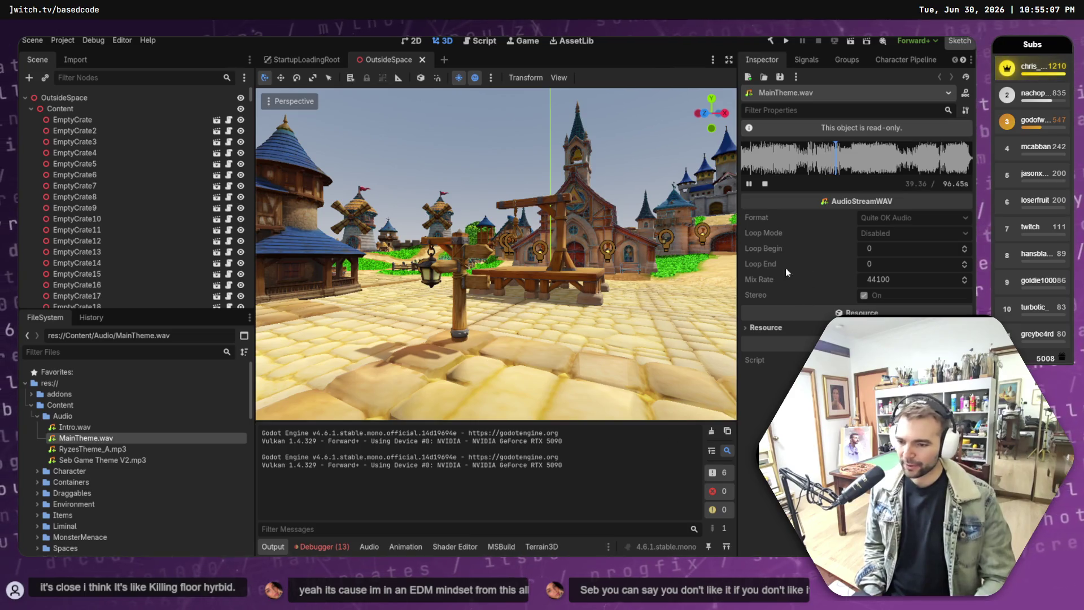
{"action": "left_click", "coordinate": [74, 428]}
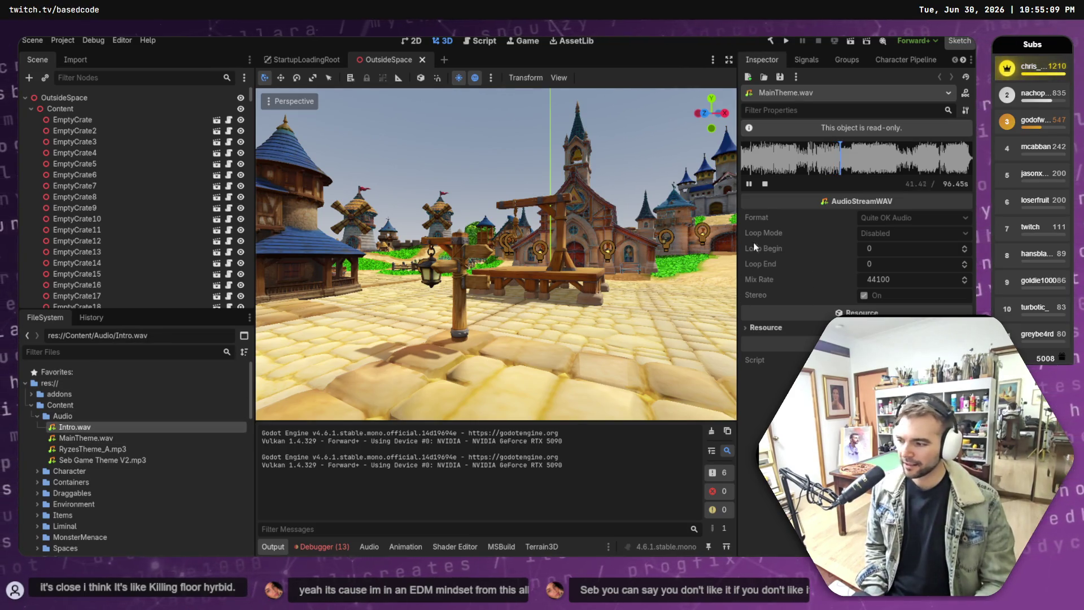
{"action": "left_click", "coordinate": [765, 184]}
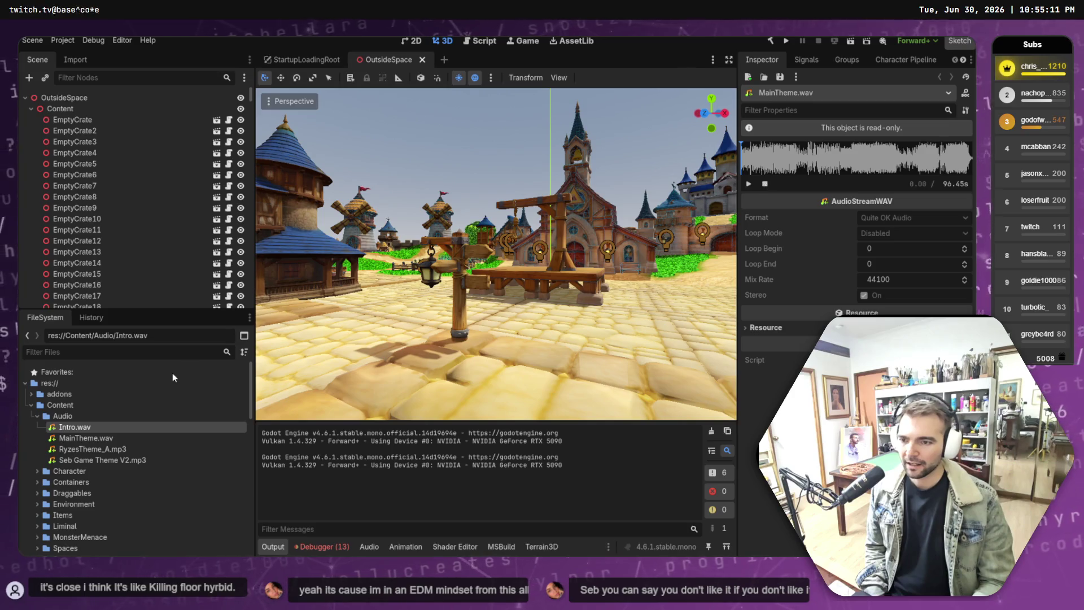
{"action": "left_click", "coordinate": [76, 426]}
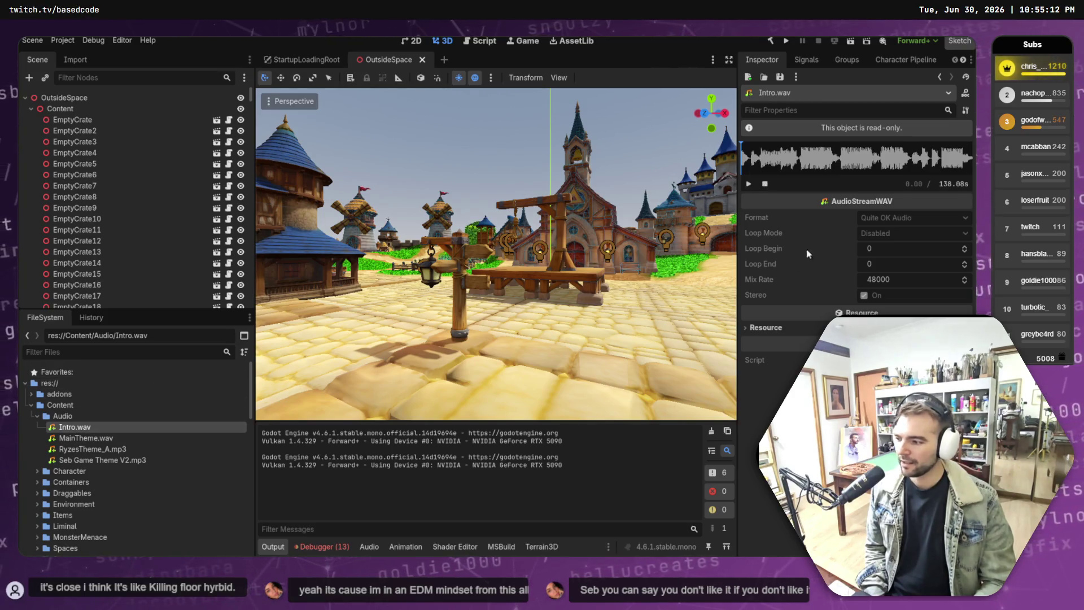
{"action": "left_click", "coordinate": [749, 184]}
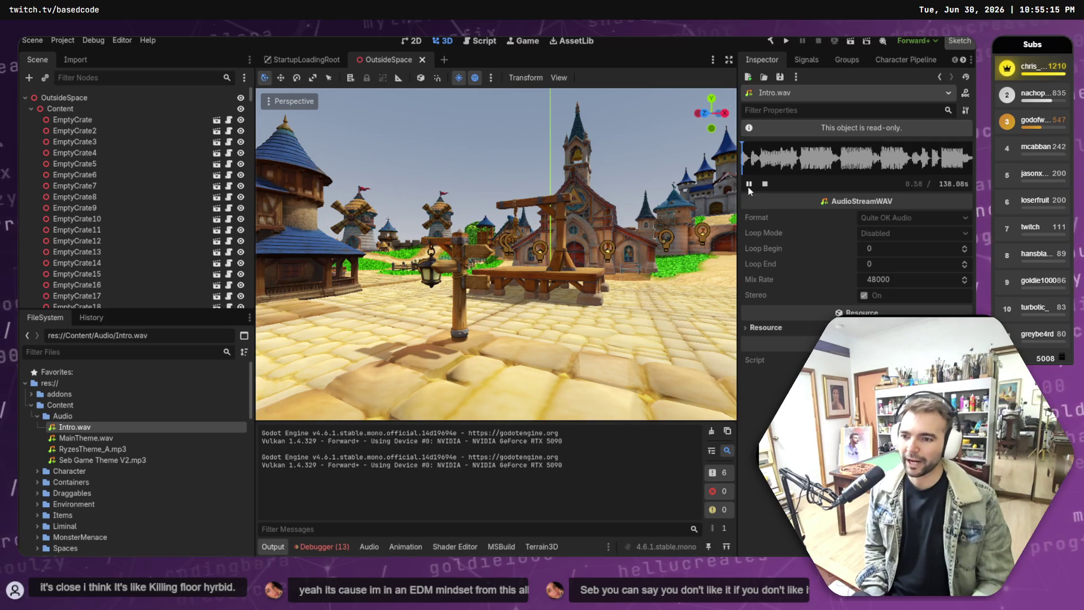